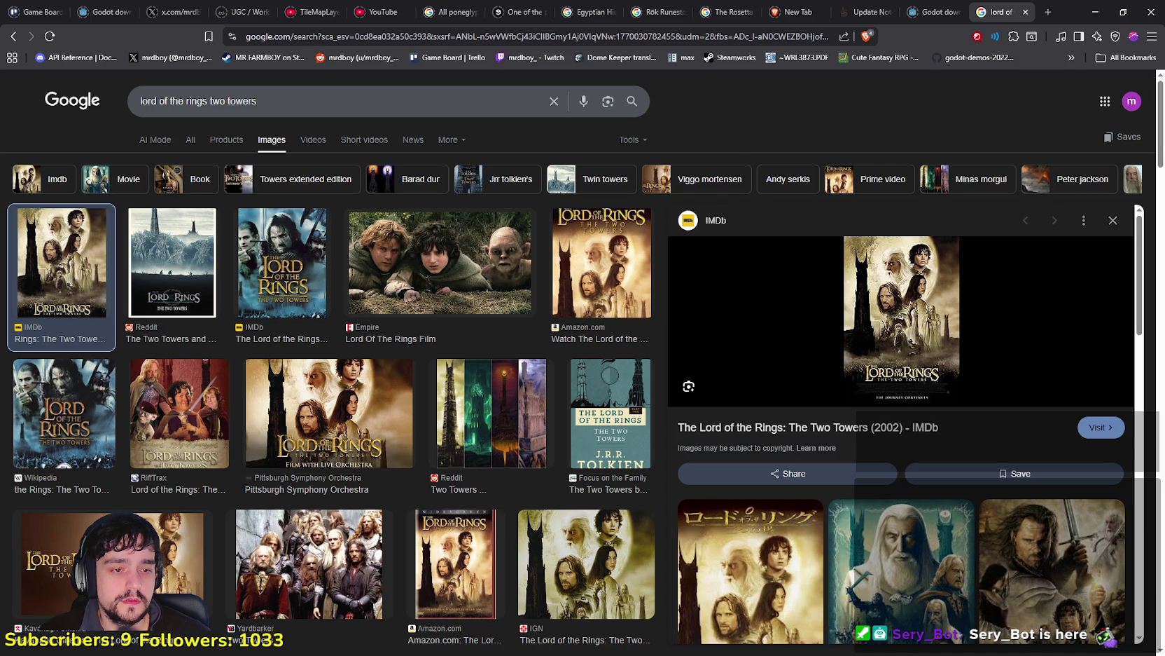
Step: Open and close a new Brave window, glance at YouTube Music, then minimize Google Images
key(ctrl+n)
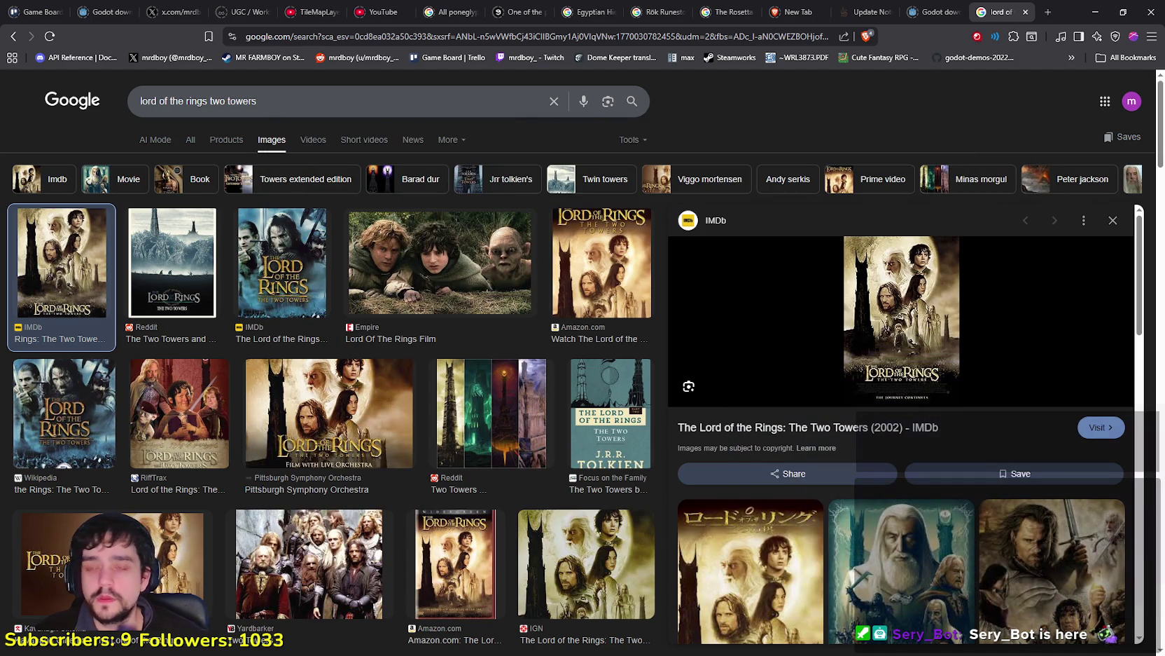
click(963, 133)
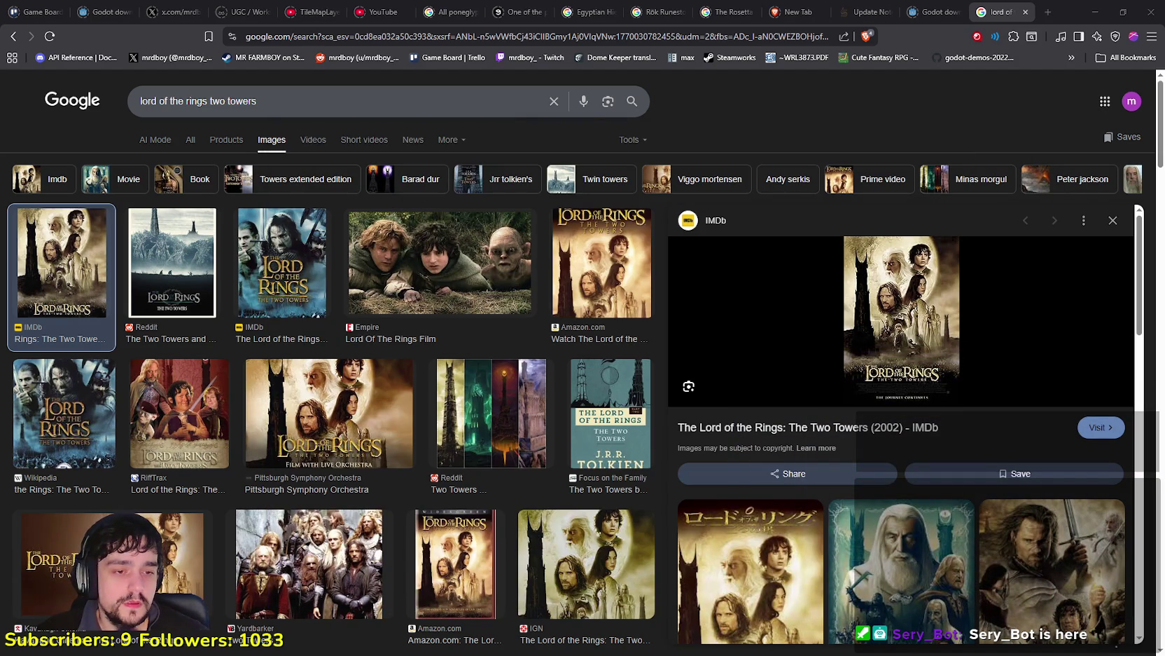
key(alt+Tab)
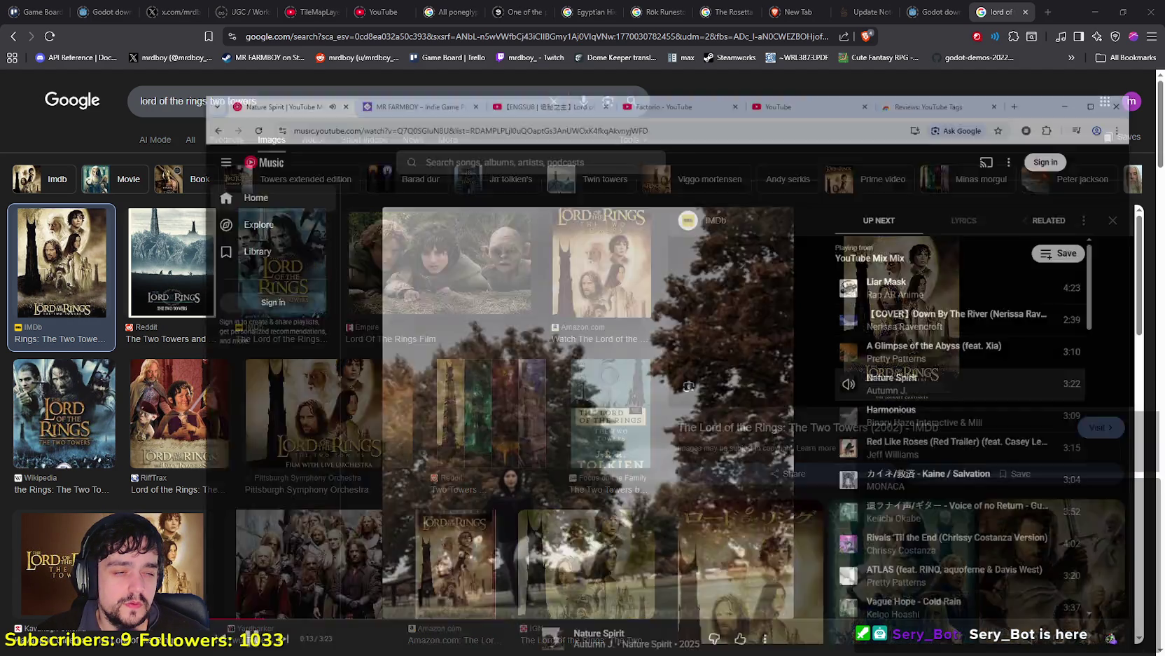
key(alt+Tab)
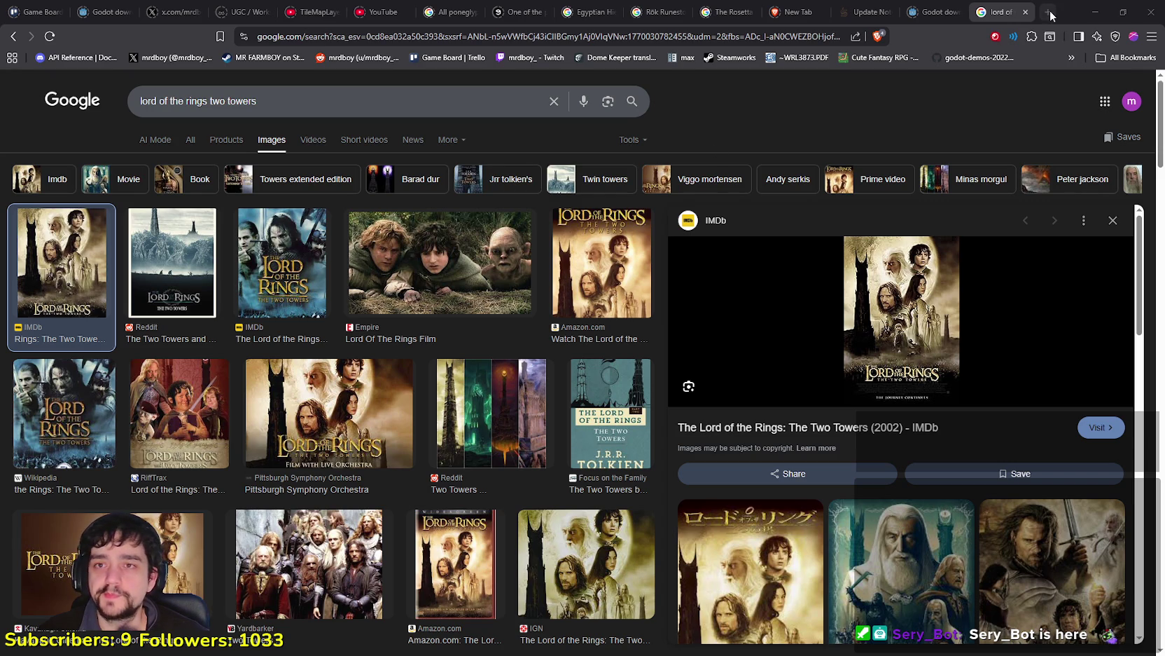
click(1087, 7)
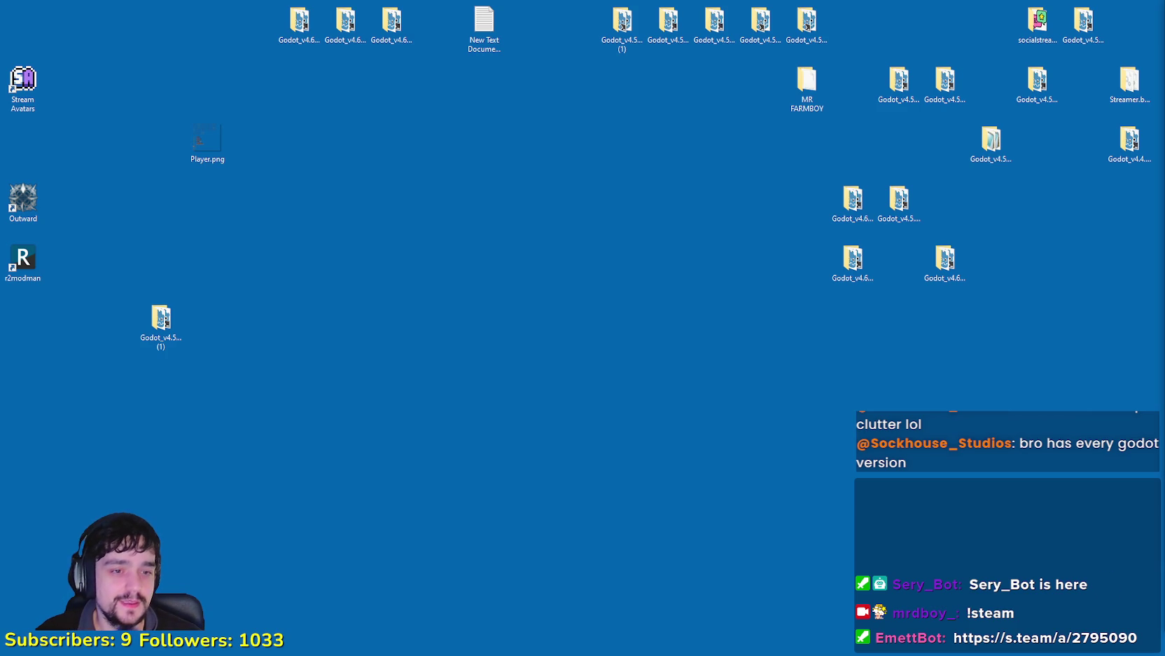
Step: Select the Godot_v4.6-stable_win64.exe icon on the desktop
click(945, 260)
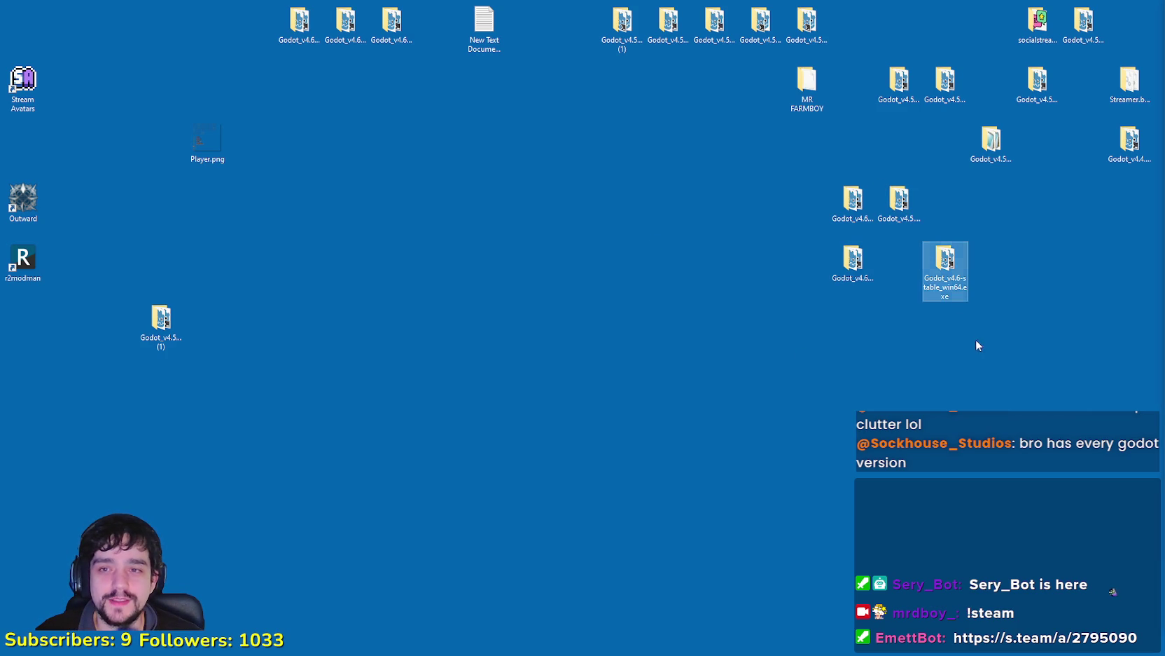
Step: Launch Godot 4.6 stable and open the MR FARMBOY project's main_menu scene
double_click(942, 278)
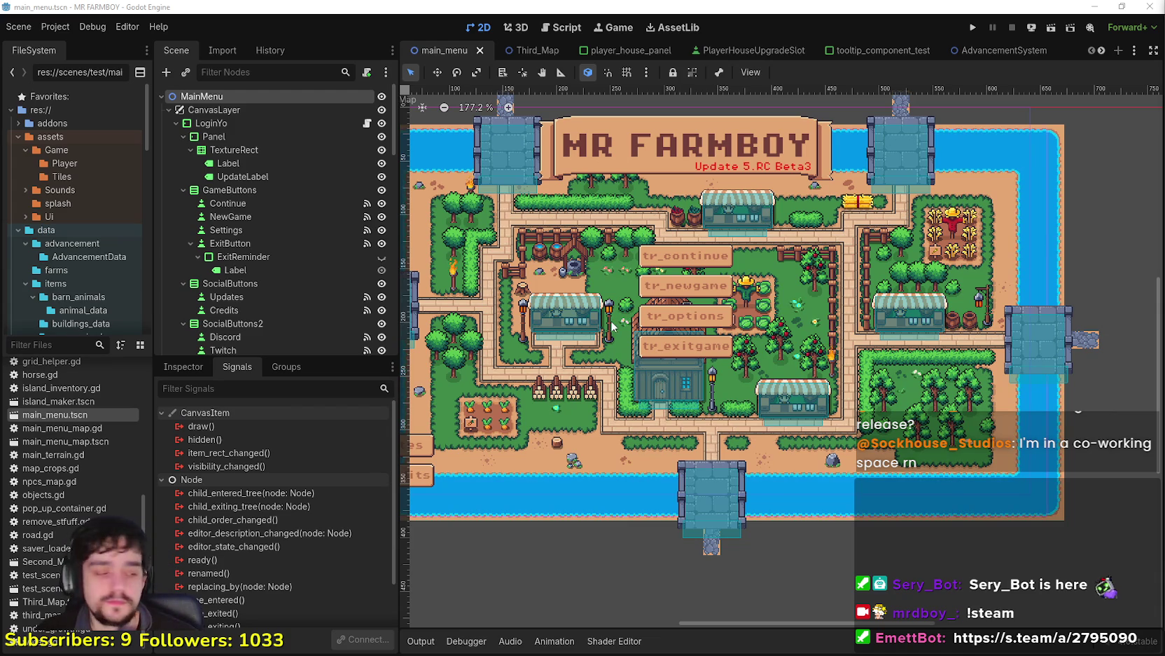
Step: Zoom out the 2D viewport and run the MR FARMBOY project in debug
scroll(622, 323, down, 1)
scroll(622, 323, down, 1)
scroll(622, 320, down, 3)
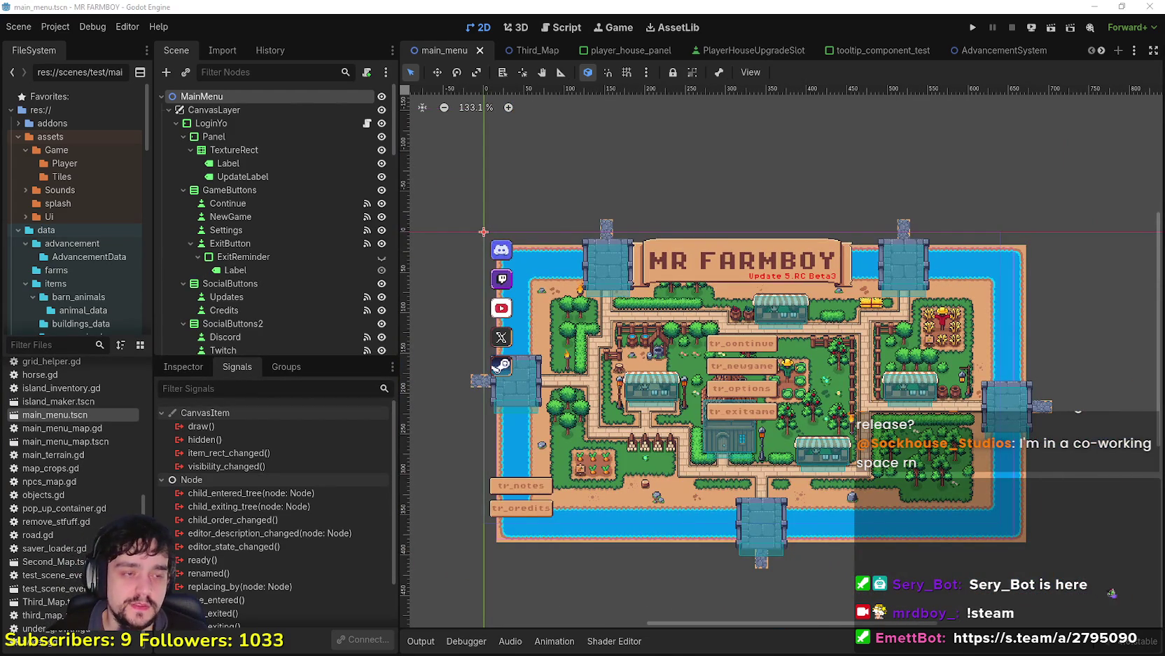
click(973, 28)
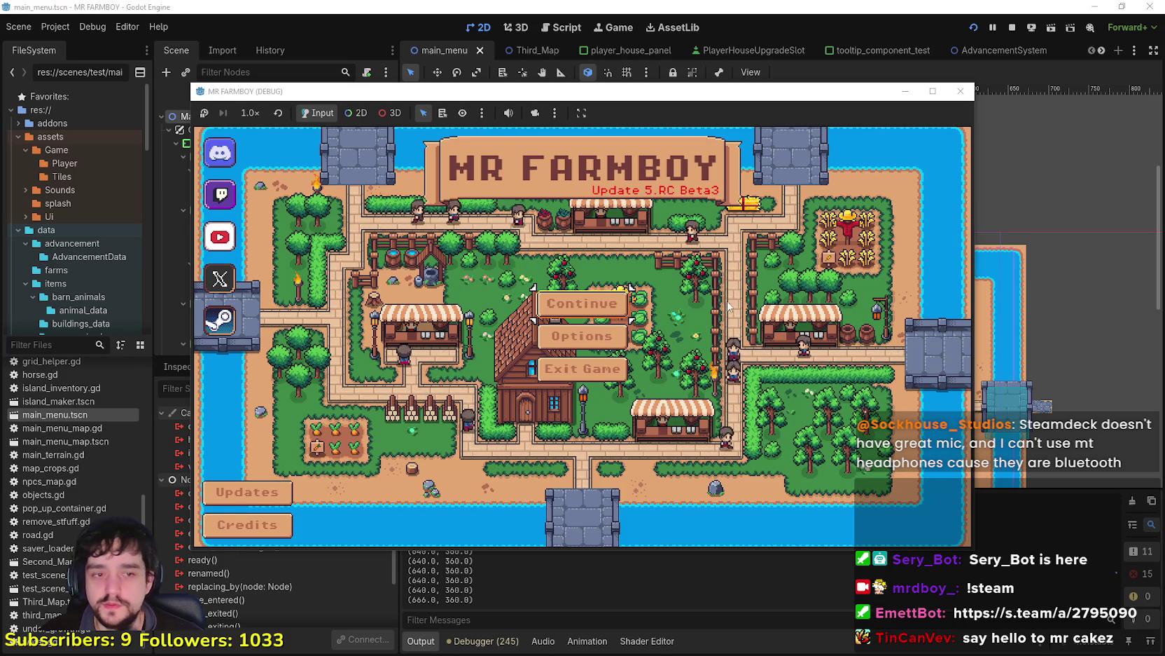
Step: Open the game's save list, start a New Game, then maximize and restore the debug window
click(623, 301)
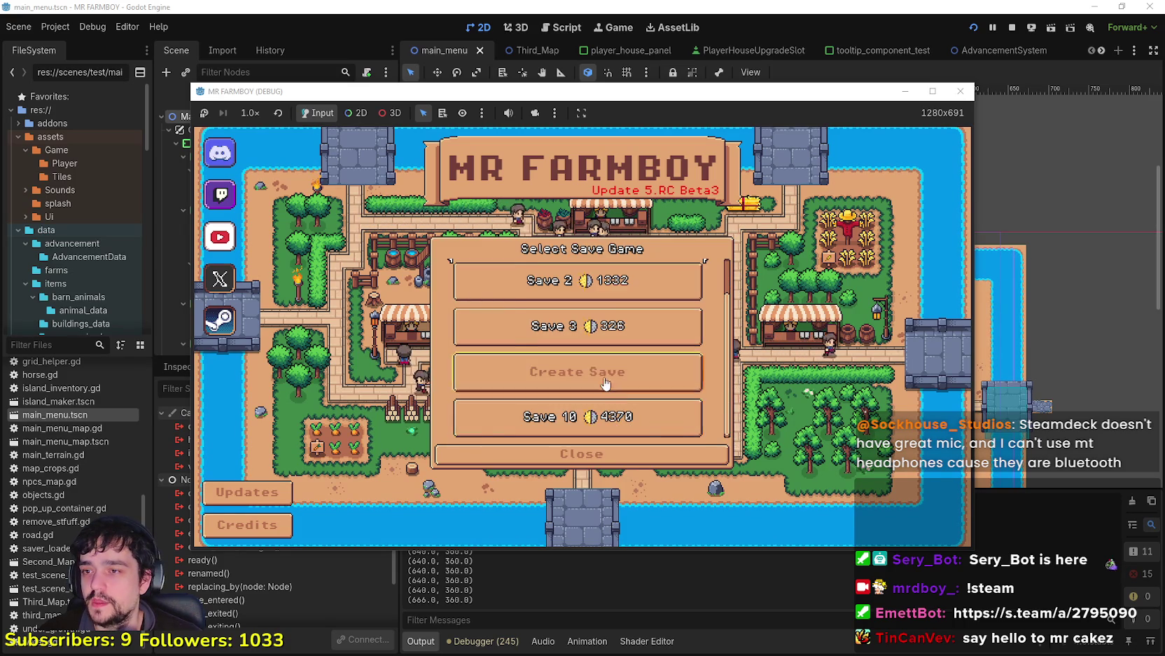
click(582, 372)
mouse_move(729, 91)
mouse_down()
mouse_move(726, 60)
mouse_move(841, 28)
mouse_move(918, 54)
mouse_up()
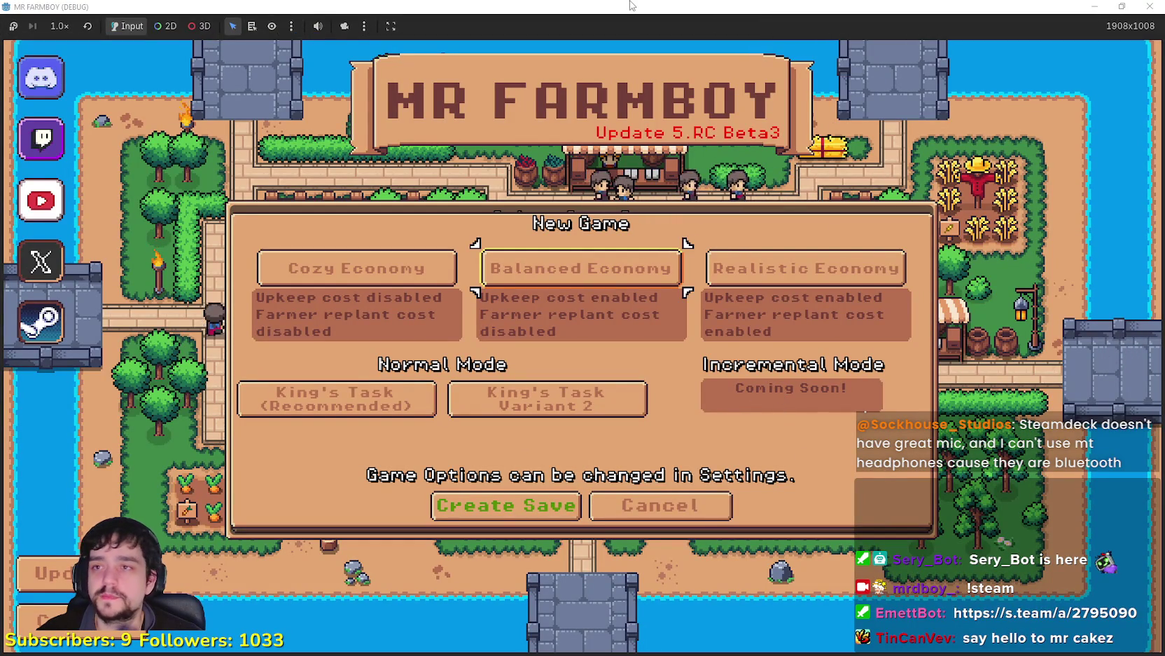
mouse_move(630, 6)
mouse_down()
mouse_move(627, 66)
mouse_move(654, 63)
mouse_up()
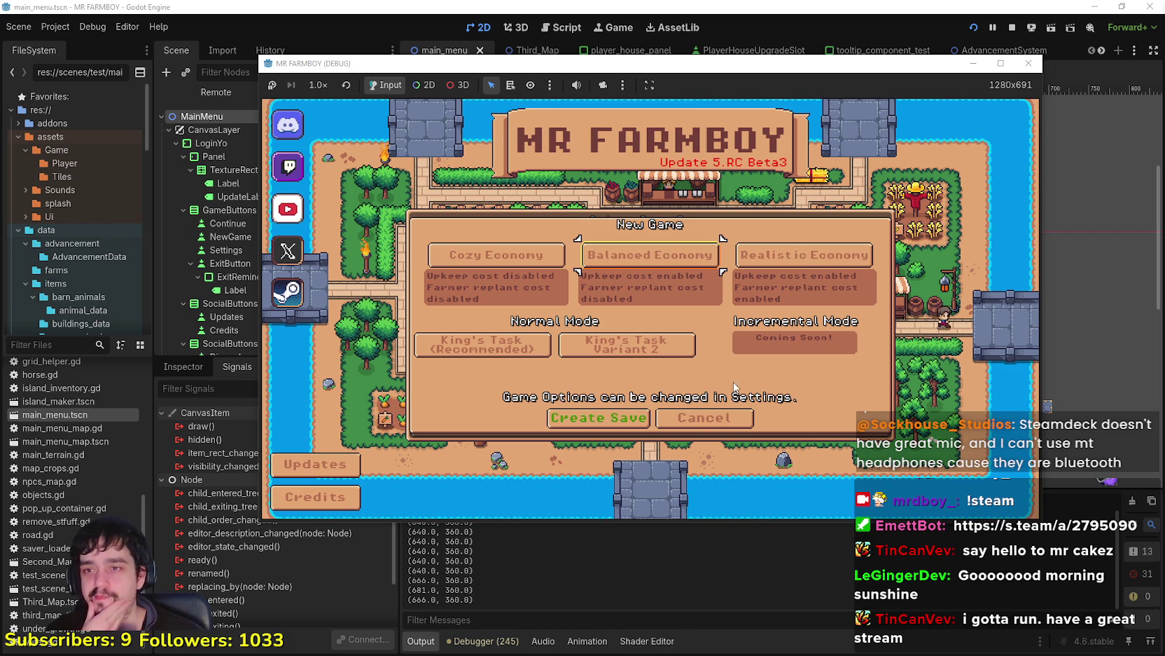
Step: Cancel the New Game dialog and close the Select Save Game list
click(693, 420)
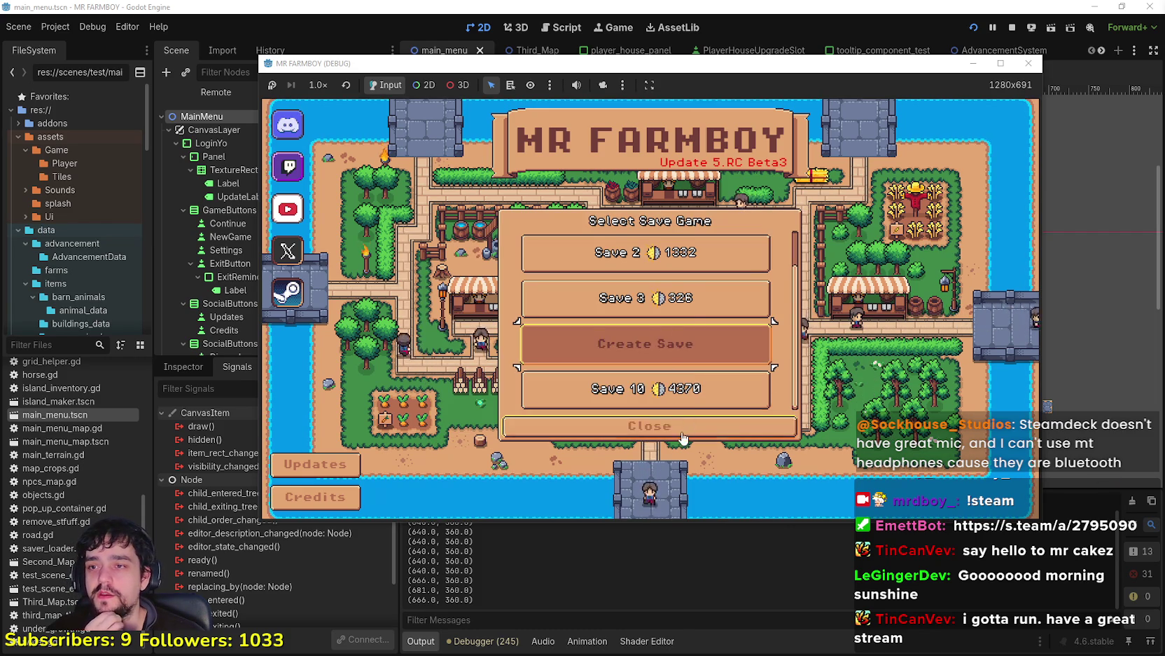
scroll(673, 319, up, 2)
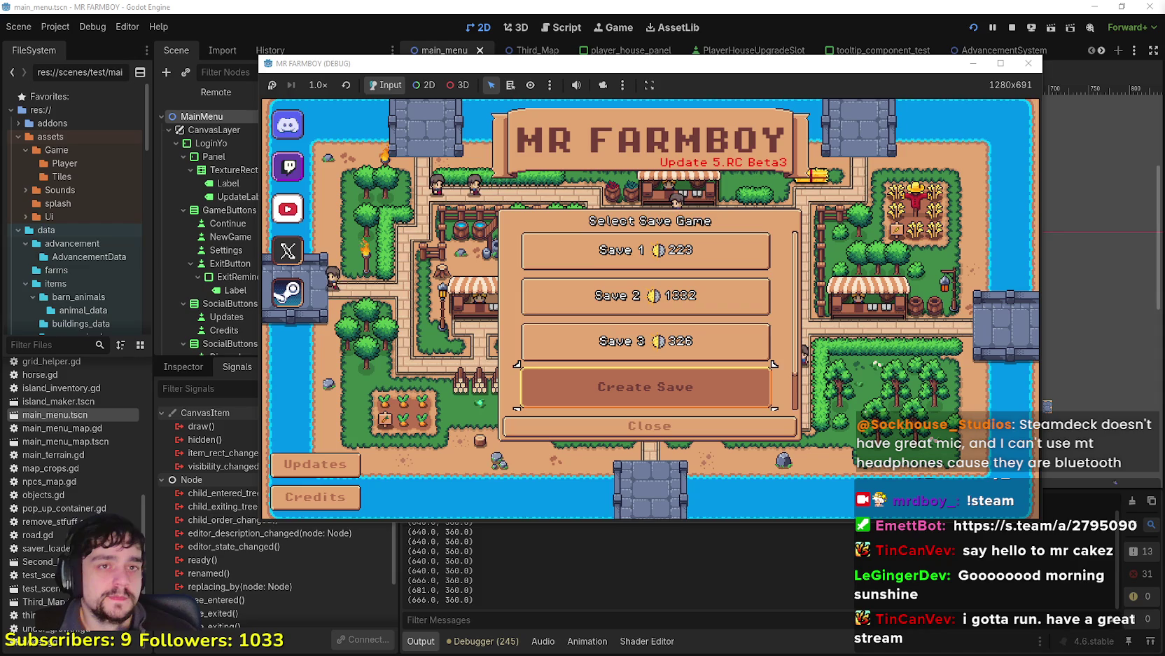
click(595, 424)
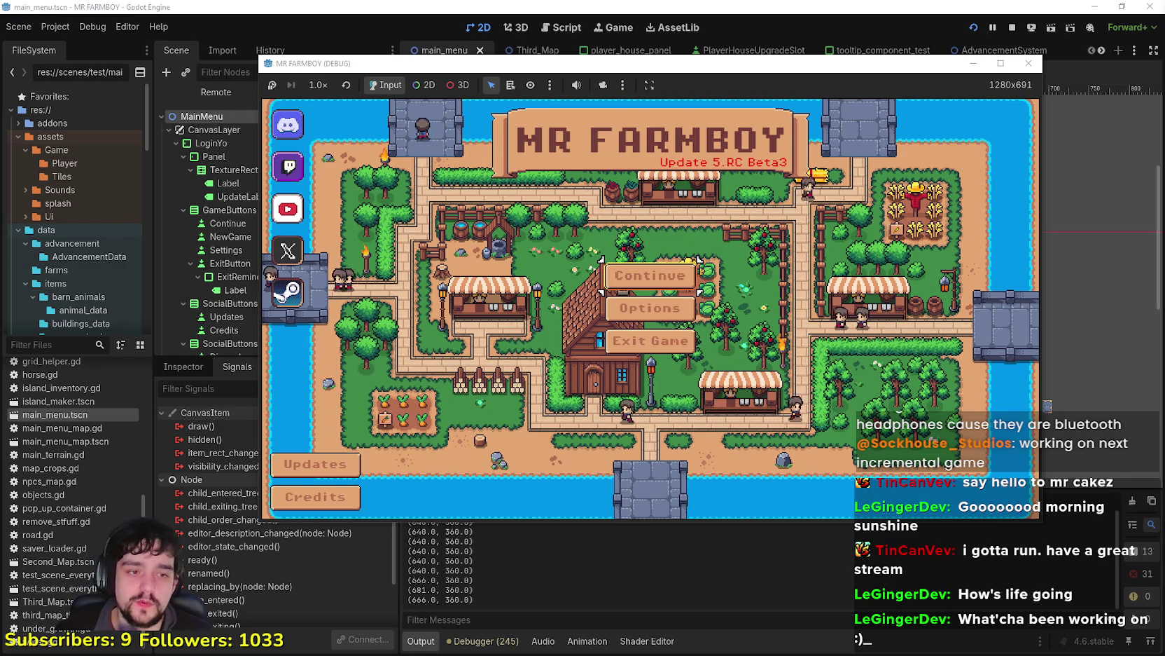
Step: Open the save list via Continue, choose Create Save, and shift the game window right
click(696, 266)
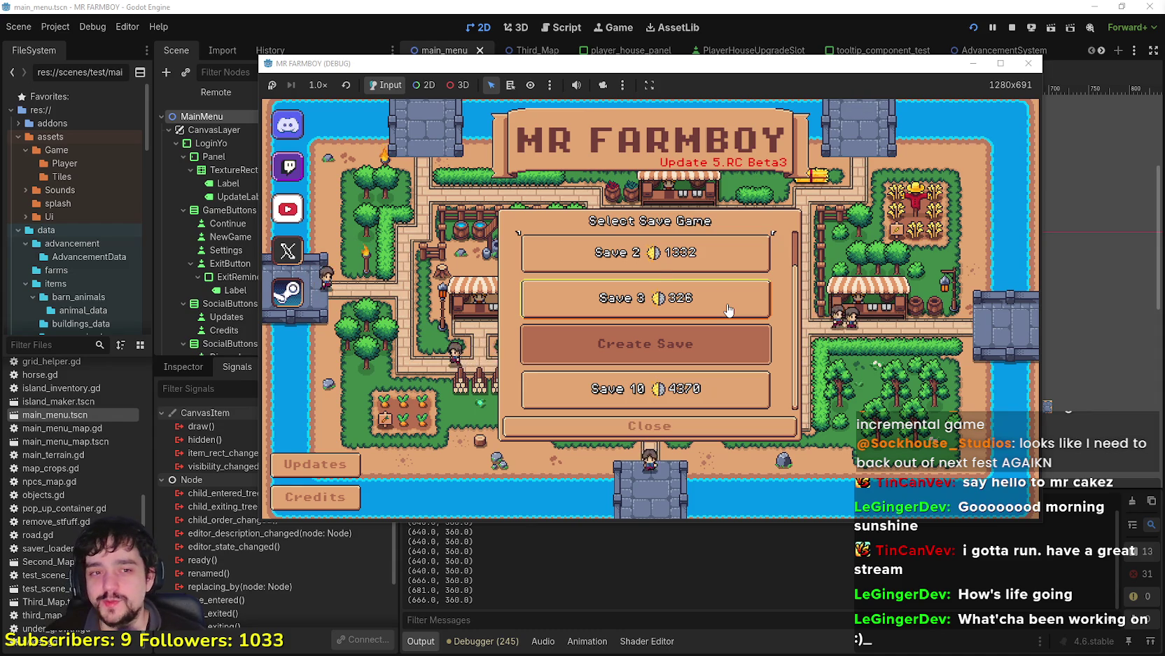
click(690, 345)
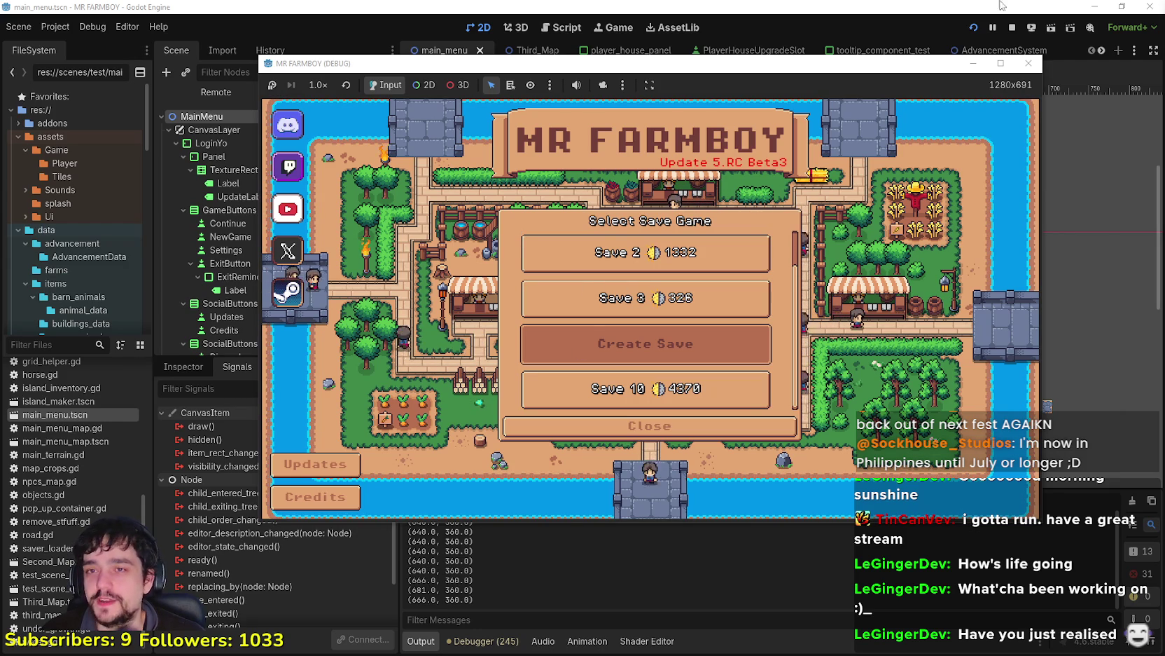
drag(920, 65, 982, 73)
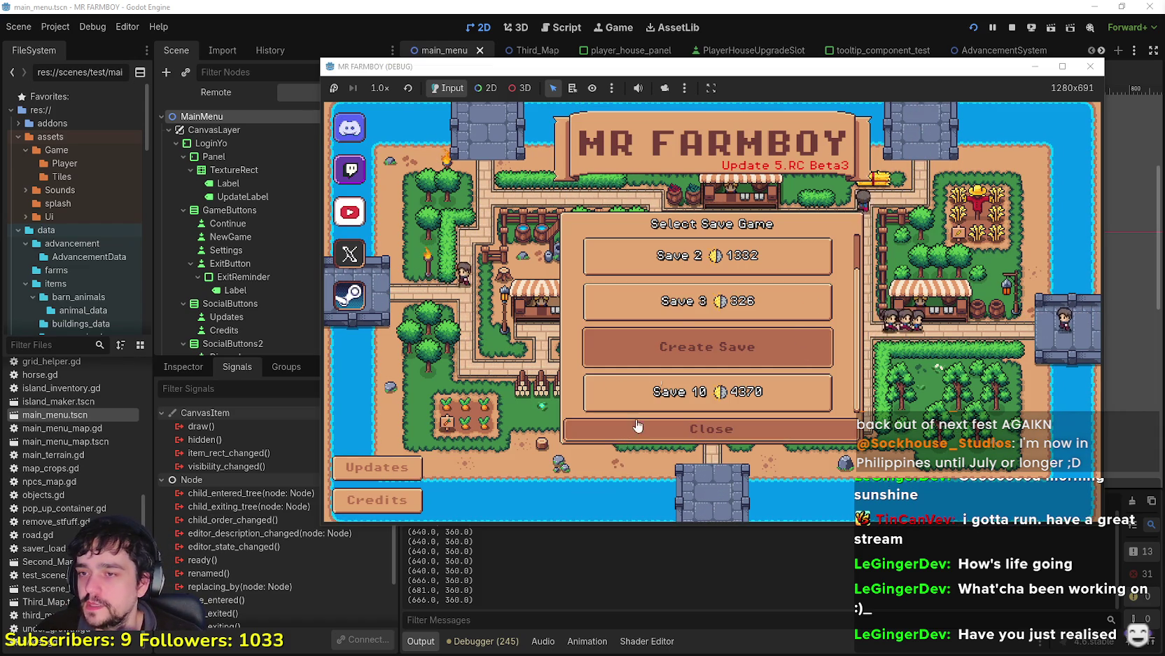
click(728, 350)
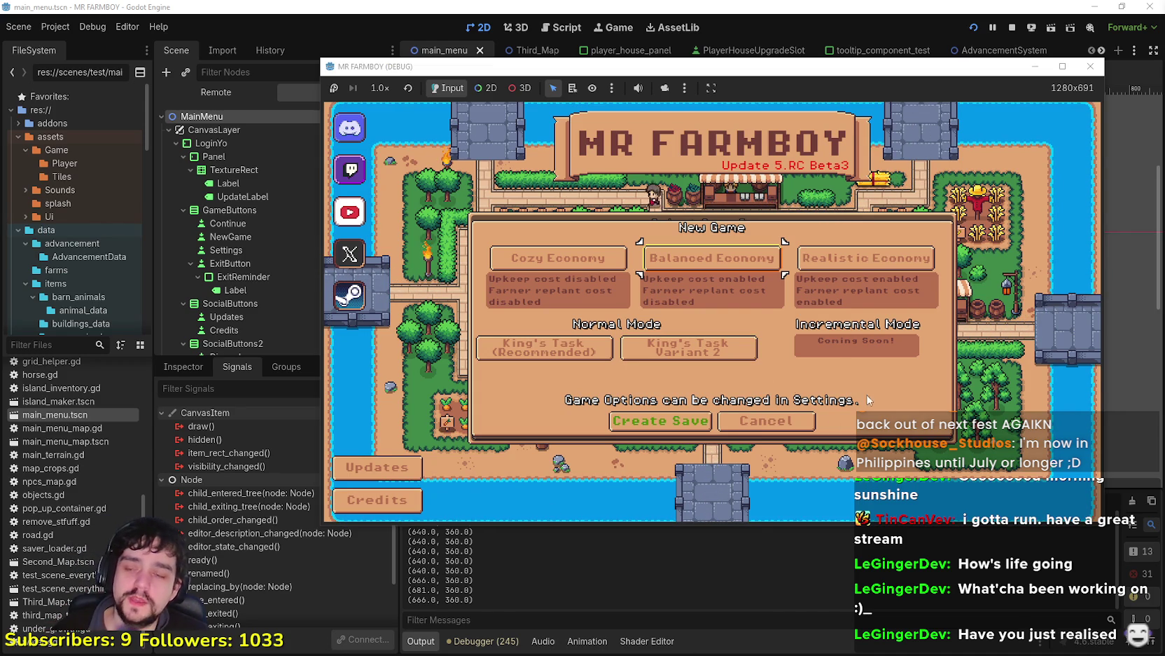
Step: Nudge the game window, stop the game with F8, rerun with F5, then stop it again
drag(753, 77, 733, 68)
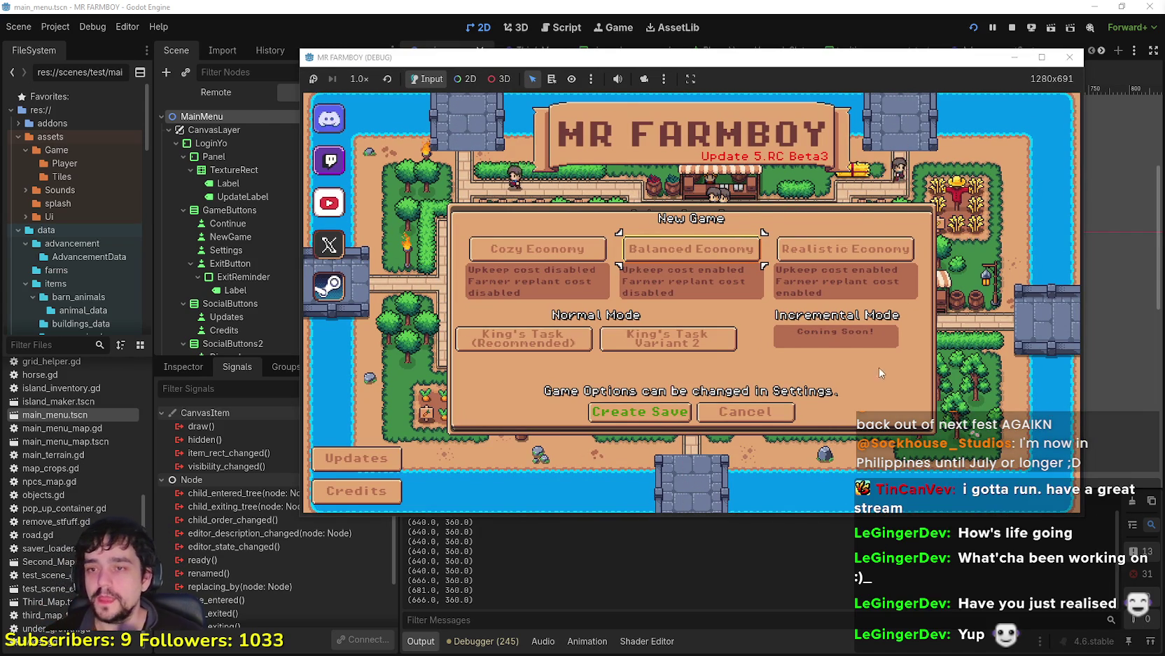
key(F8)
scroll(244, 274, down, 15)
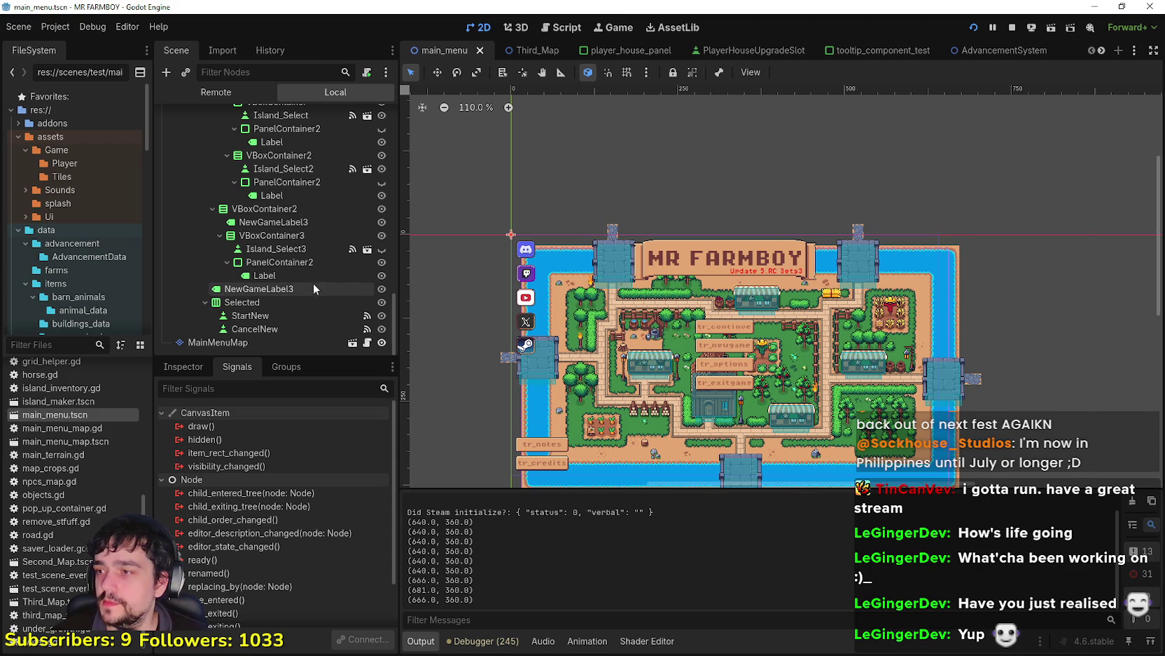
key(F5)
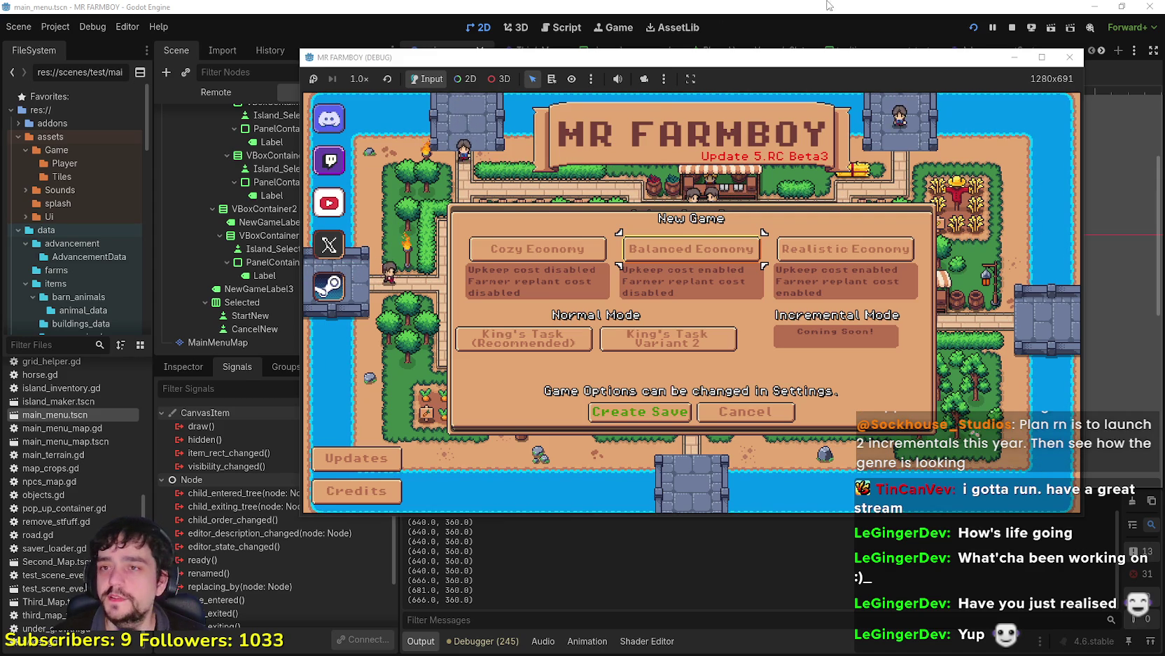
key(F8)
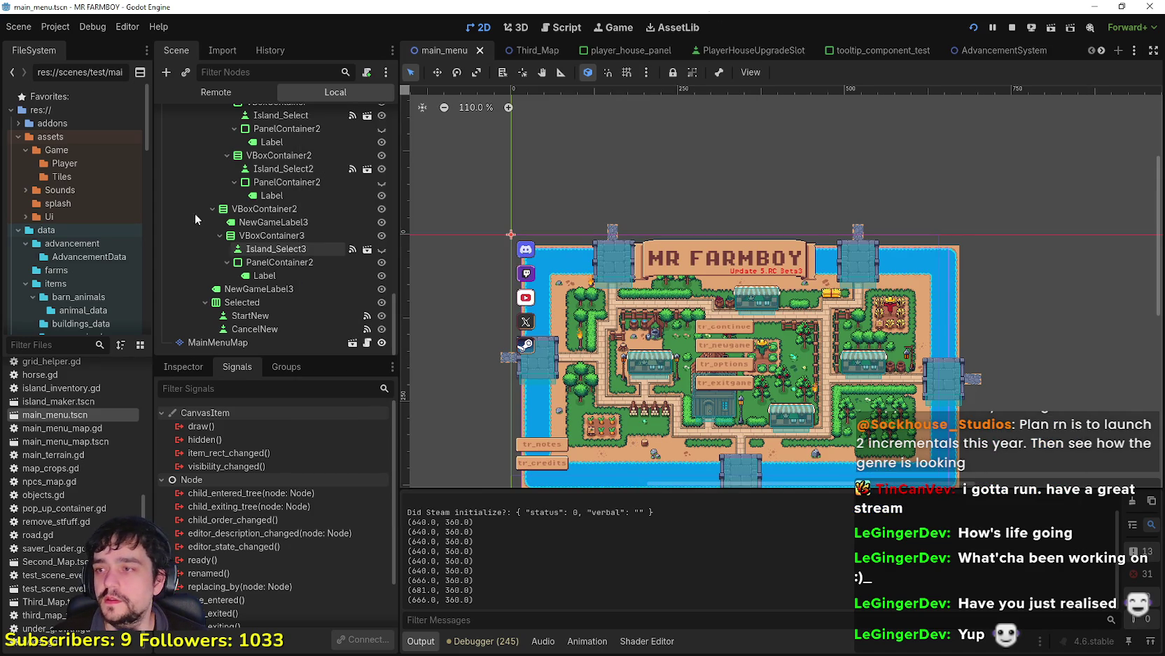
Step: Browse the Project and Debug menus, then filter the FileSystem dock by 'cursor'
click(46, 30)
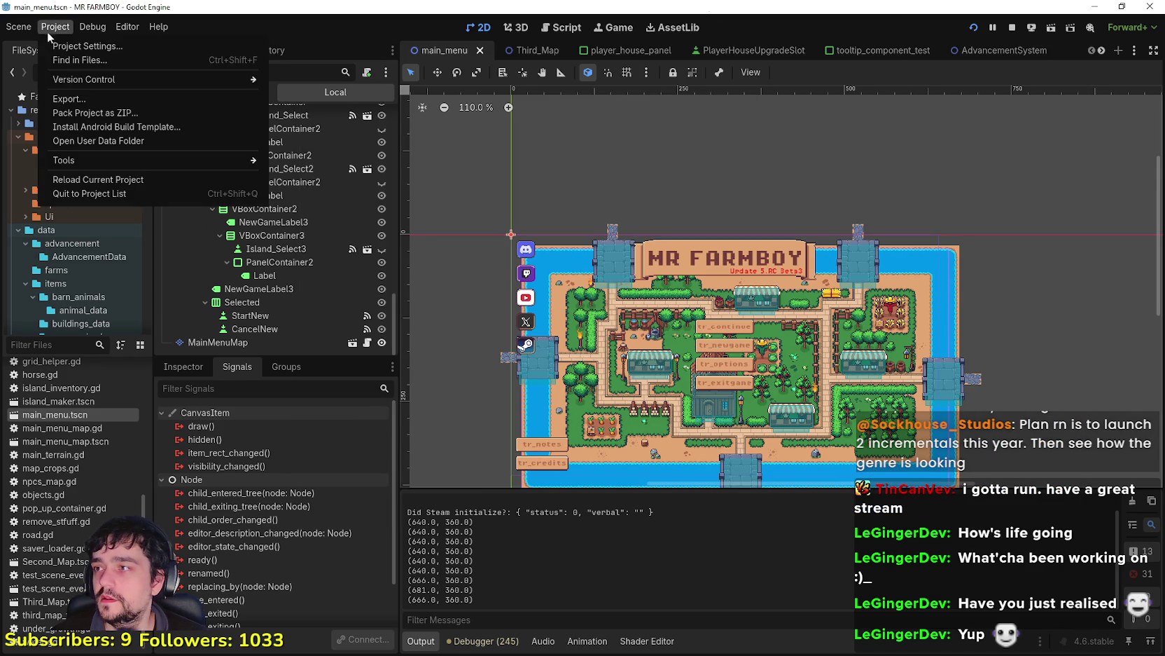
click(566, 5)
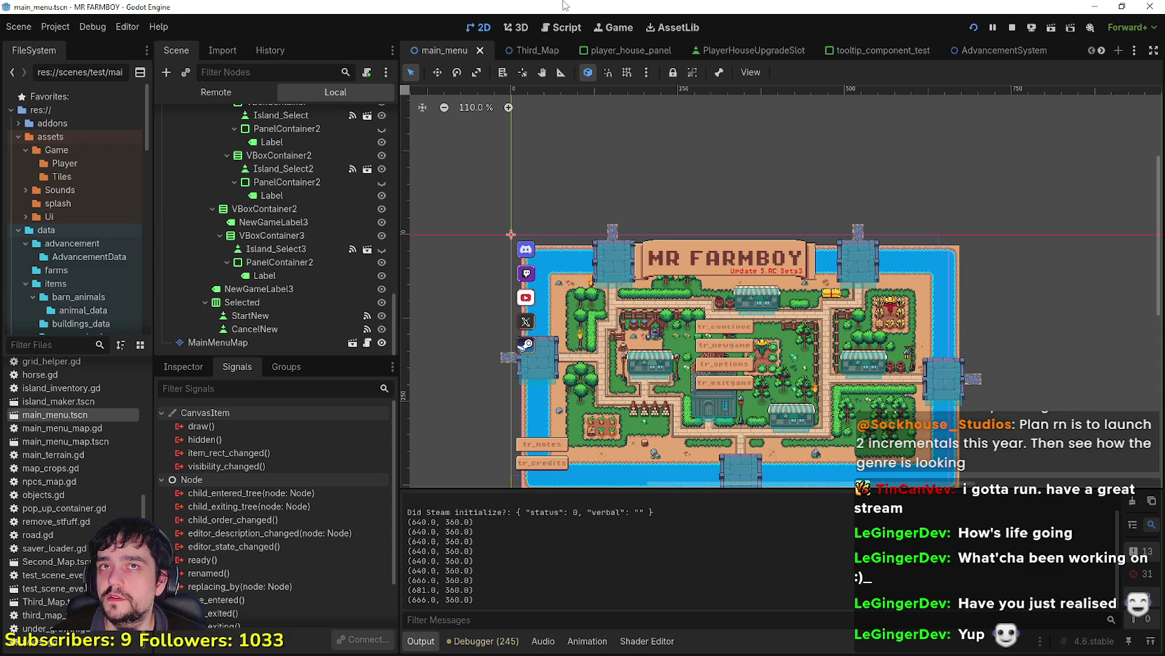
click(55, 27)
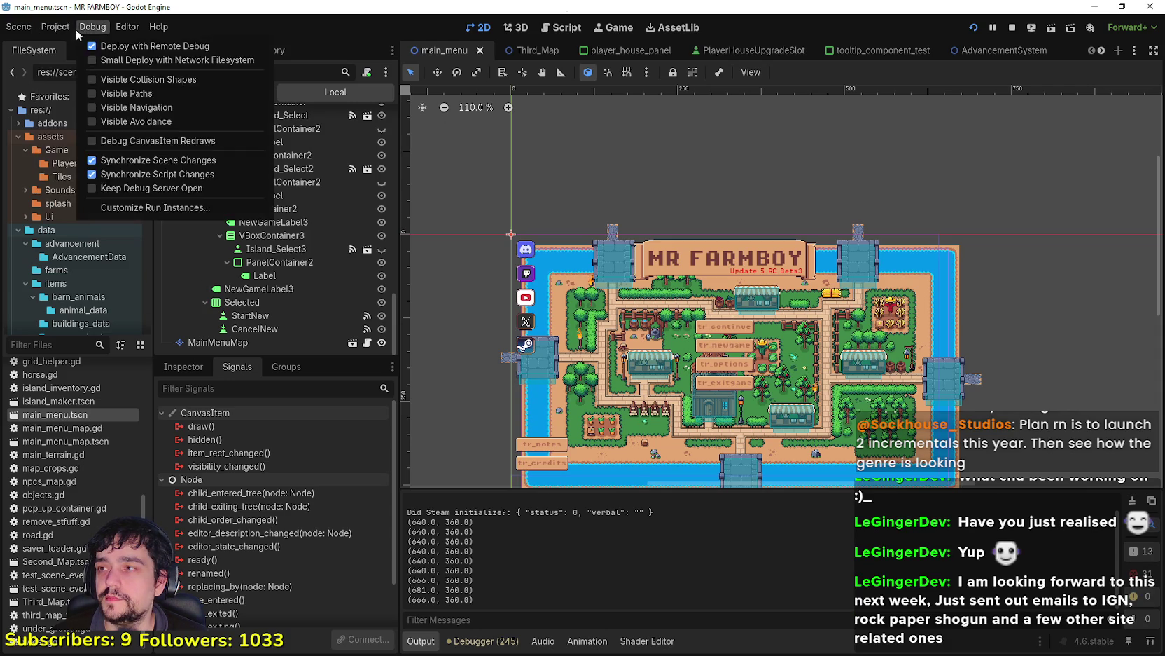
click(53, 344)
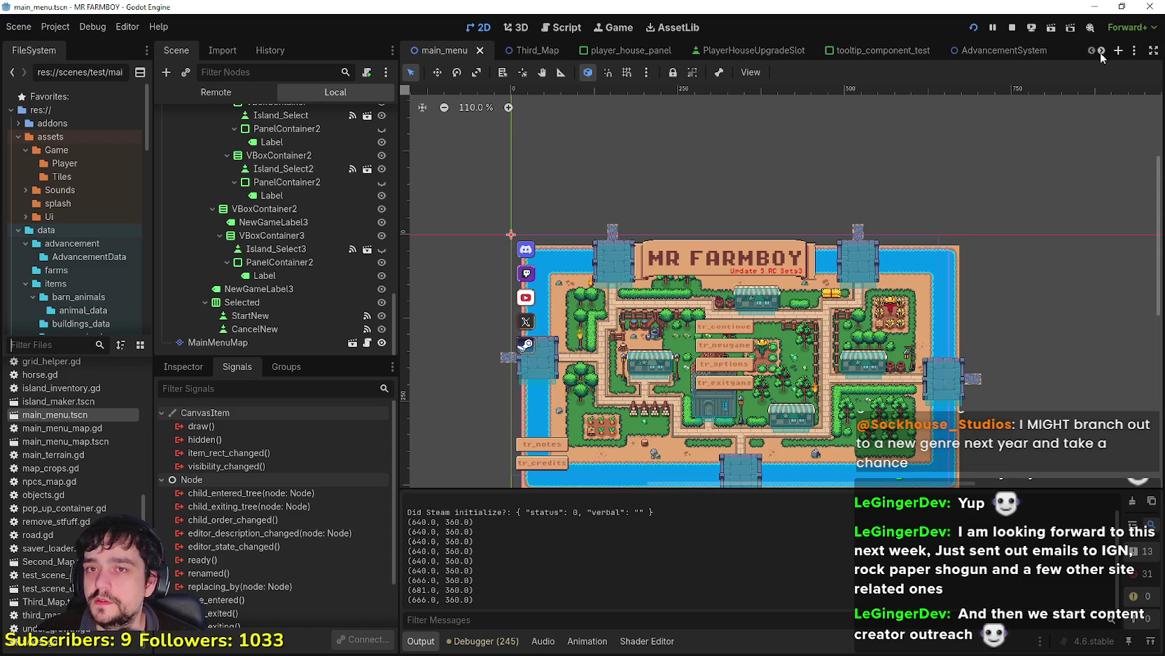
text(cursor)
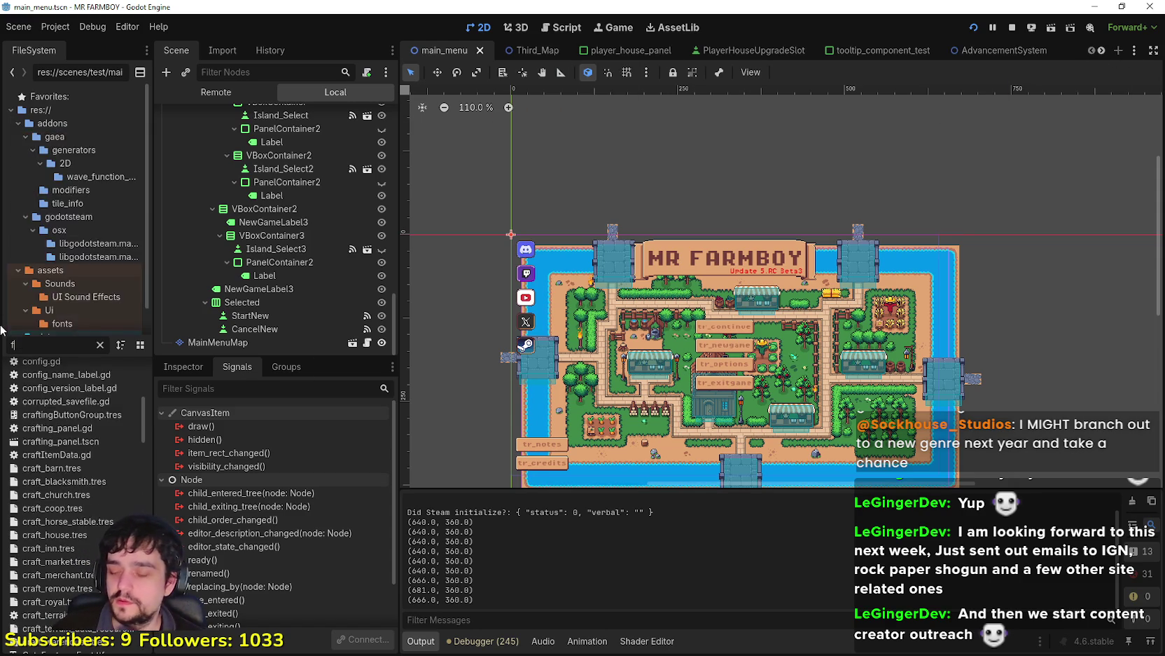
Step: Open field_cursor_component.gd from the filtered file list in the Script editor
click(89, 410)
double_click(90, 409)
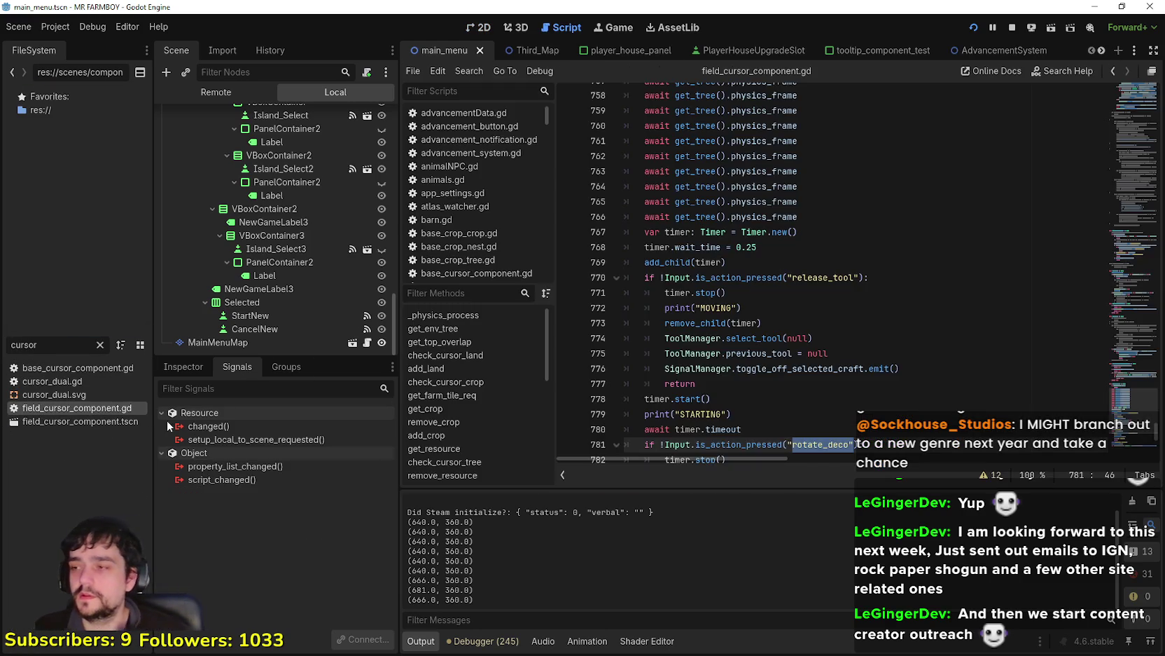
scroll(747, 268, down, 2)
Step: Review the building-removal and terrain-cell code around lines 794–797, dismissing the set_cell documentation
click(828, 337)
click(842, 266)
click(851, 281)
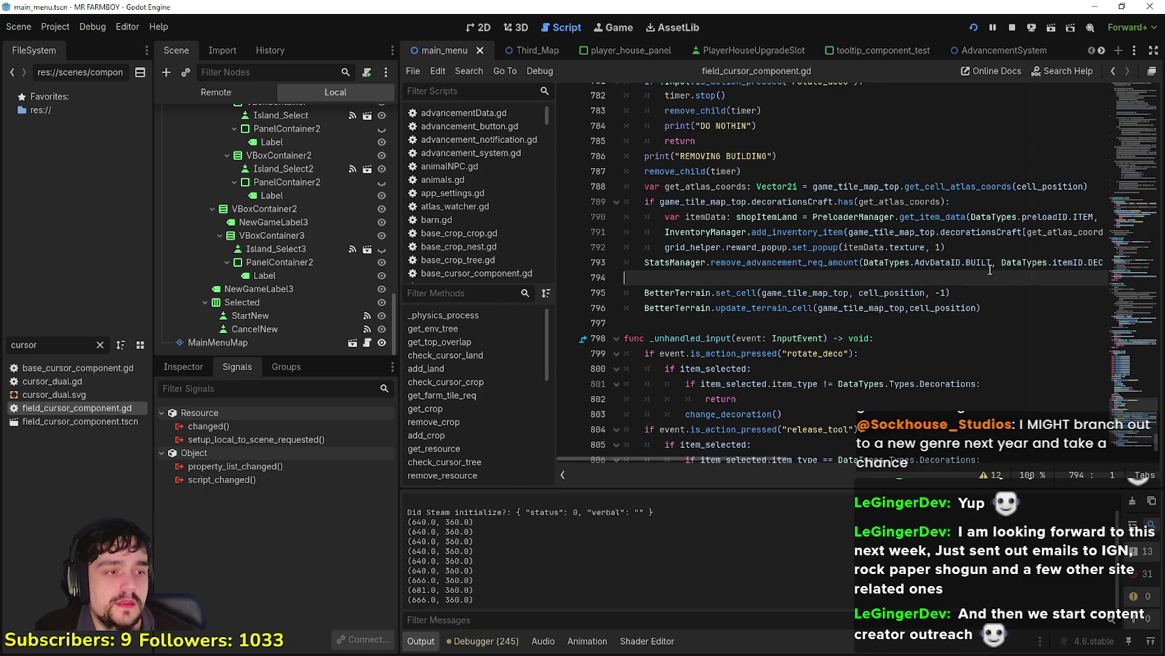
scroll(1081, 358, down, 2)
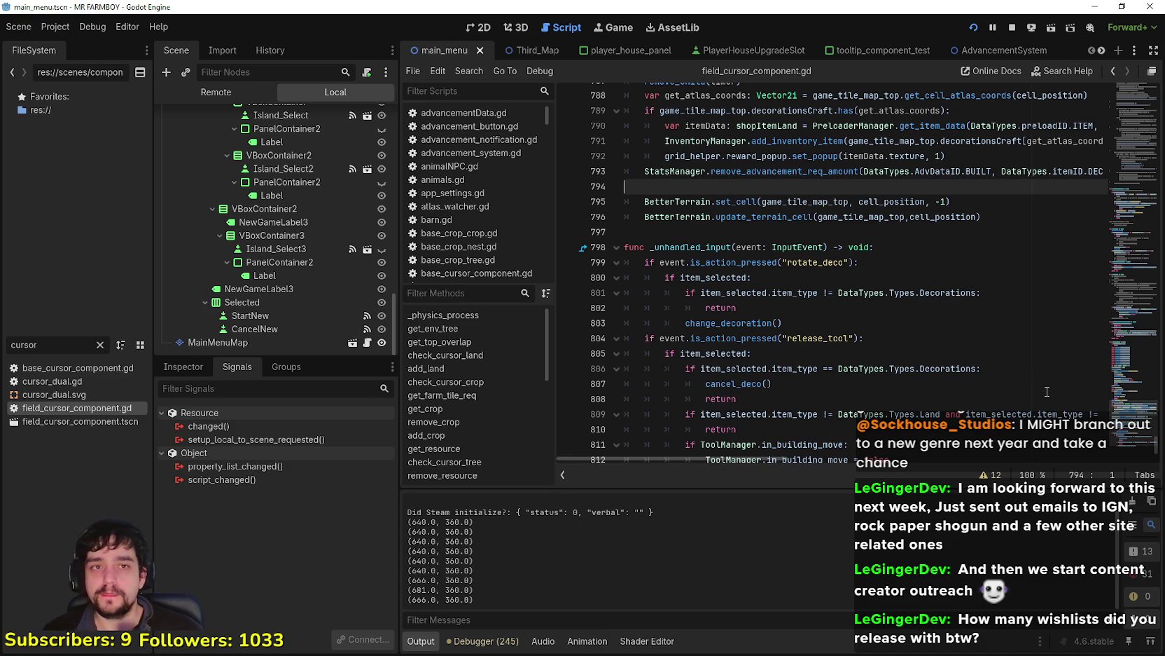
click(713, 221)
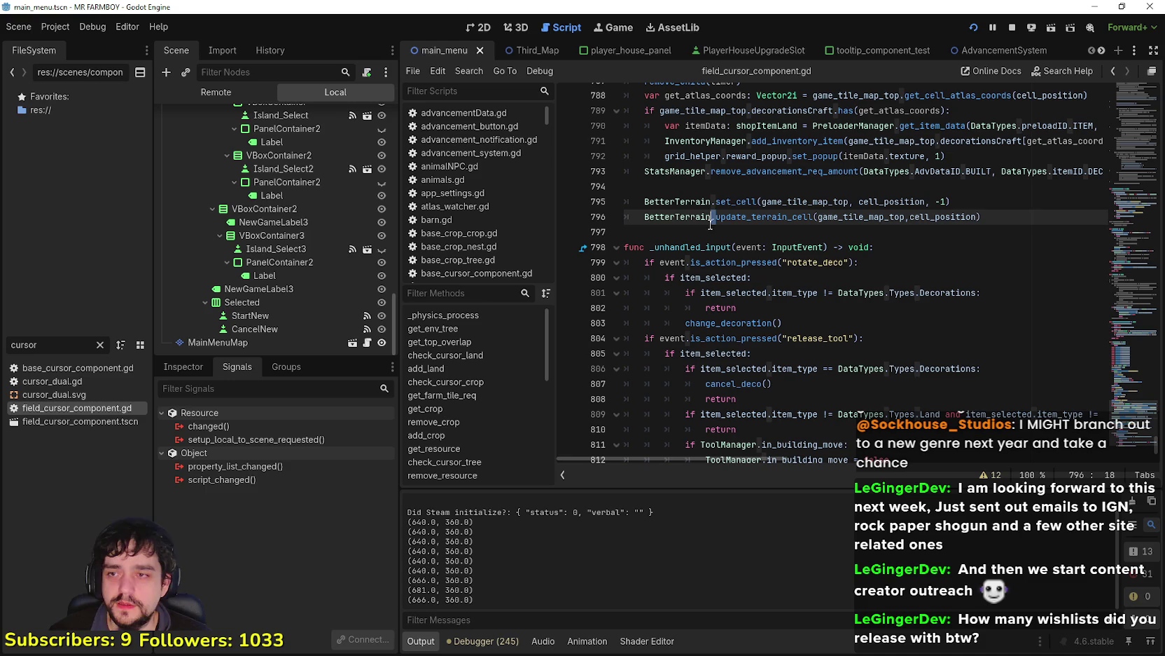
click(707, 230)
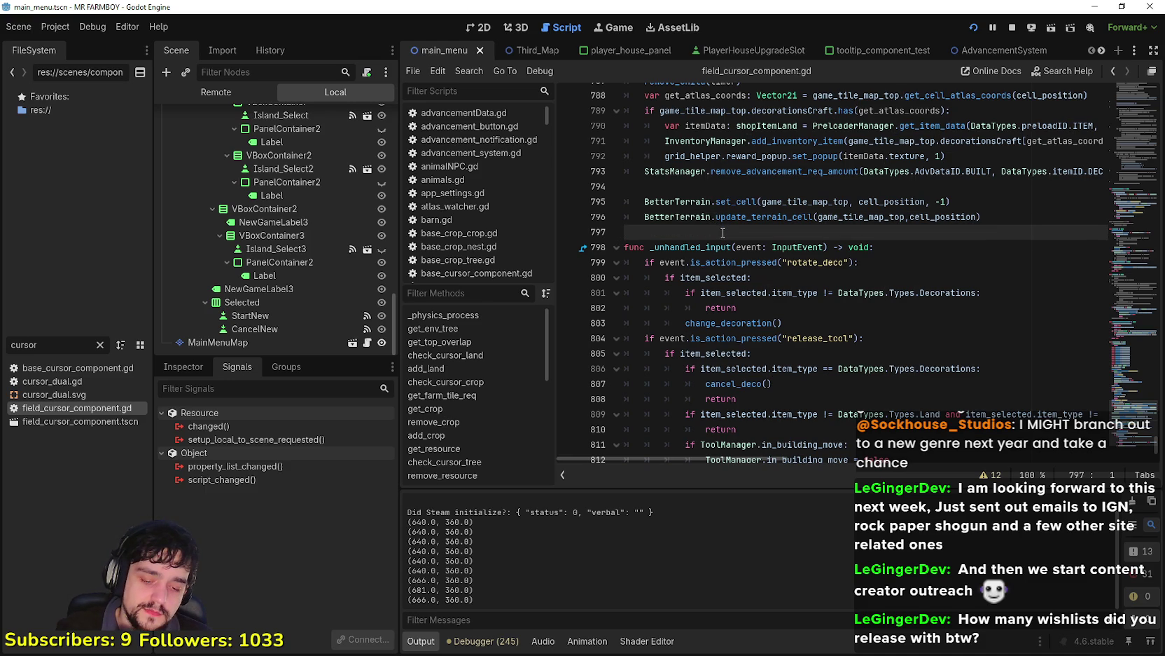
mouse_move(747, 197)
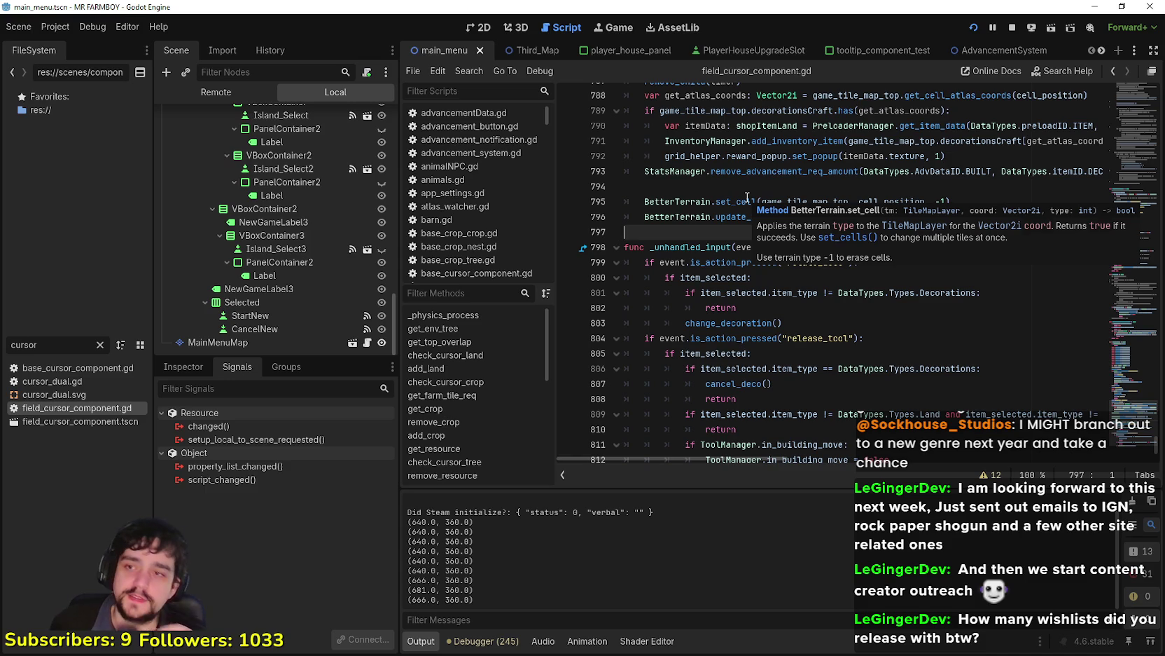
click(734, 186)
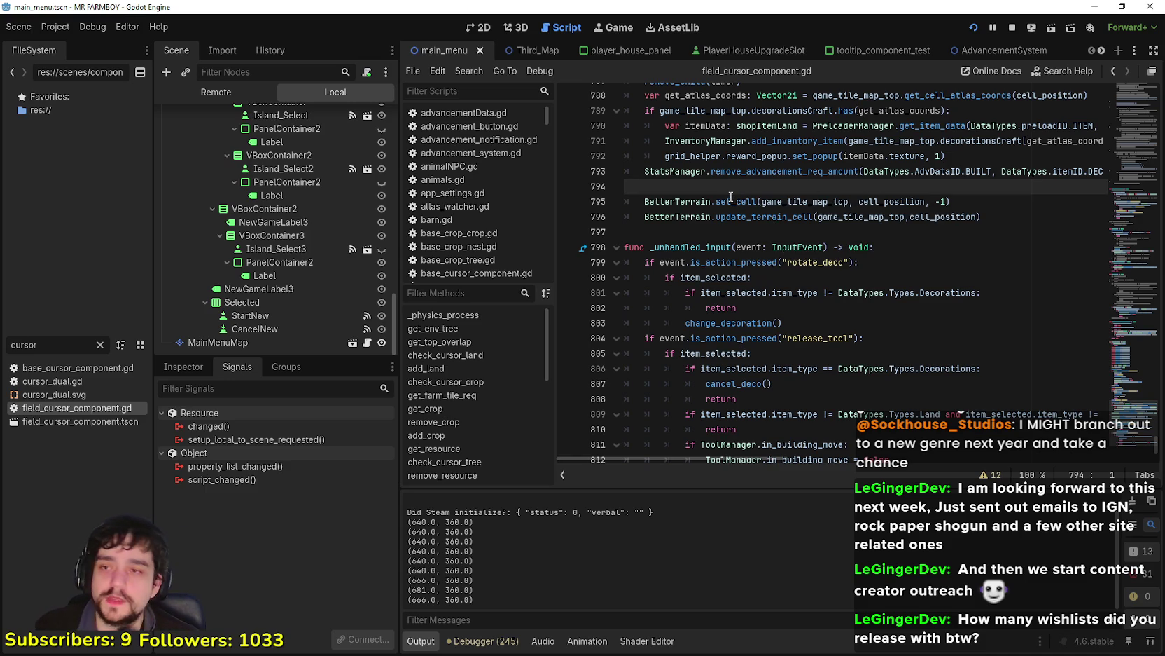
scroll(694, 225, up, 1)
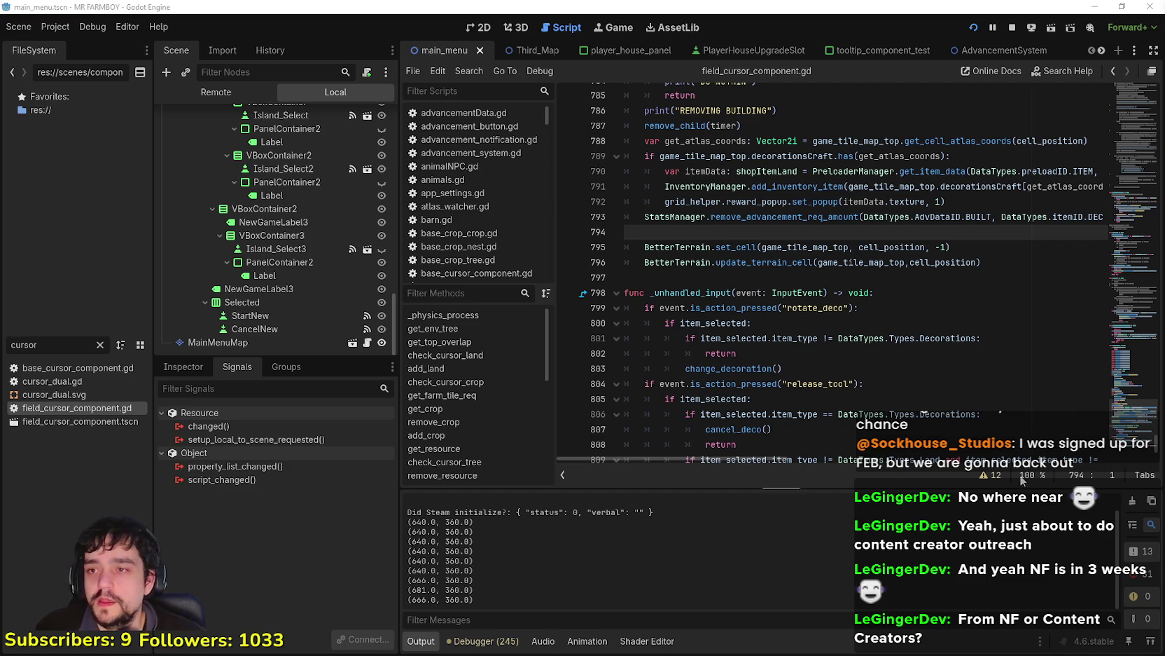
click(757, 276)
scroll(758, 278, up, 2)
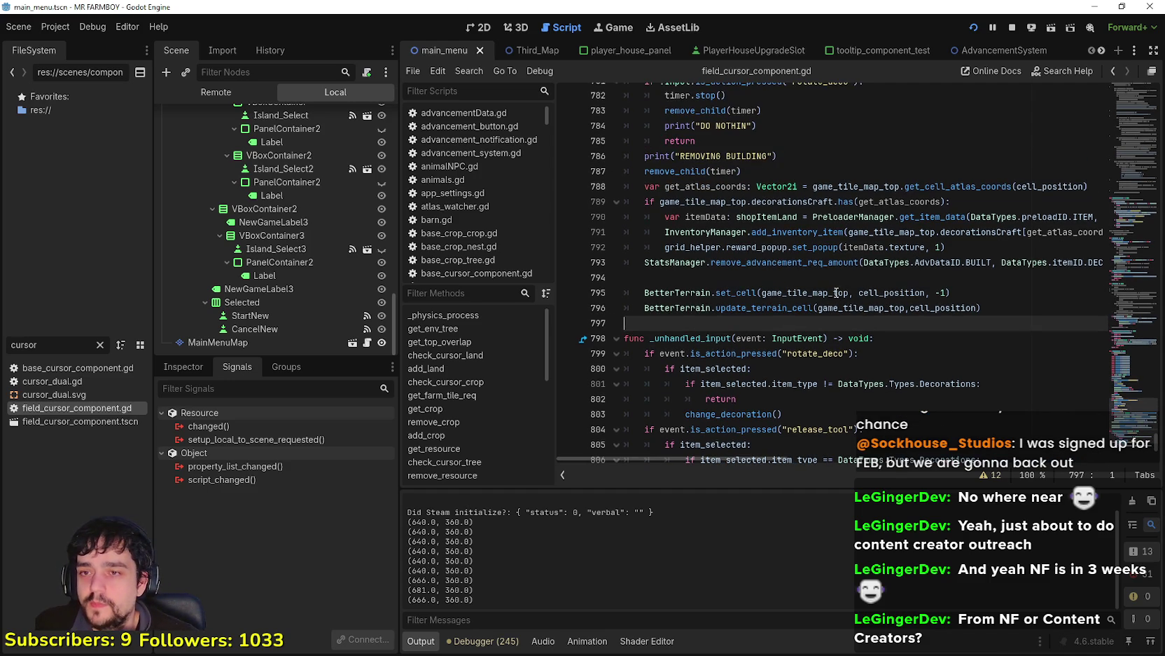
mouse_move(1027, 250)
mouse_down()
mouse_move(610, 217)
mouse_move(595, 315)
mouse_move(580, 275)
mouse_move(567, 294)
mouse_up()
scroll(609, 217, up, 2)
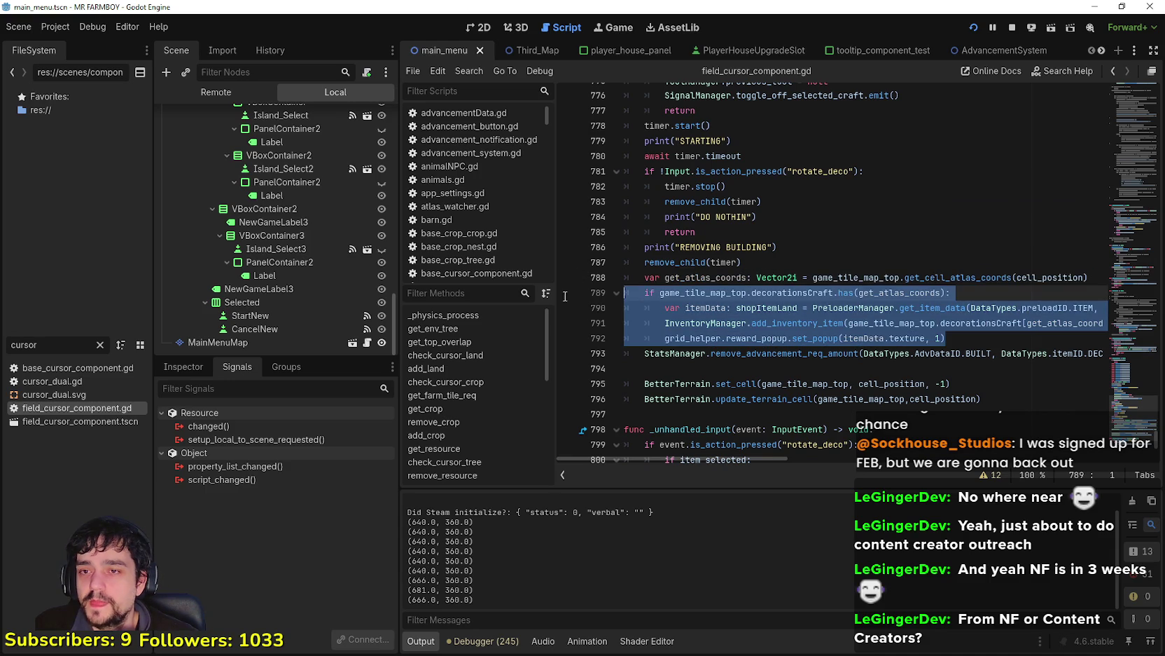
click(772, 260)
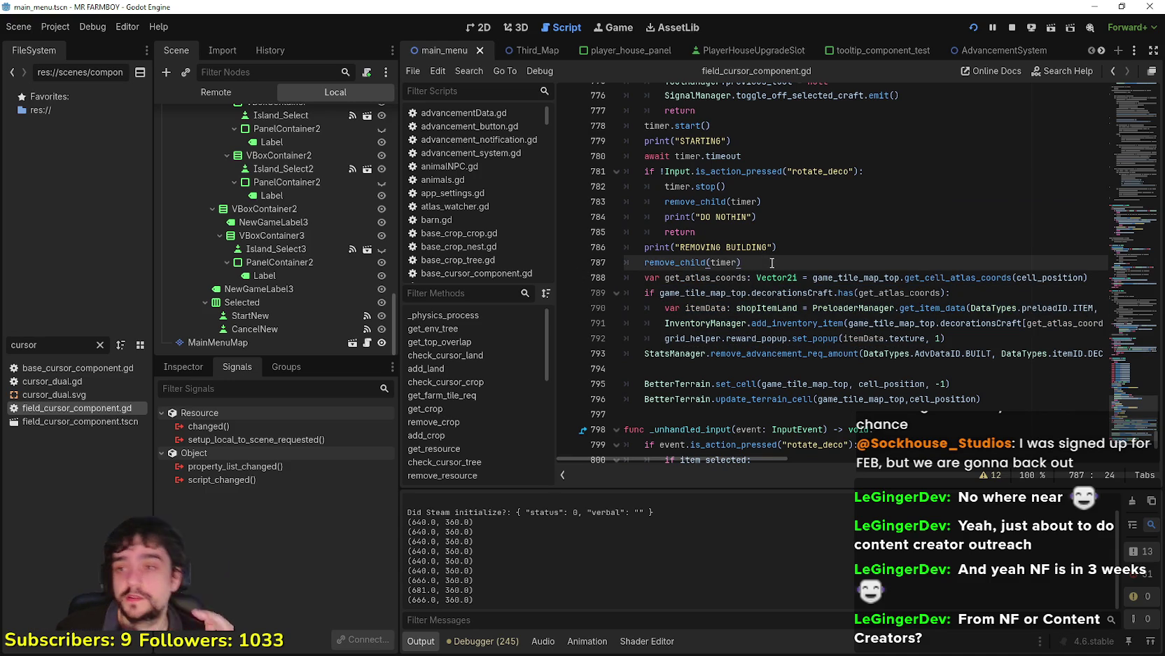
click(792, 231)
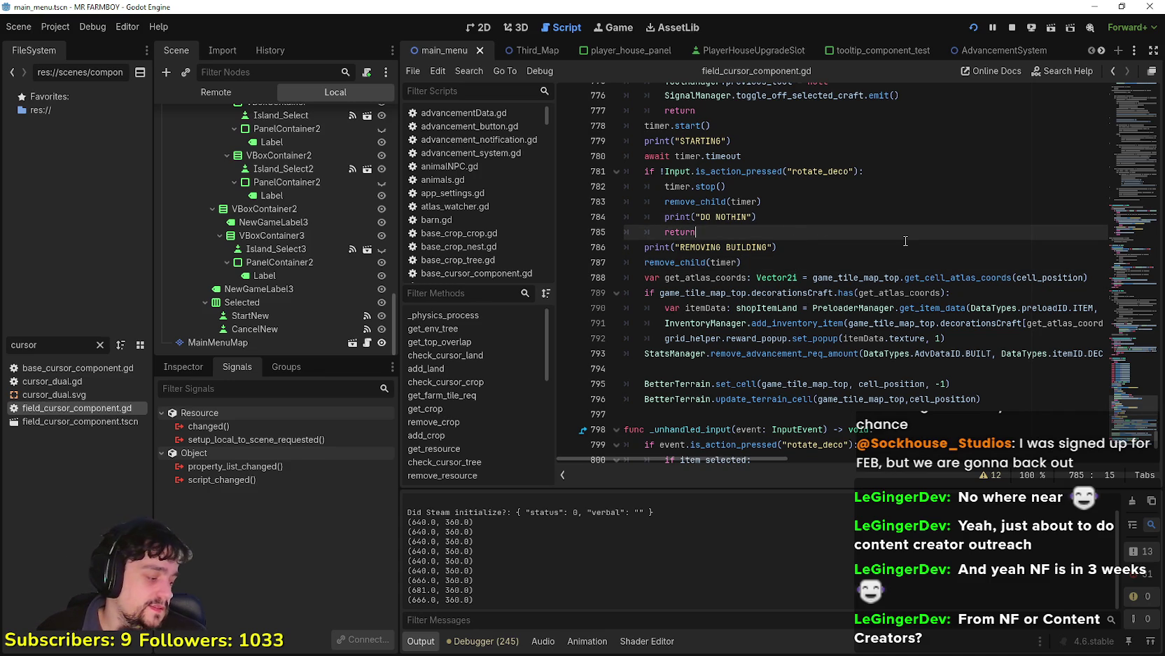
click(784, 203)
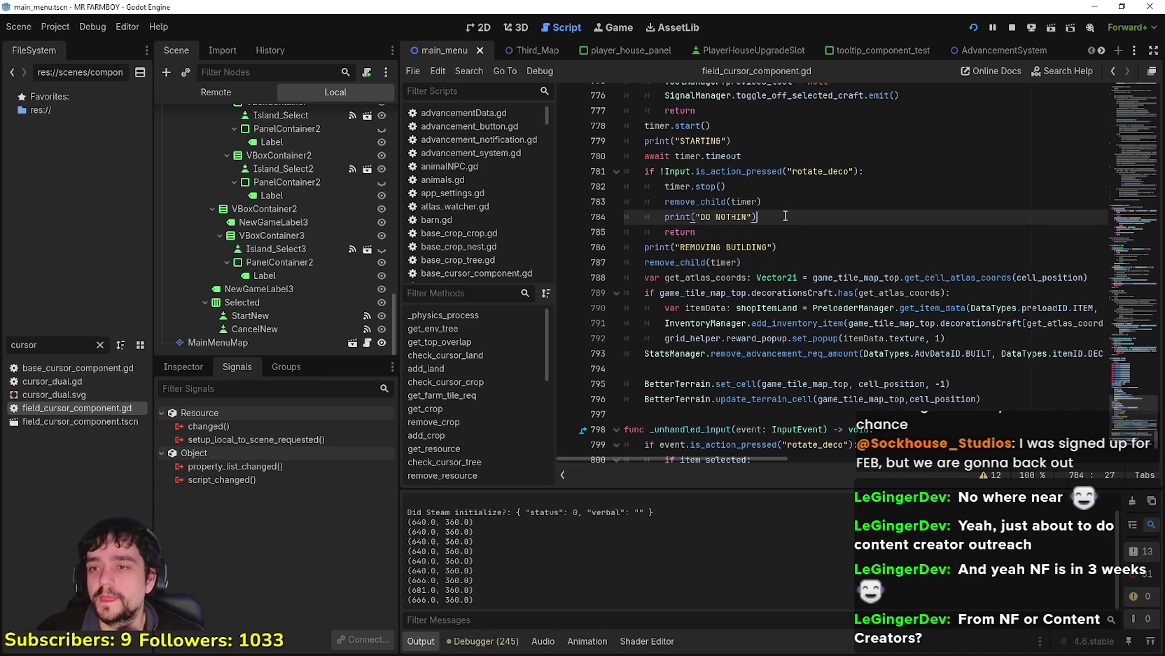
scroll(841, 210, up, 4)
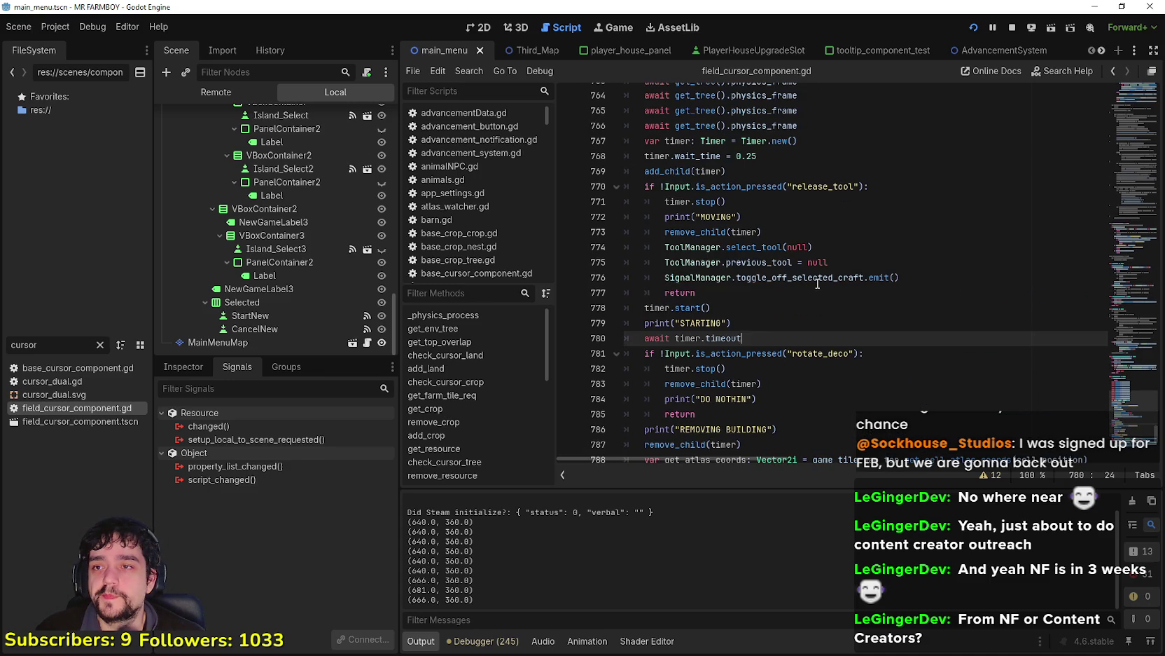
drag(701, 293, 627, 231)
click(741, 287)
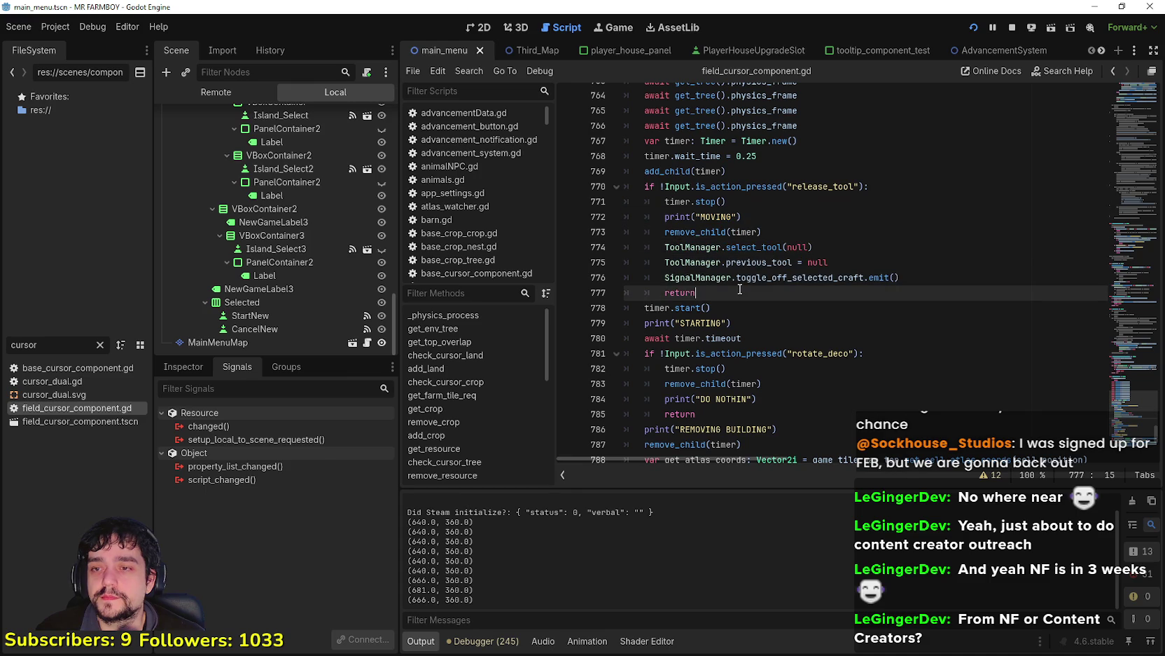
mouse_move(742, 286)
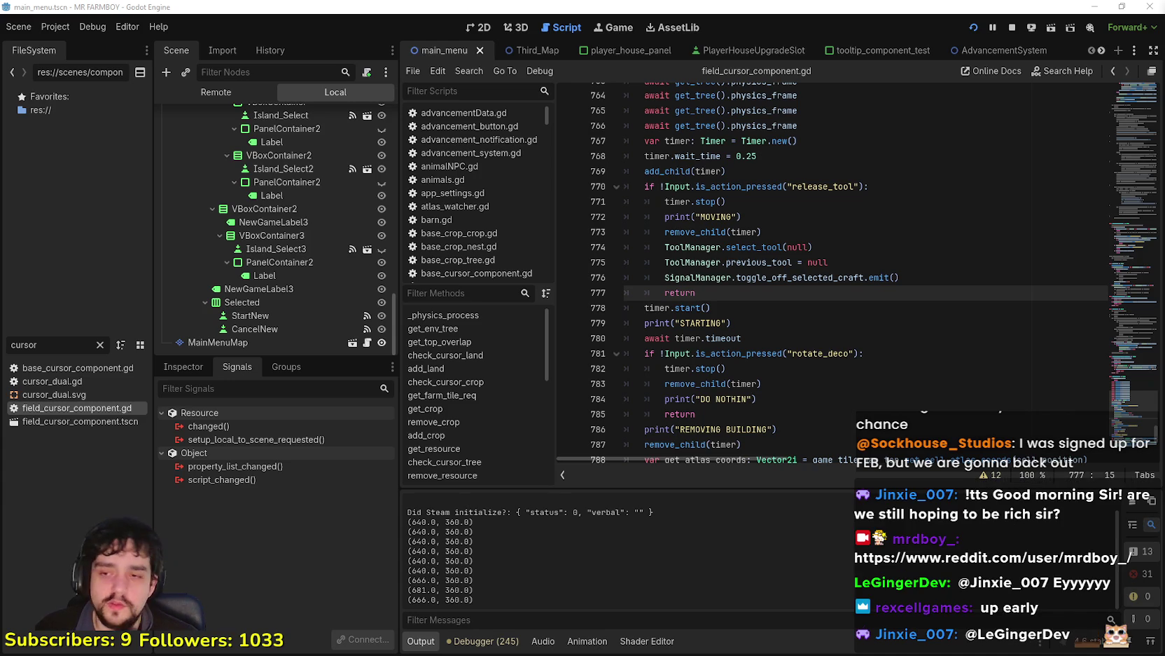
click(737, 278)
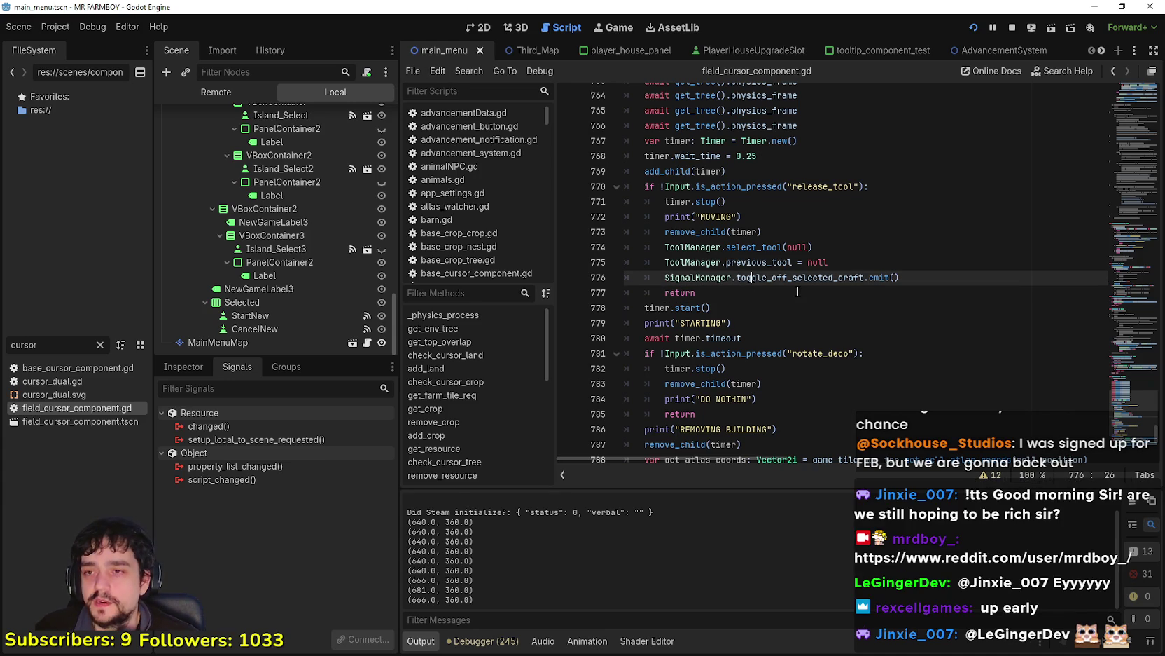
mouse_move(942, 293)
mouse_down()
mouse_move(938, 278)
mouse_move(619, 188)
mouse_up()
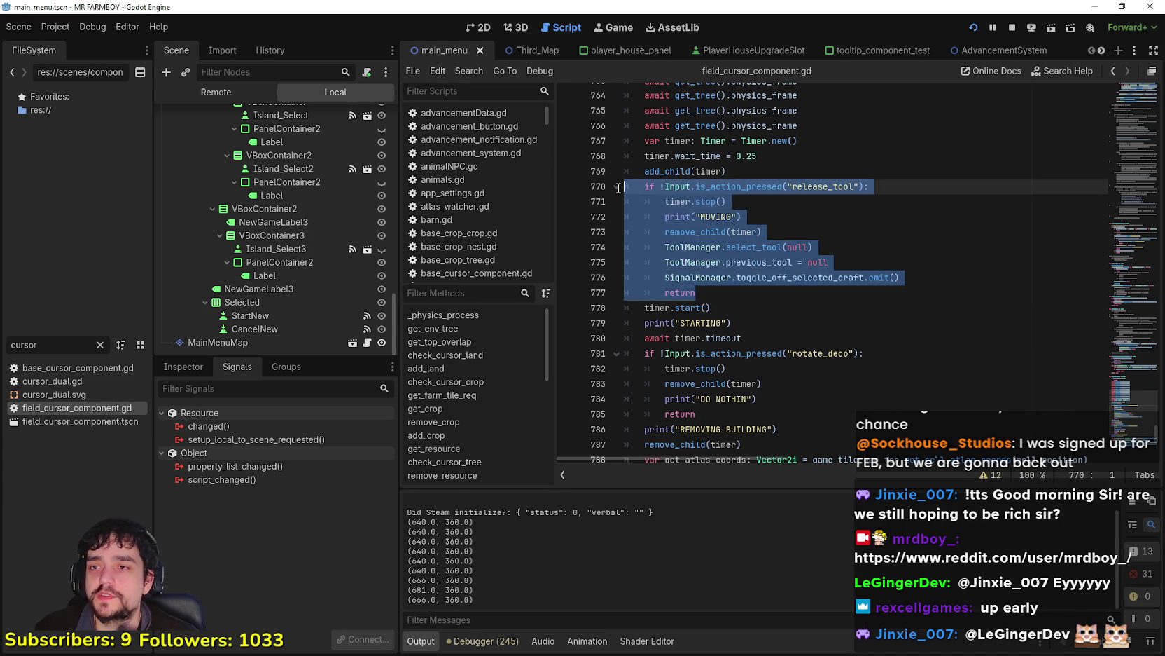
click(886, 294)
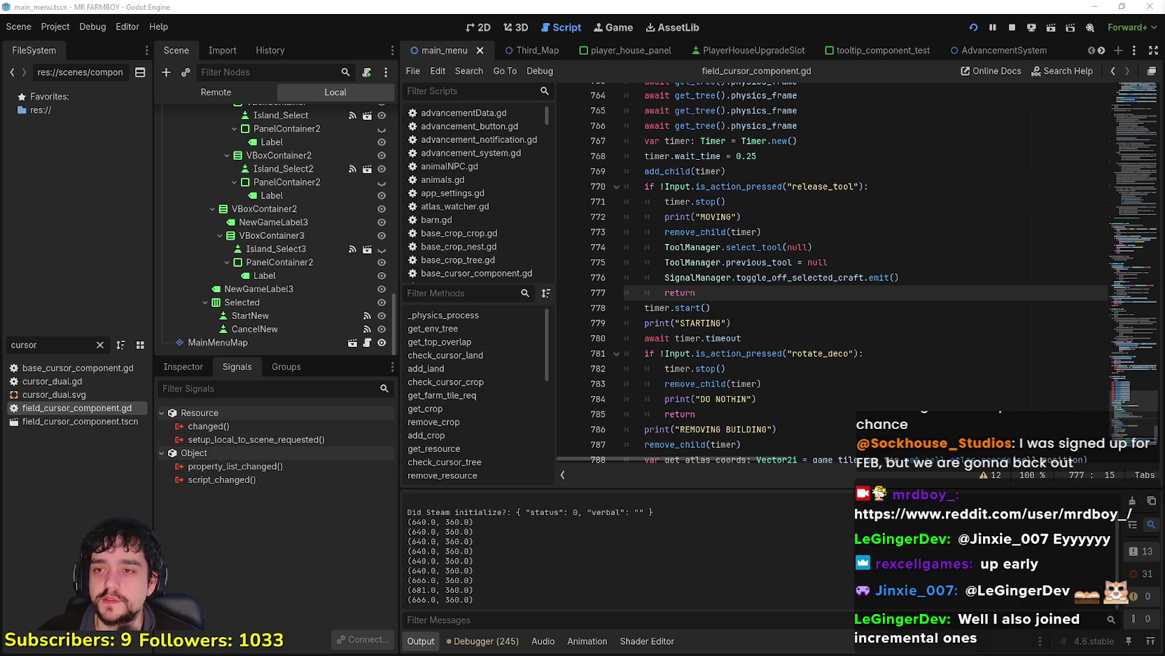
click(762, 327)
click(744, 286)
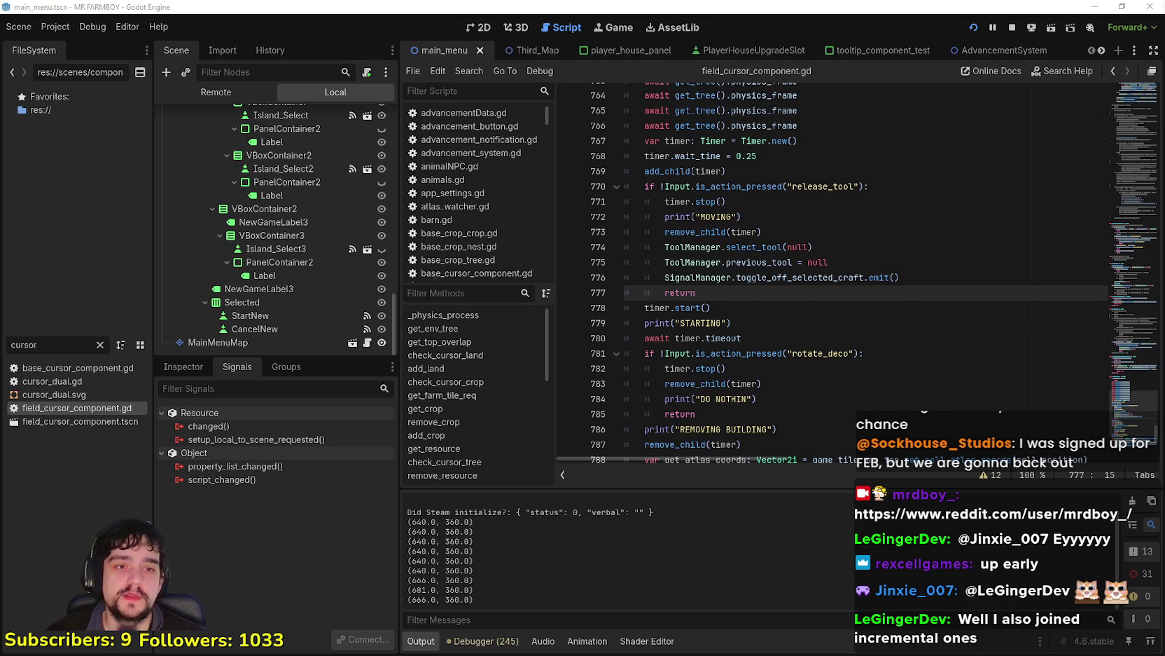
key(alt+Tab)
scroll(536, 130, up, 2)
Step: Show only the Reddit profile's own submitted posts via its Posts tab
scroll(535, 130, down, 3)
drag(557, 65, 622, 32)
scroll(638, 355, down, 3)
scroll(637, 355, up, 10)
scroll(637, 355, down, 8)
scroll(616, 360, up, 15)
scroll(615, 361, up, 6)
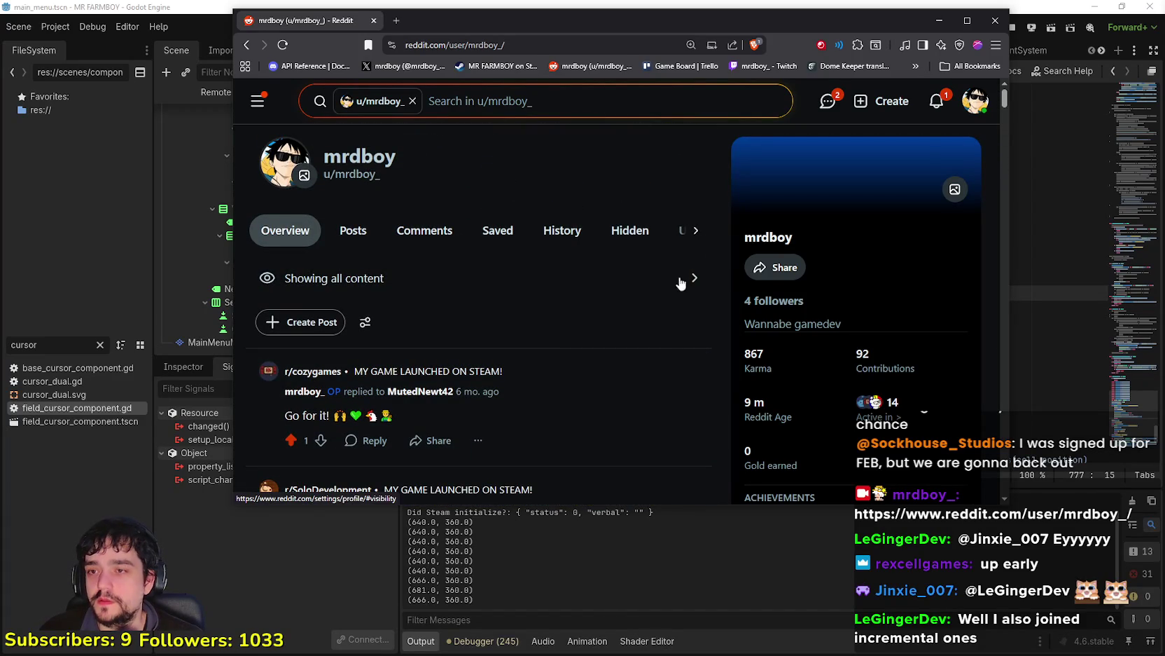
scroll(449, 332, down, 2)
scroll(479, 319, down, 6)
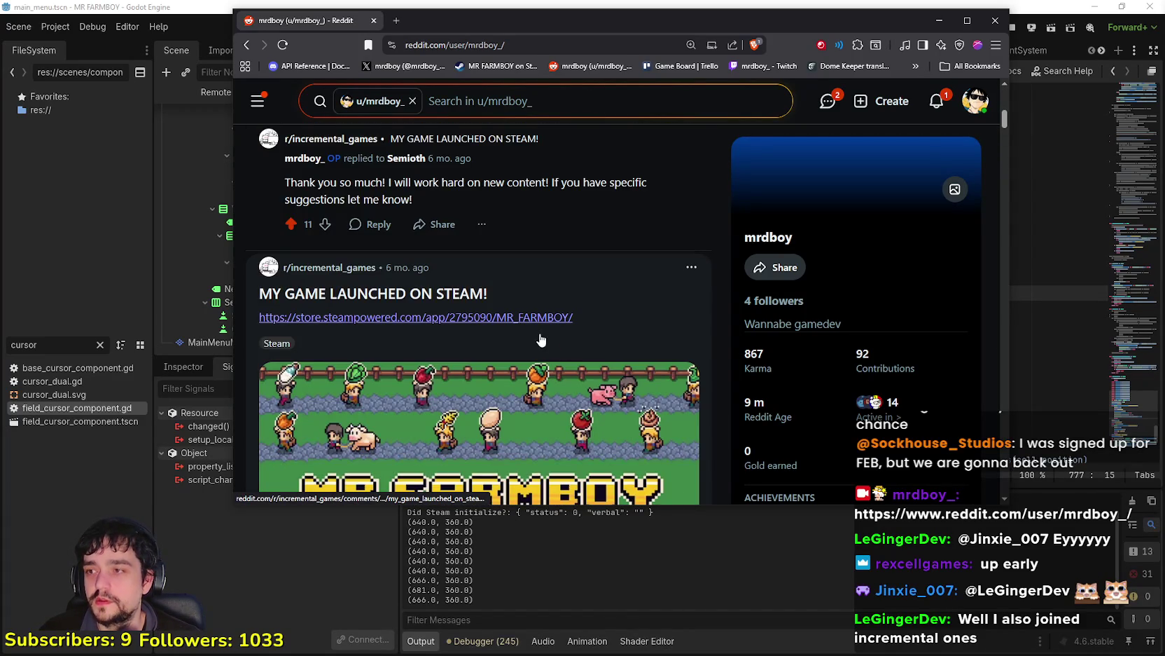
scroll(540, 338, up, 8)
click(347, 229)
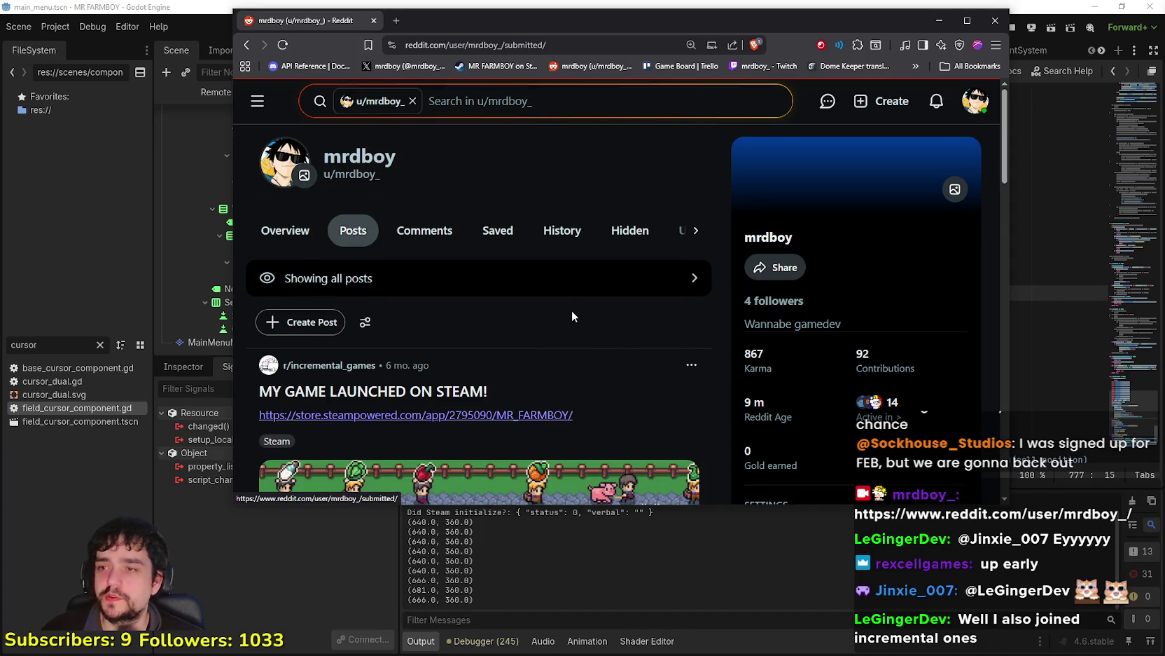
Step: Sort the profile's posts by Top over All Time
scroll(569, 314, down, 6)
scroll(693, 358, up, 3)
scroll(698, 361, down, 1)
scroll(701, 350, up, 1)
scroll(732, 304, down, 2)
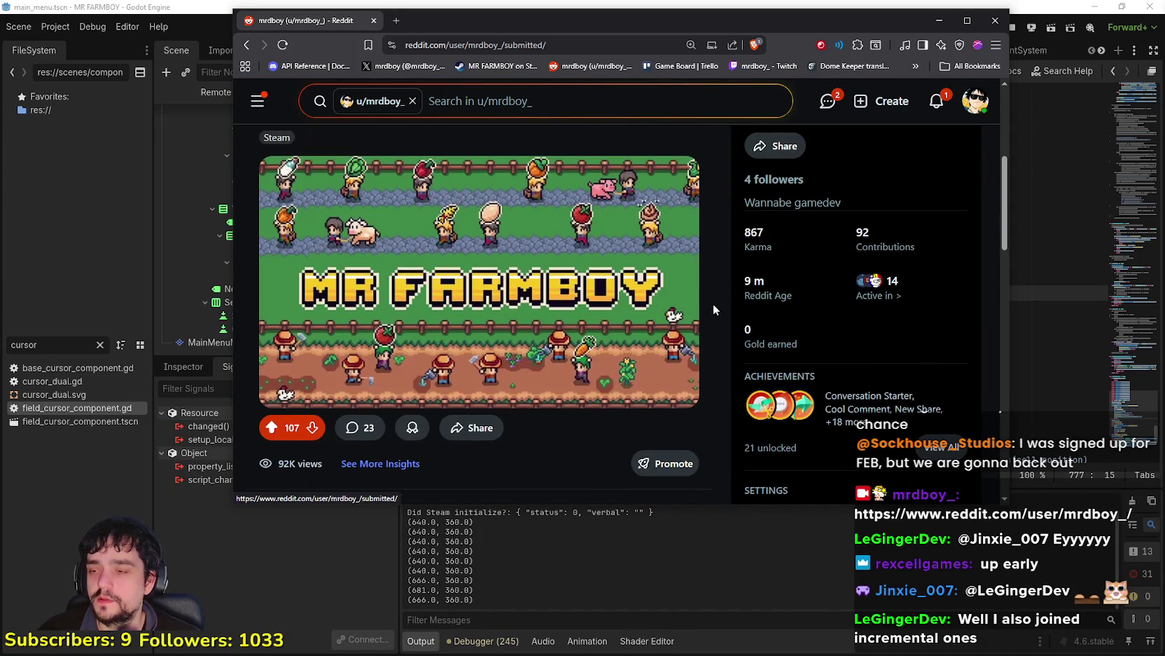
scroll(710, 307, down, 2)
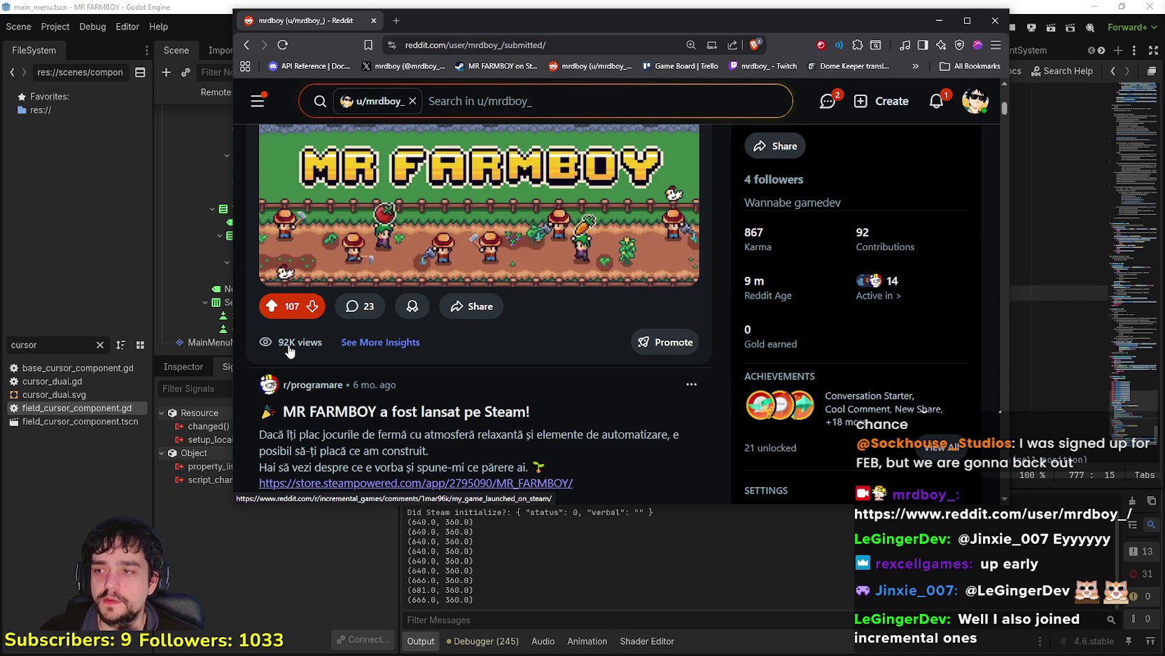
scroll(290, 349, up, 4)
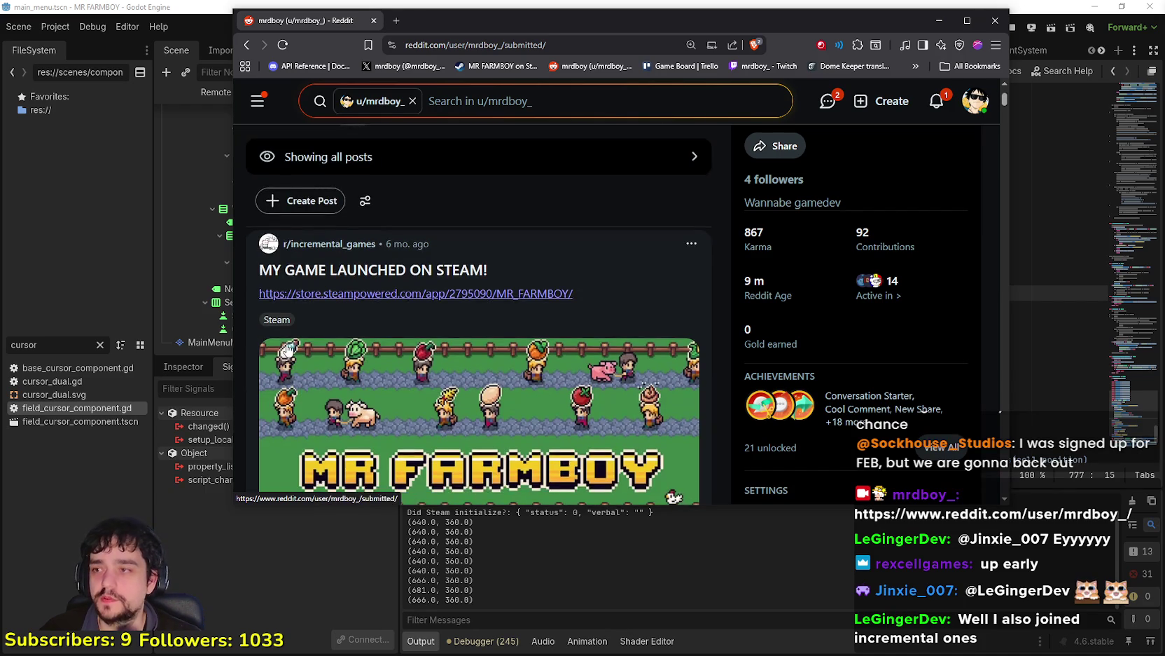
scroll(289, 344, down, 4)
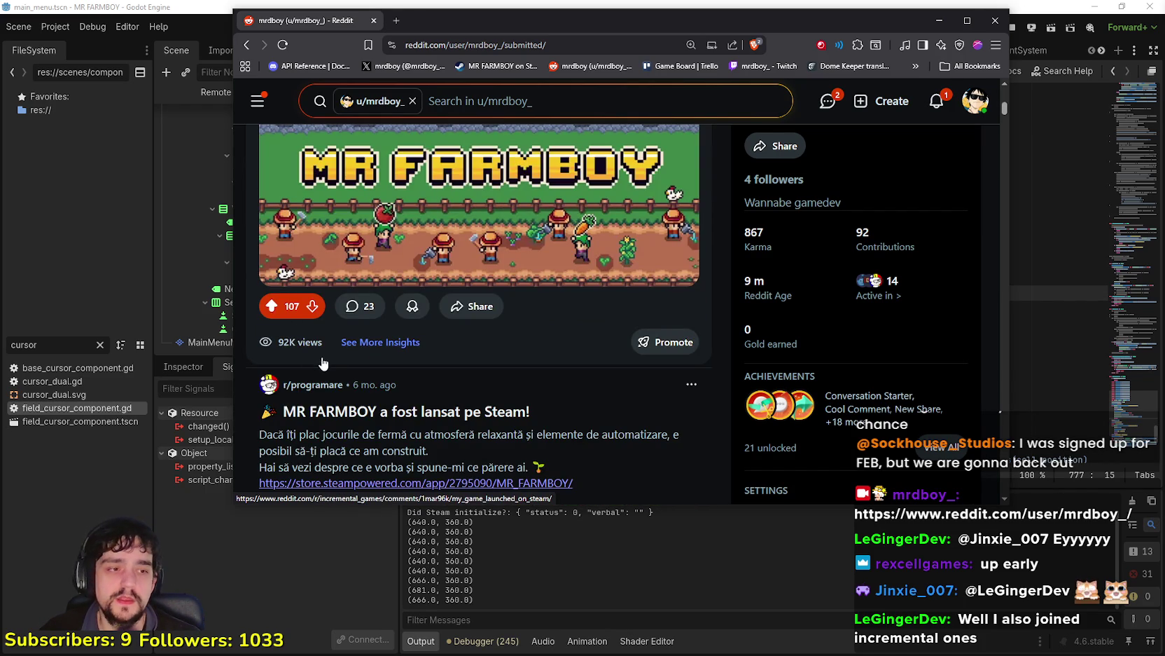
scroll(402, 339, down, 1)
scroll(396, 341, down, 1)
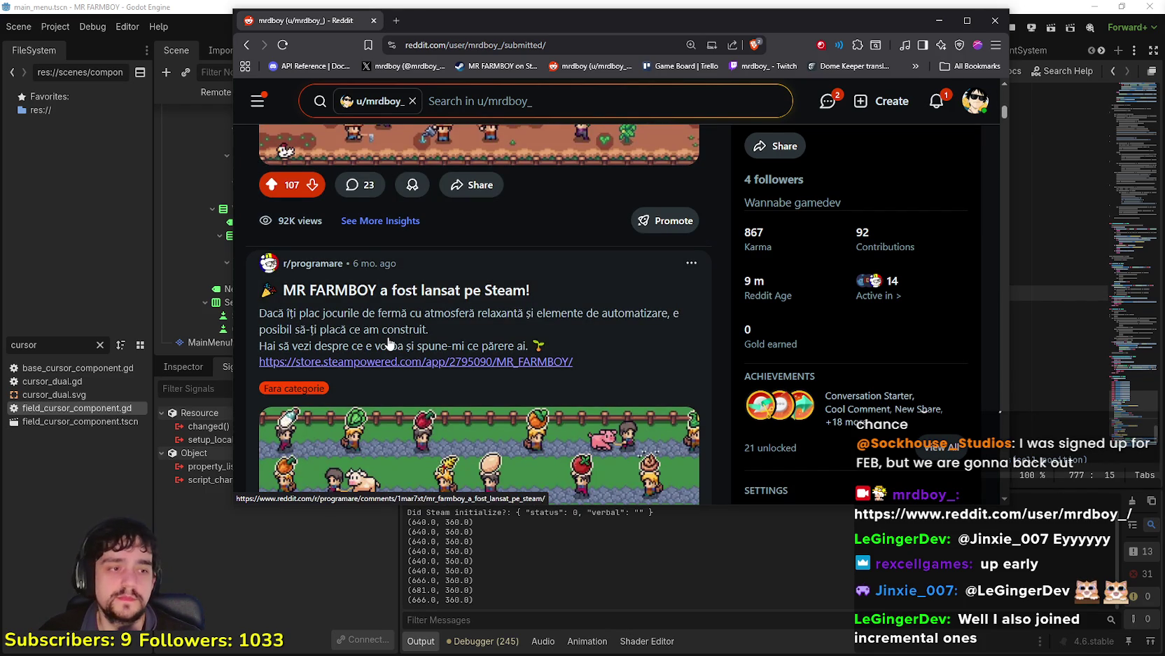
scroll(390, 343, down, 2)
scroll(437, 359, up, 5)
scroll(435, 358, up, 5)
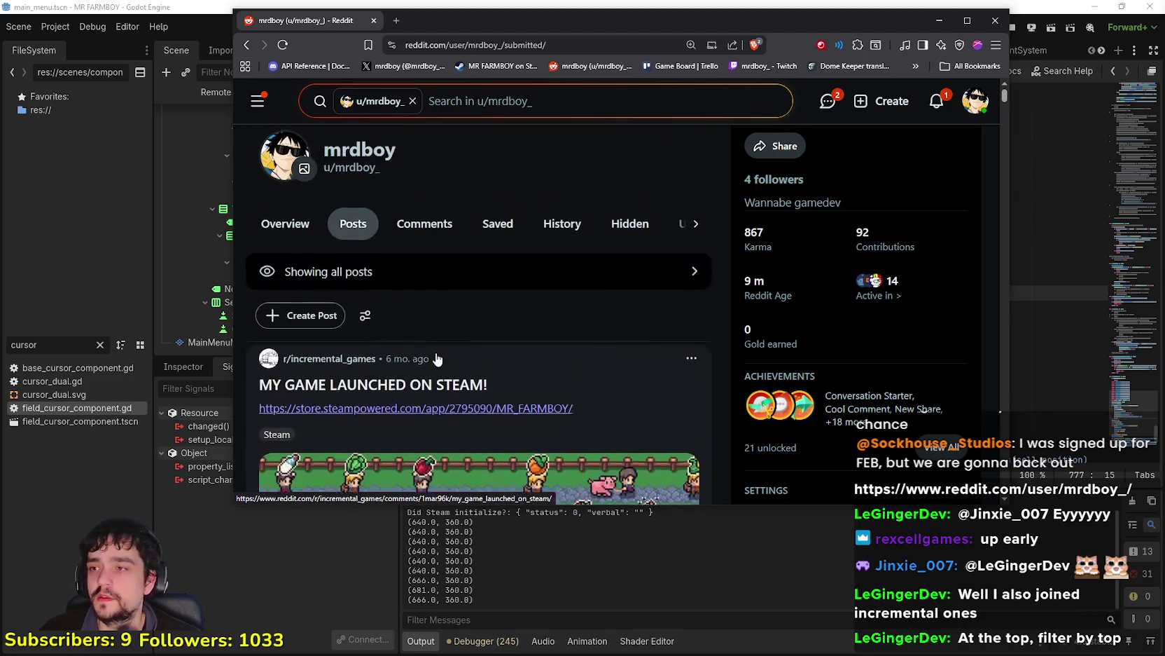
click(366, 323)
click(494, 172)
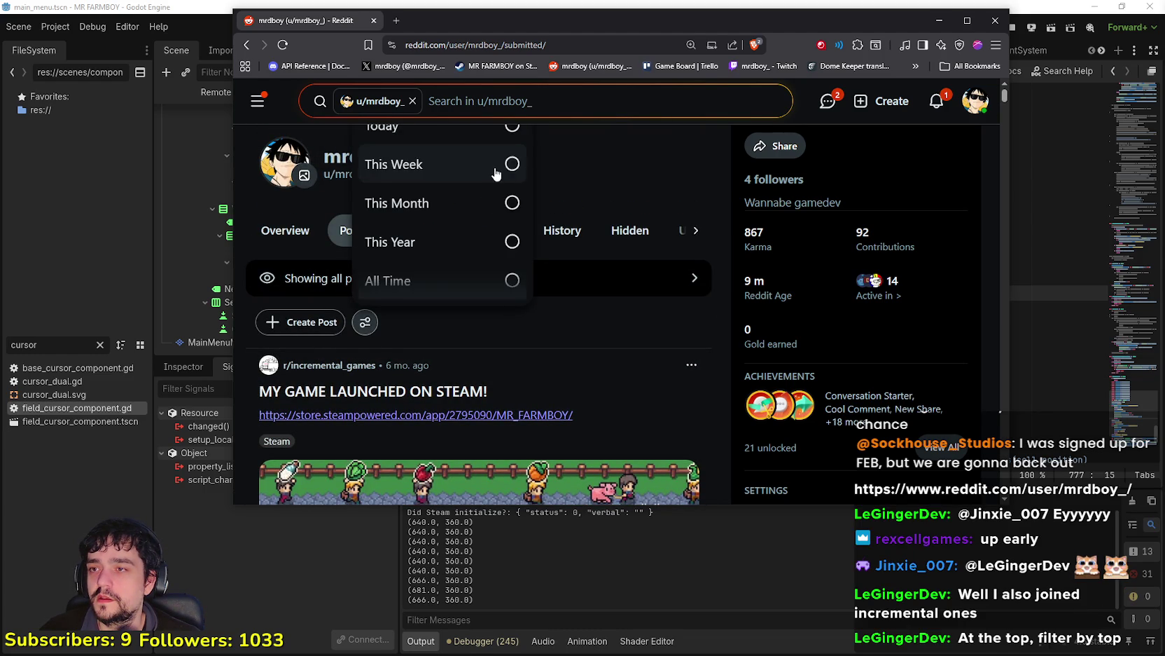
click(449, 280)
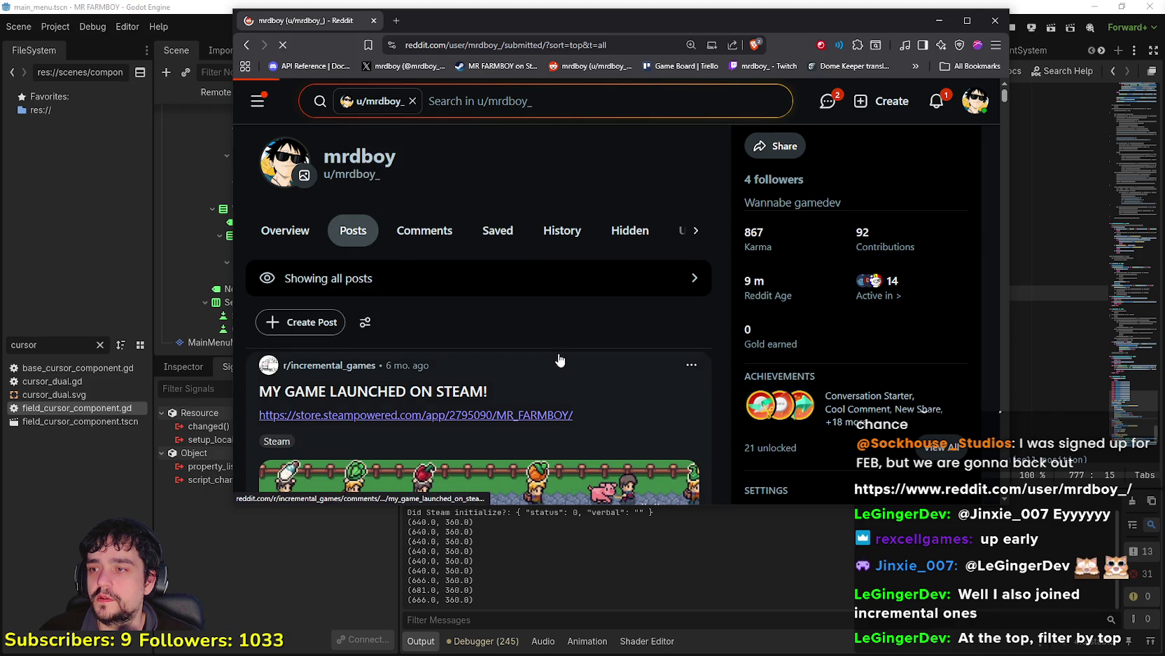
Step: Shift the browser window slightly right and stretch its bottom edge down to make it taller
scroll(540, 316, down, 6)
scroll(670, 262, up, 2)
scroll(630, 280, down, 2)
scroll(355, 379, up, 5)
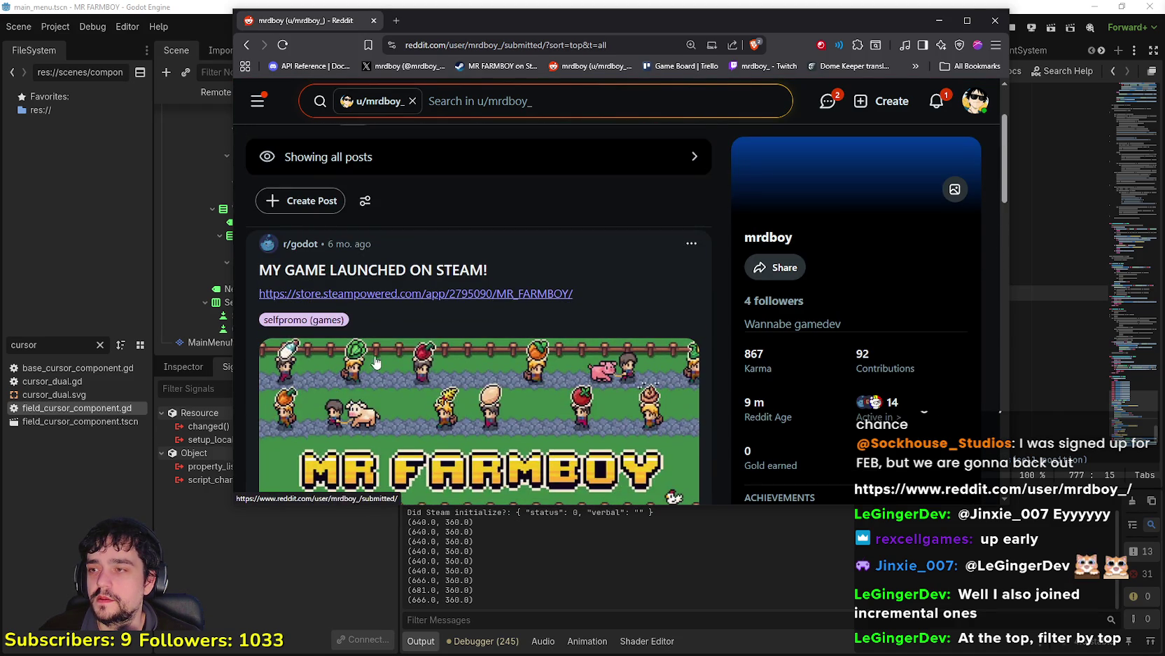
scroll(416, 242, down, 2)
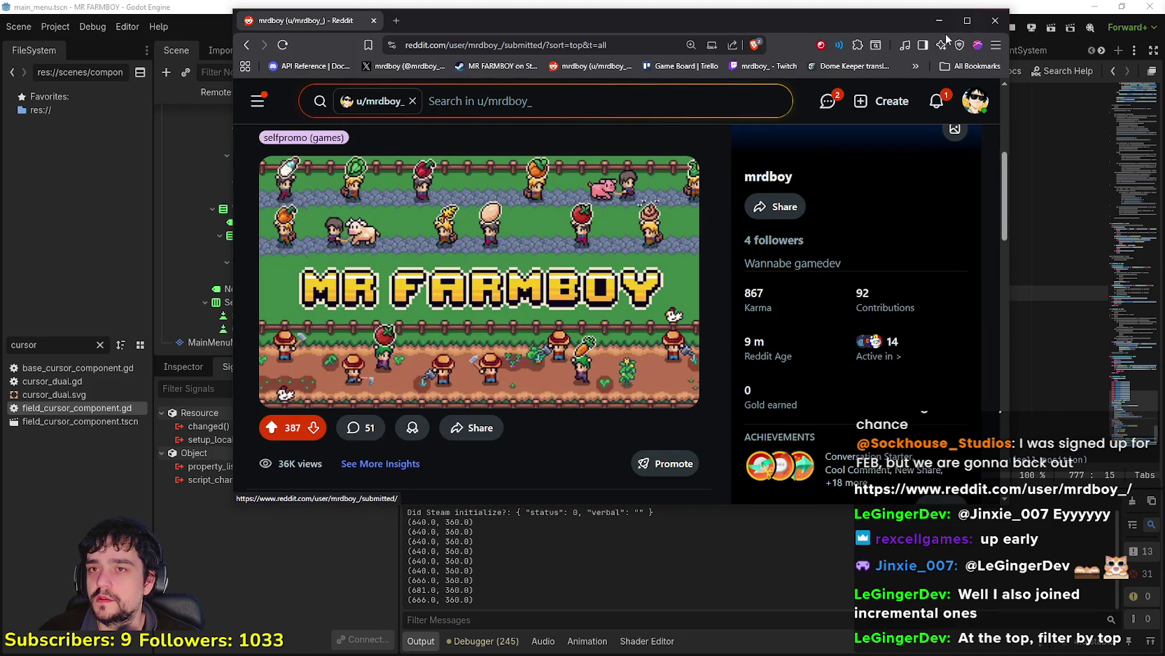
drag(960, 32, 990, 33)
drag(944, 506, 946, 634)
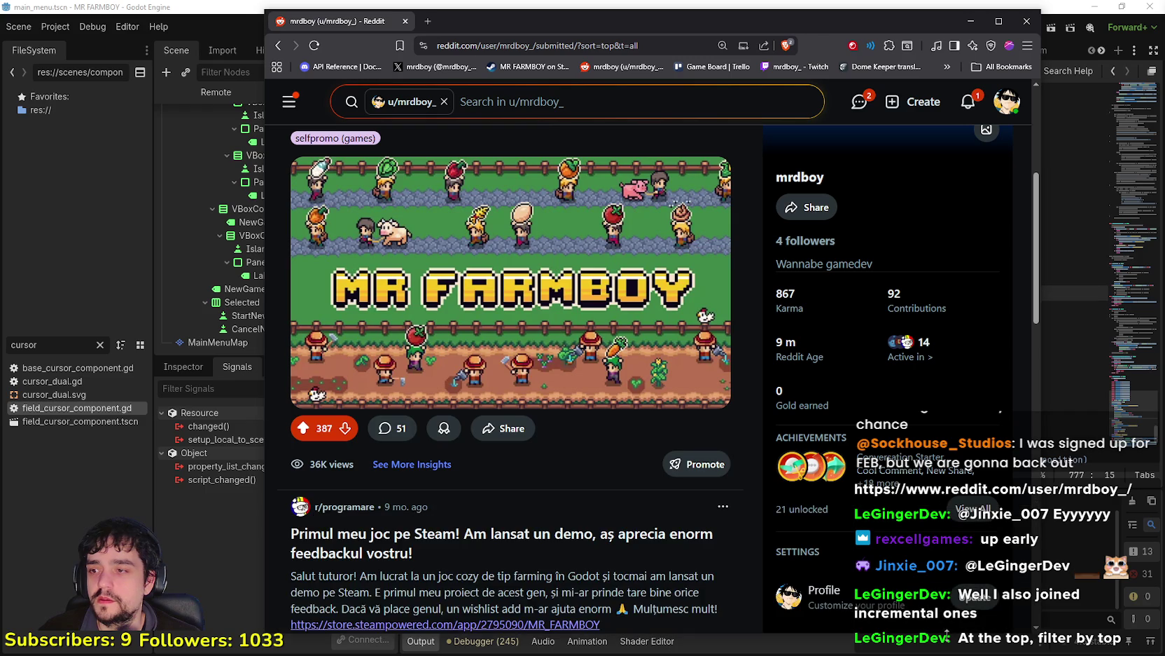
Step: Advance the r/programare Mr Farm Boy Steam demo post's gallery to the pixel-art farm village screenshot
scroll(328, 525, up, 3)
scroll(328, 526, down, 4)
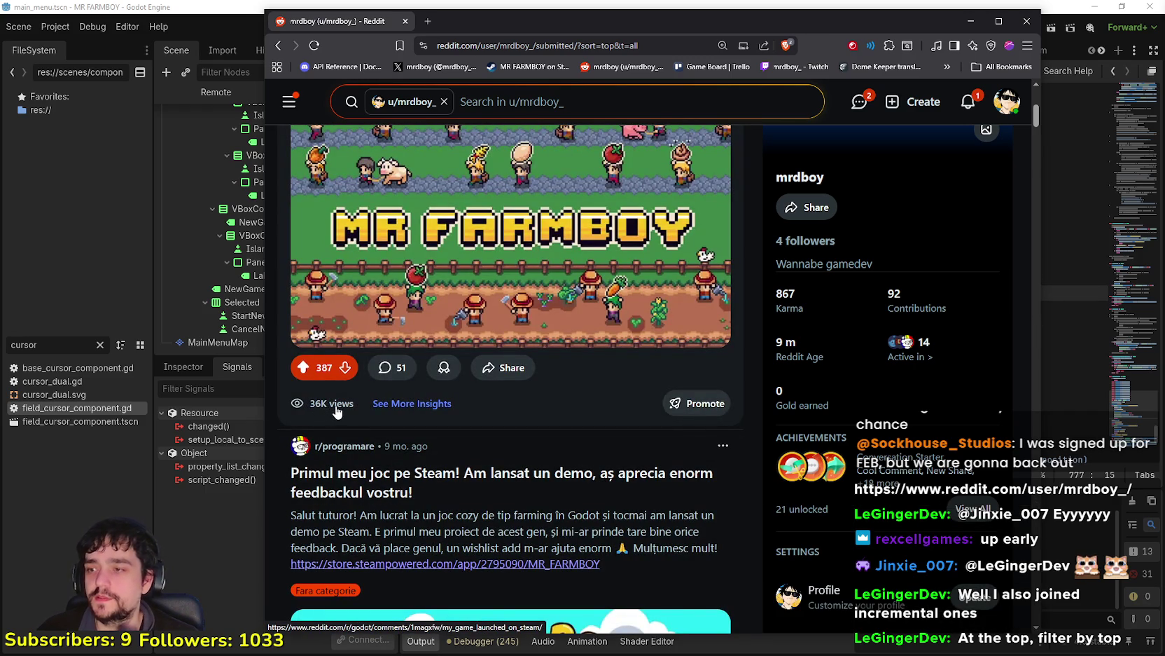
scroll(336, 403, up, 3)
scroll(338, 395, down, 6)
scroll(337, 393, down, 1)
scroll(338, 371, up, 4)
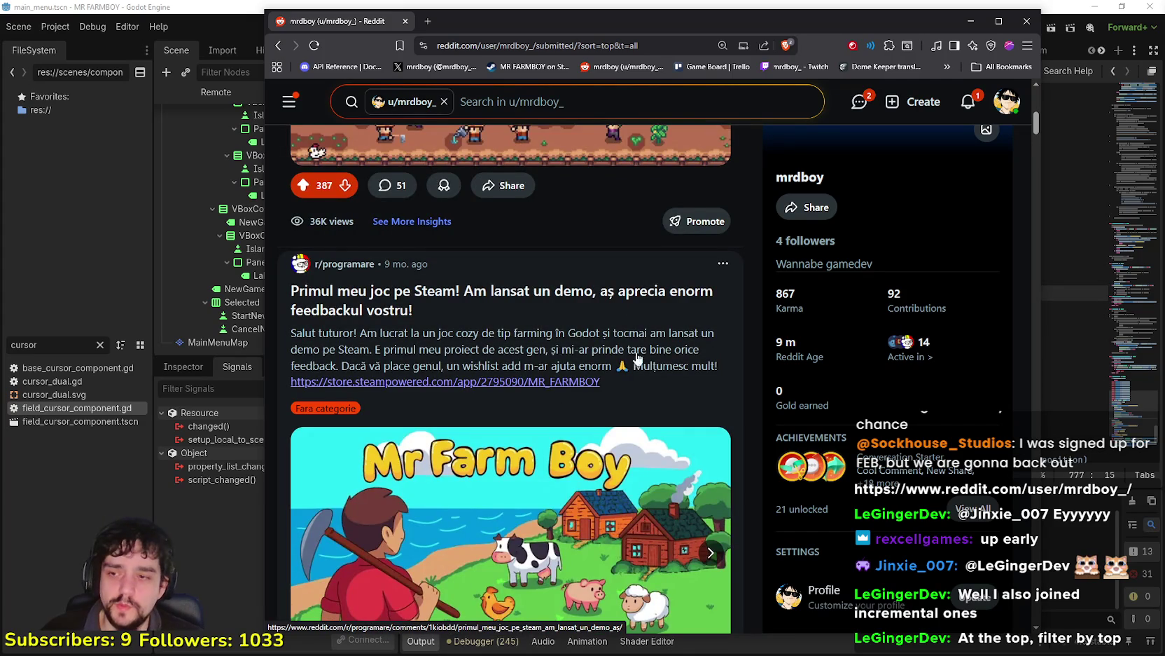
scroll(392, 364, down, 7)
scroll(420, 368, up, 5)
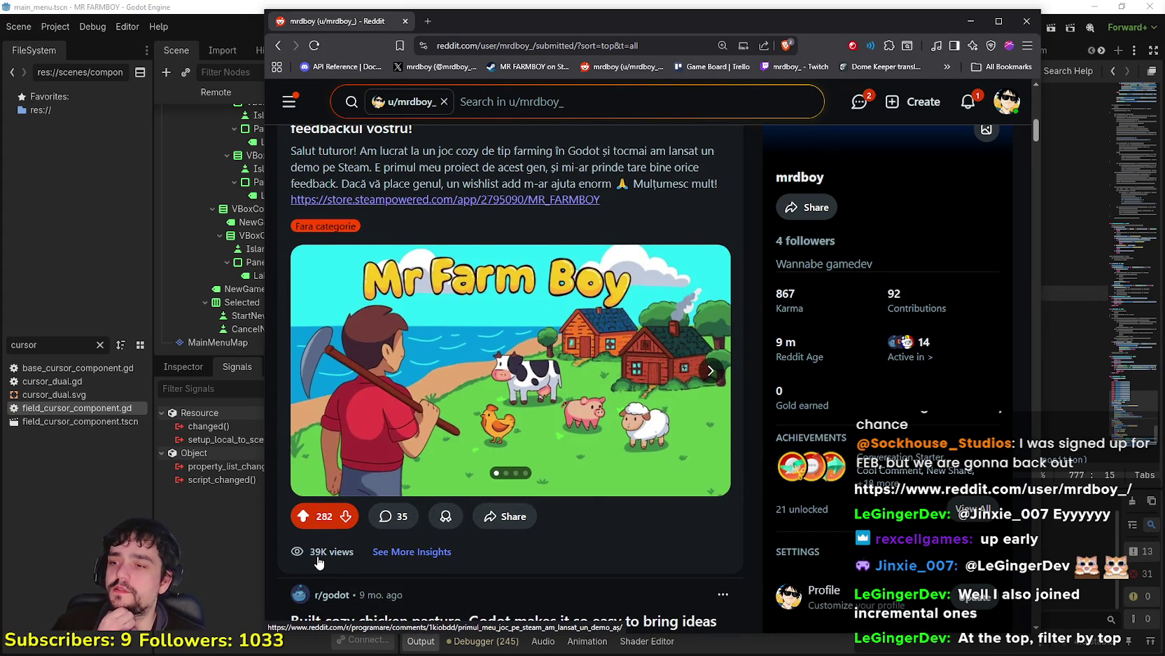
scroll(395, 494, down, 3)
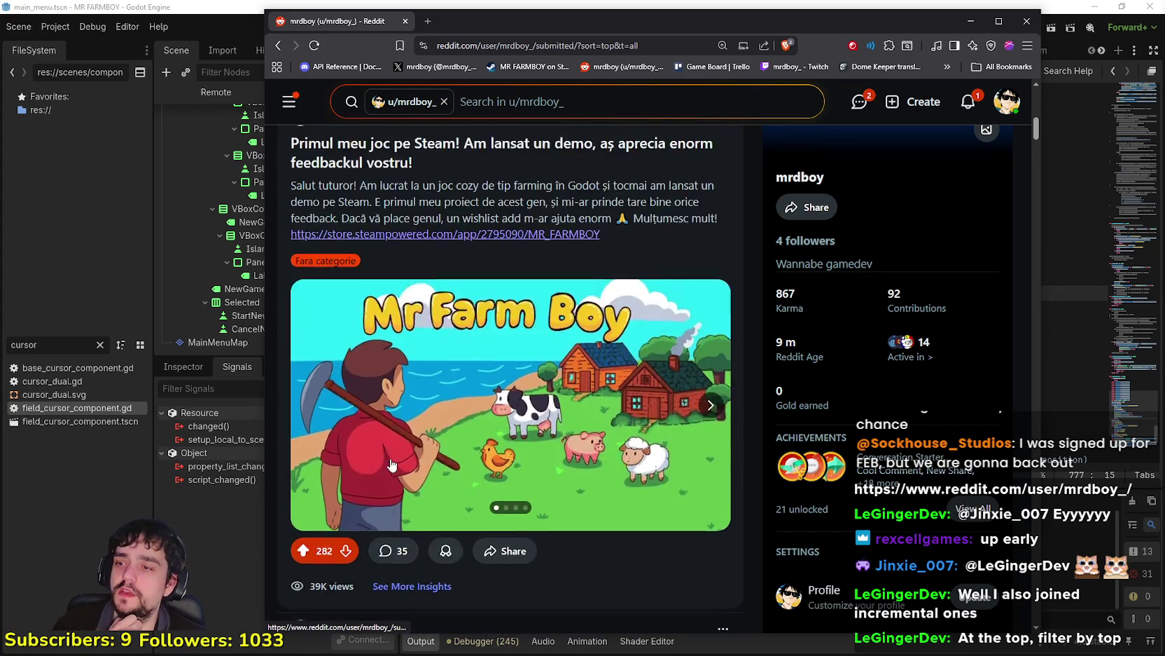
scroll(567, 419, up, 6)
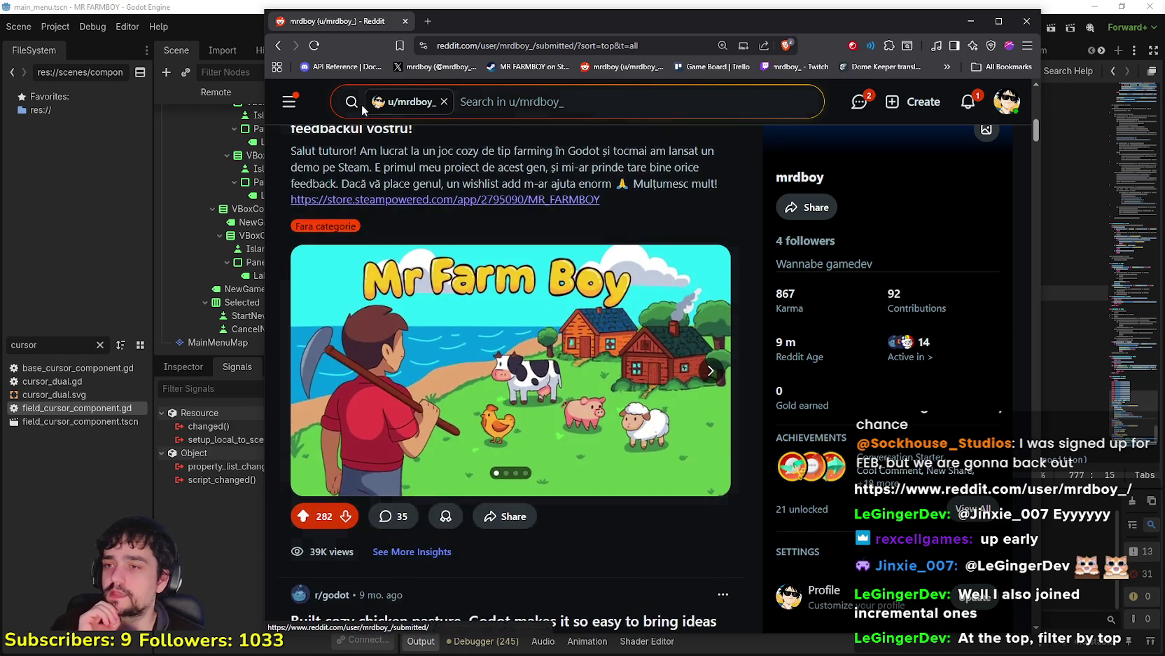
scroll(549, 447, down, 3)
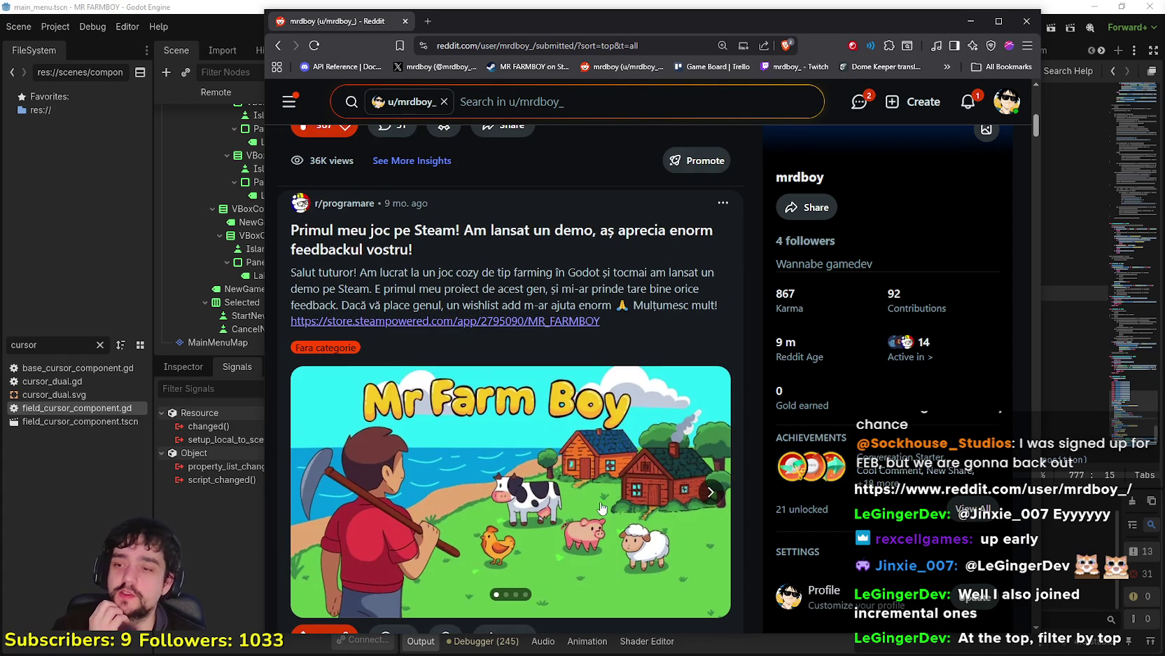
click(711, 494)
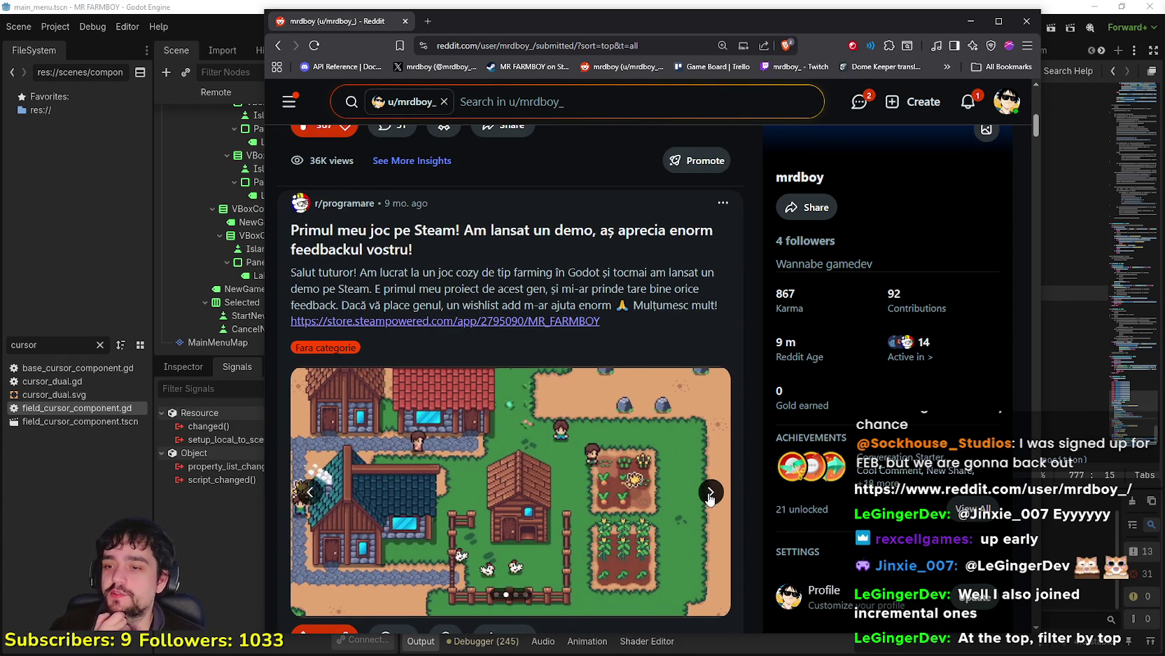
Step: Flip the Mr Farm Boy gallery forward once more, then return it to its first image
click(710, 494)
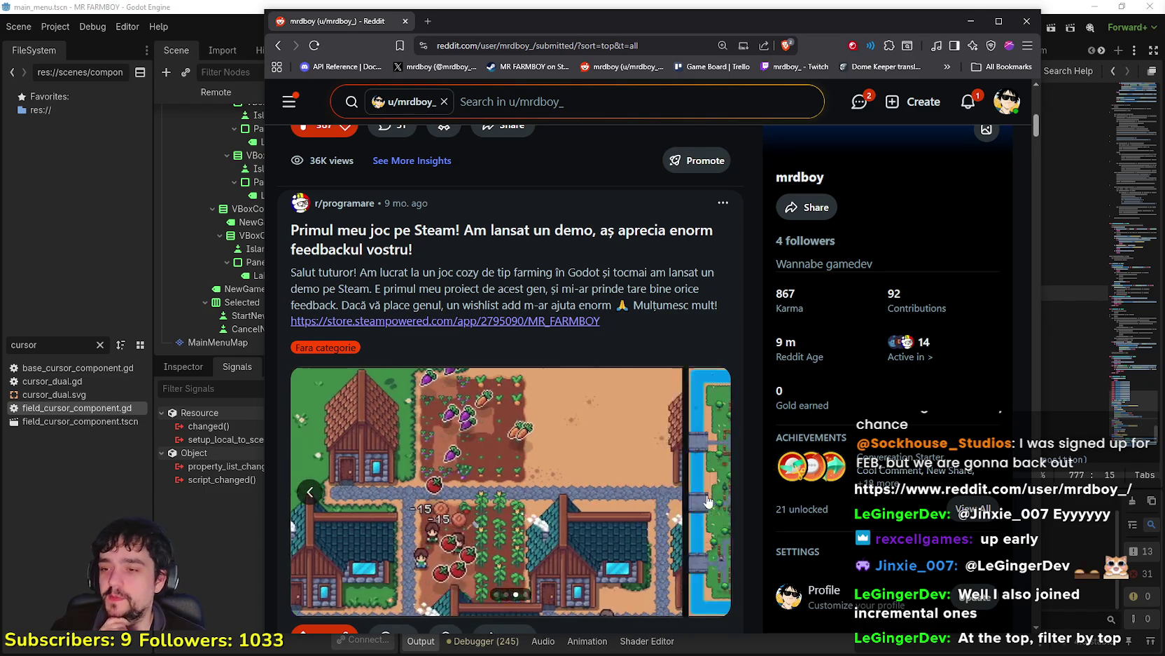
scroll(343, 473, down, 1)
scroll(344, 473, down, 1)
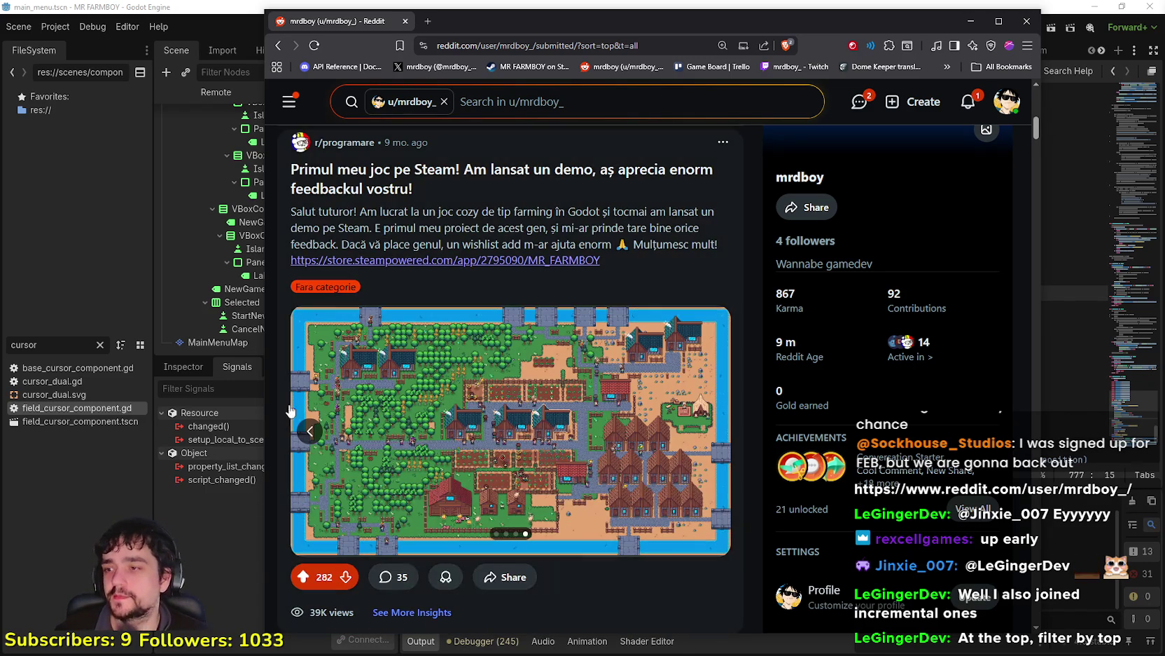
click(310, 433)
click(311, 435)
click(311, 439)
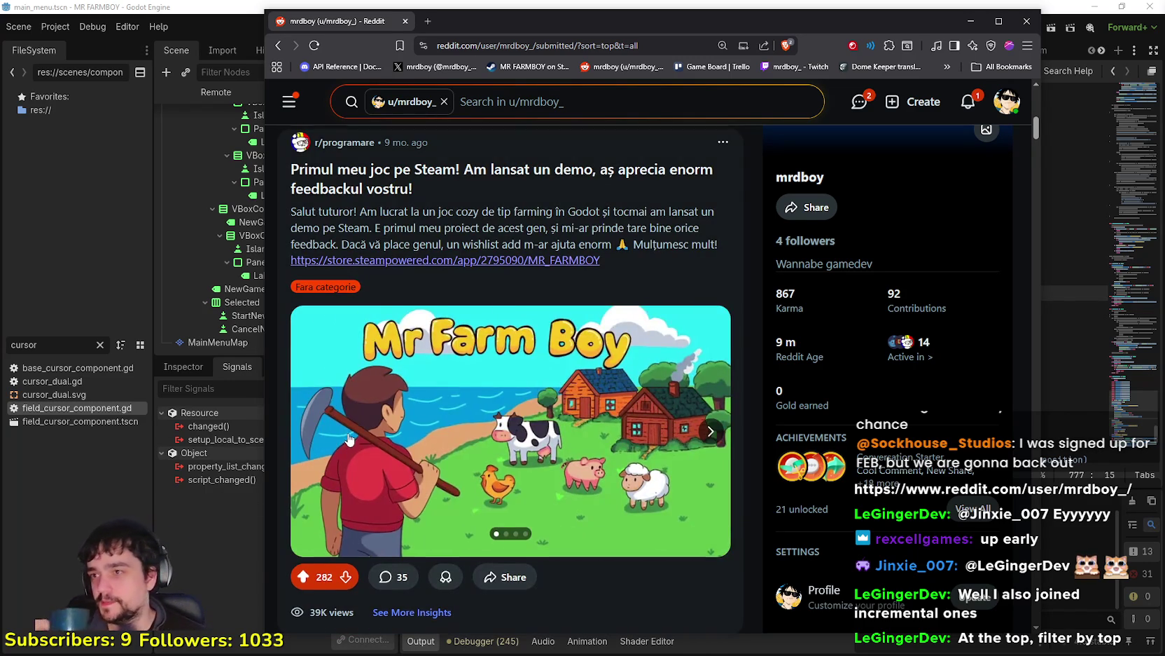
Step: Scroll down to the r/godot chicken-pasture GIF post and the farmer-redesign post
scroll(349, 439, down, 5)
scroll(349, 440, down, 4)
scroll(364, 415, up, 2)
scroll(364, 414, down, 4)
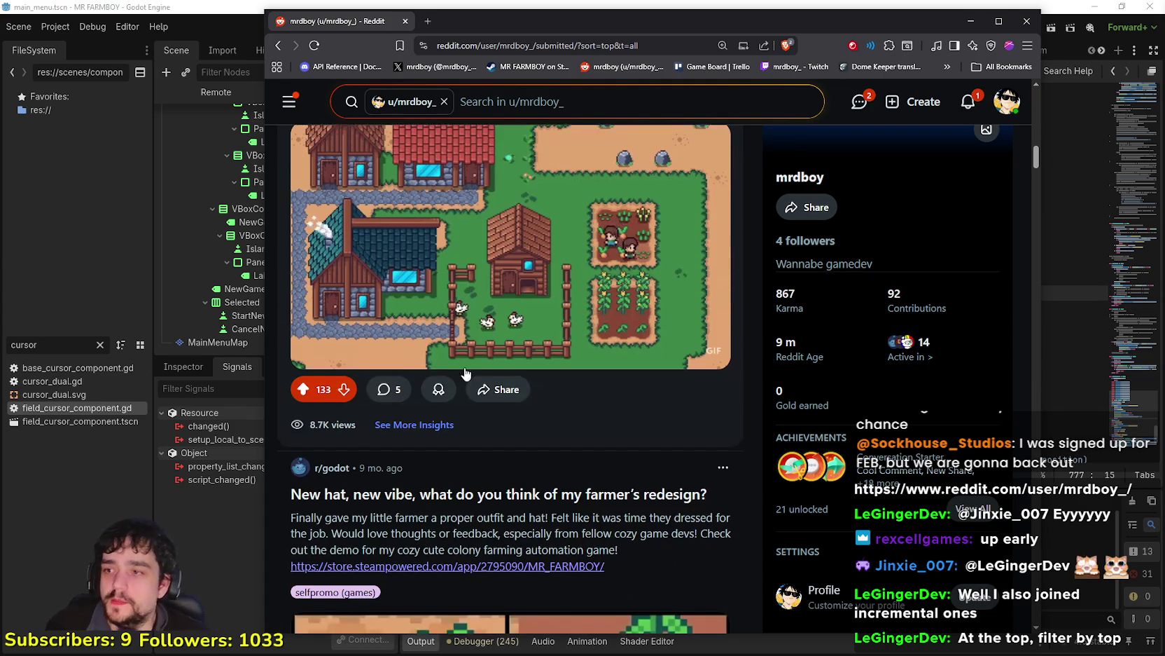
Step: Browse the user's top-sorted Reddit posts down to Workers Redesign 2.0
scroll(341, 495, down, 3)
scroll(341, 496, down, 4)
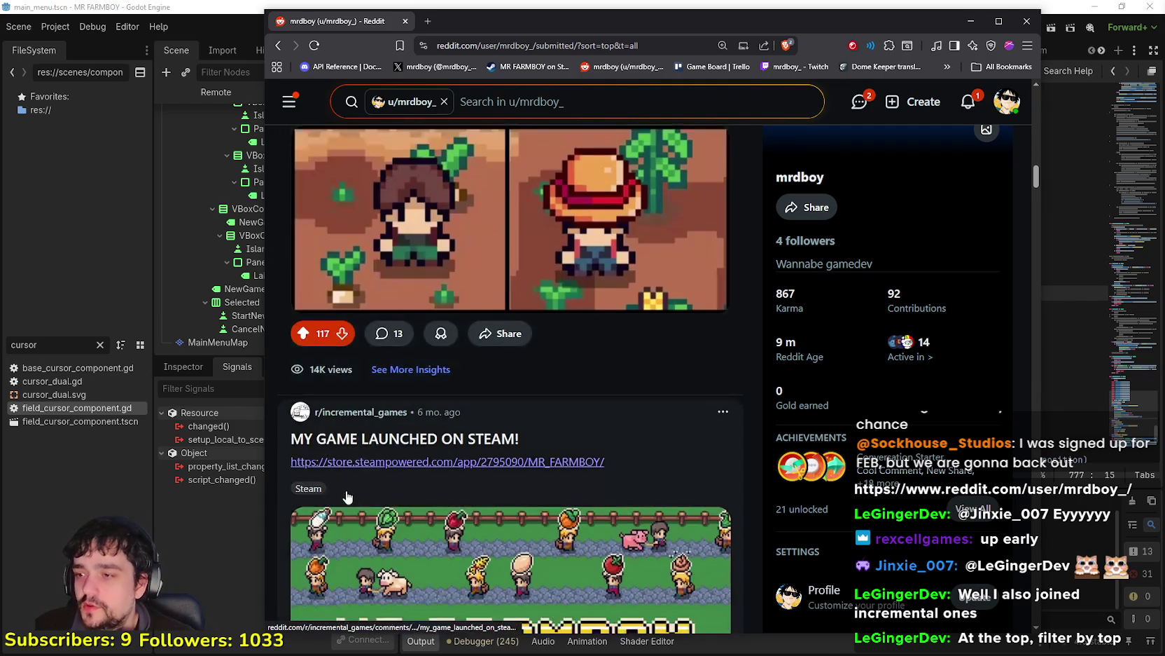
scroll(363, 477, up, 15)
scroll(363, 477, up, 10)
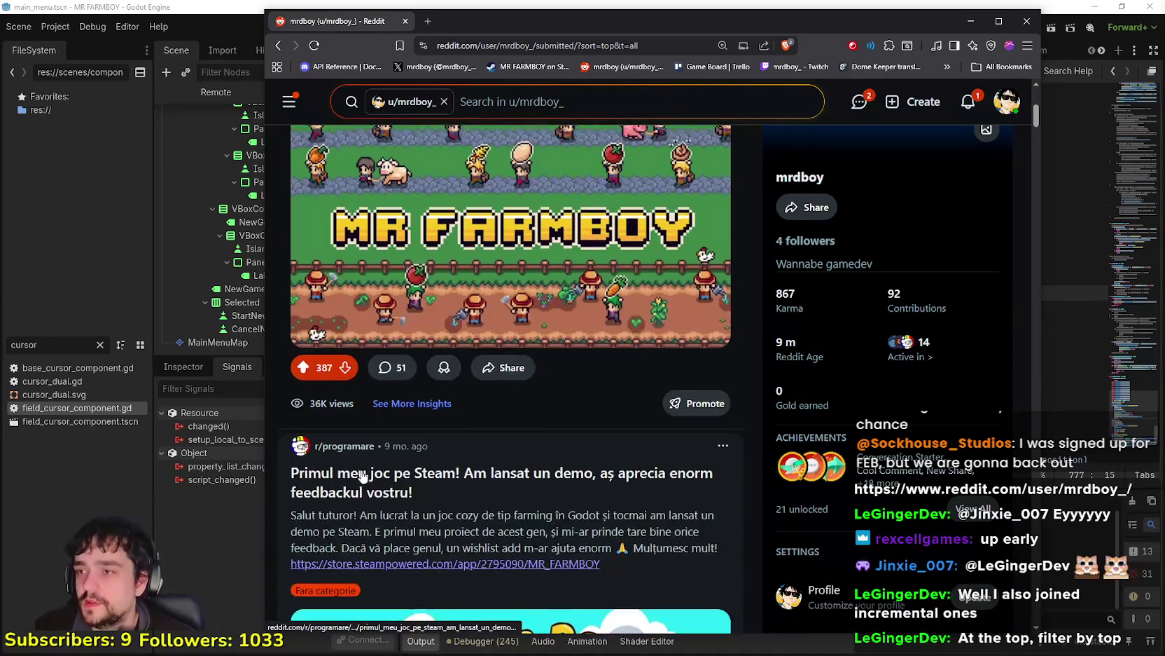
scroll(527, 497, down, 12)
scroll(527, 496, down, 15)
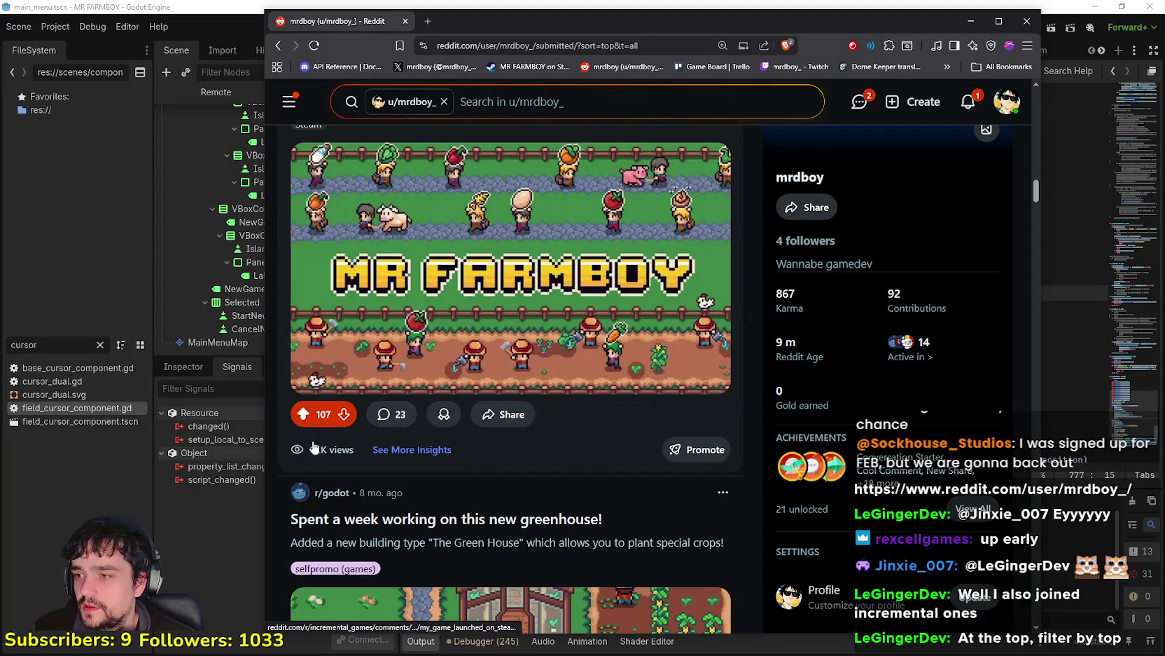
scroll(392, 378, up, 4)
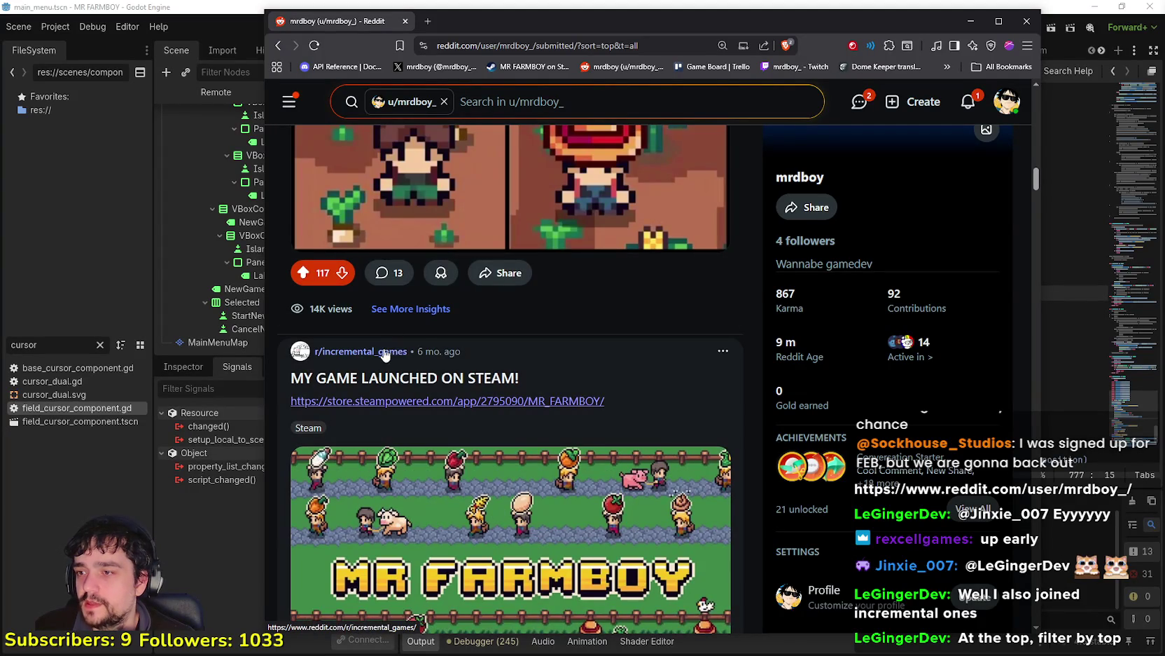
scroll(387, 348, down, 3)
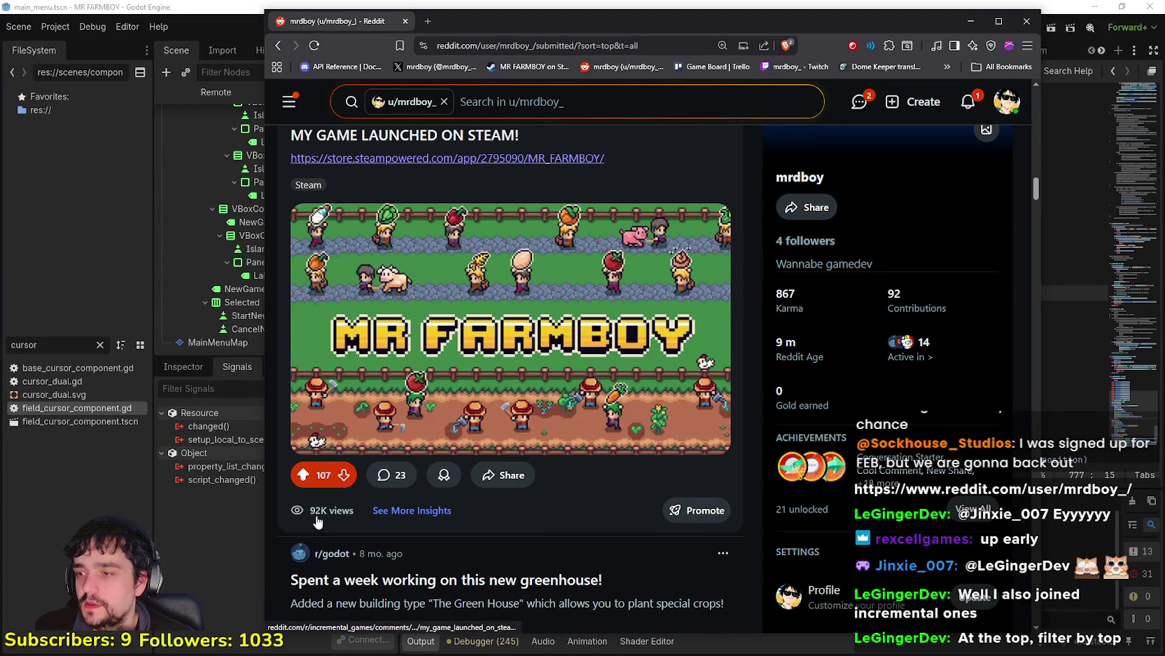
scroll(526, 441, down, 3)
scroll(470, 425, down, 4)
scroll(393, 460, up, 6)
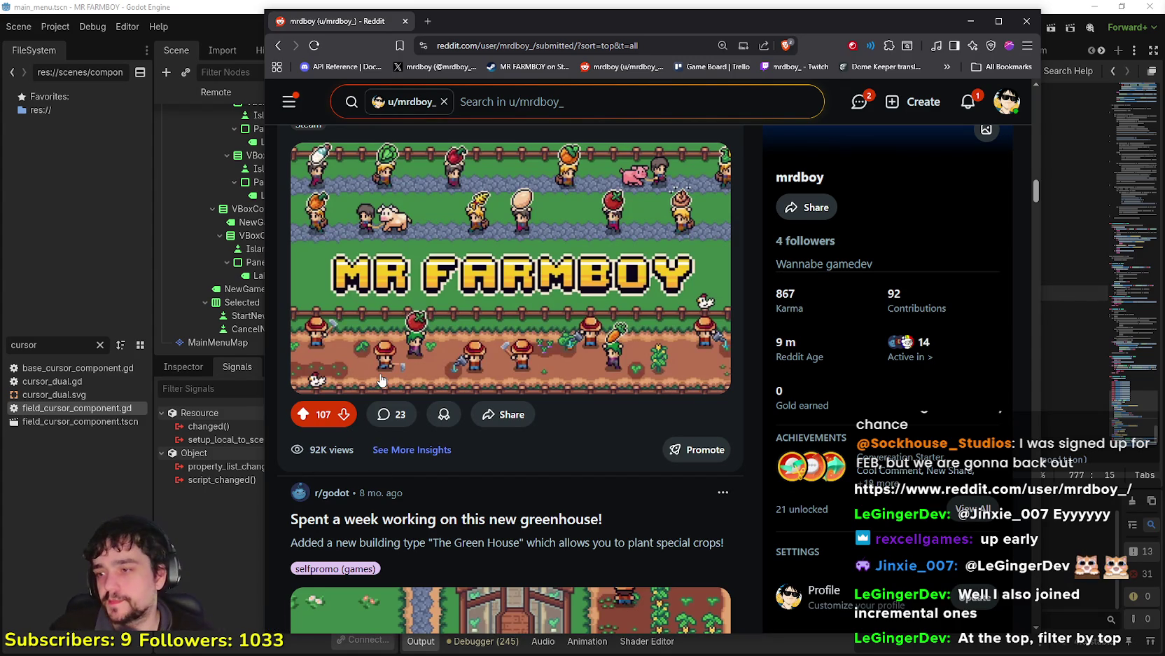
scroll(382, 385, down, 2)
scroll(294, 403, up, 1)
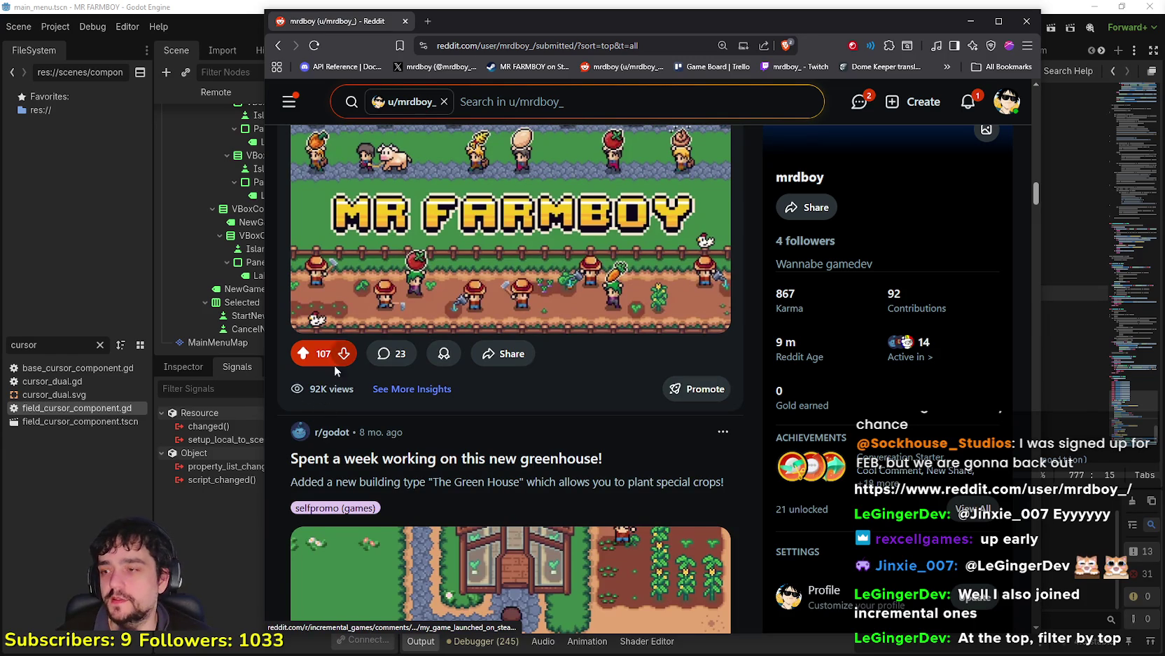
scroll(324, 389, up, 1)
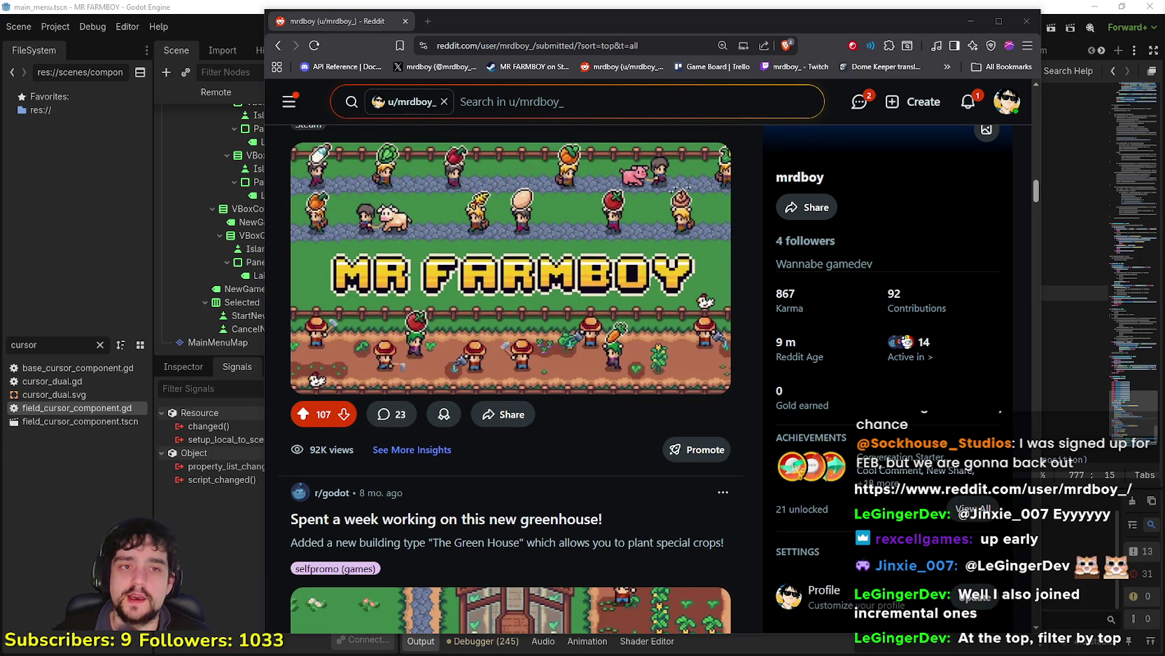
scroll(295, 372, down, 3)
scroll(295, 371, down, 1)
scroll(350, 421, up, 3)
scroll(432, 495, down, 4)
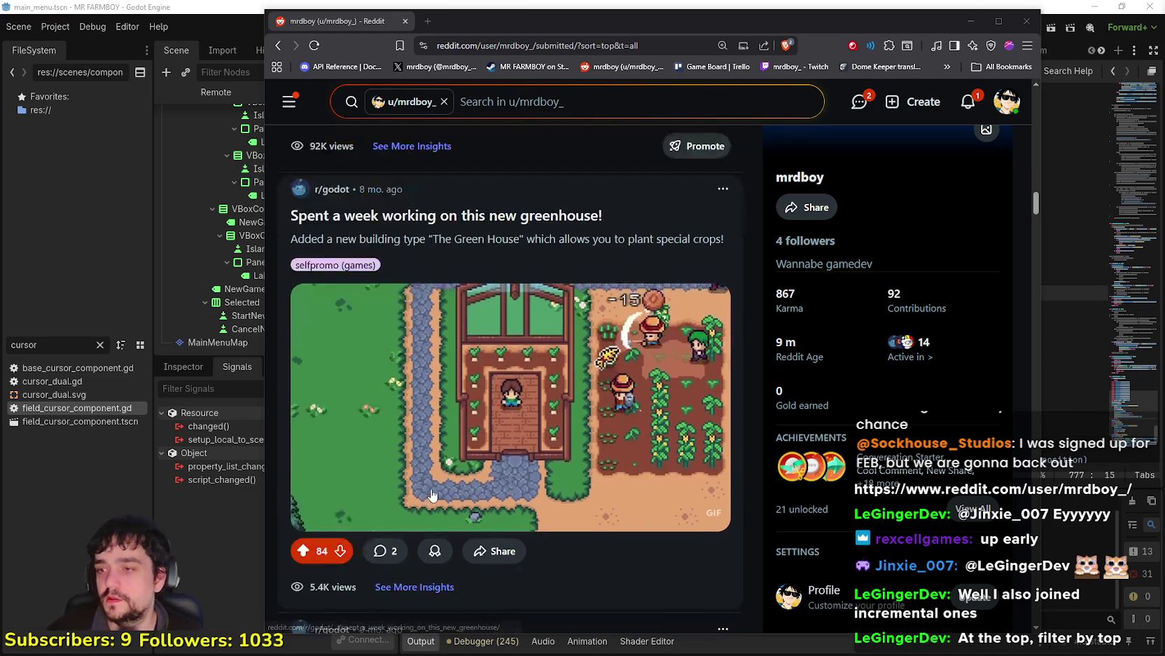
scroll(451, 408, down, 5)
scroll(452, 407, down, 1)
scroll(466, 449, up, 6)
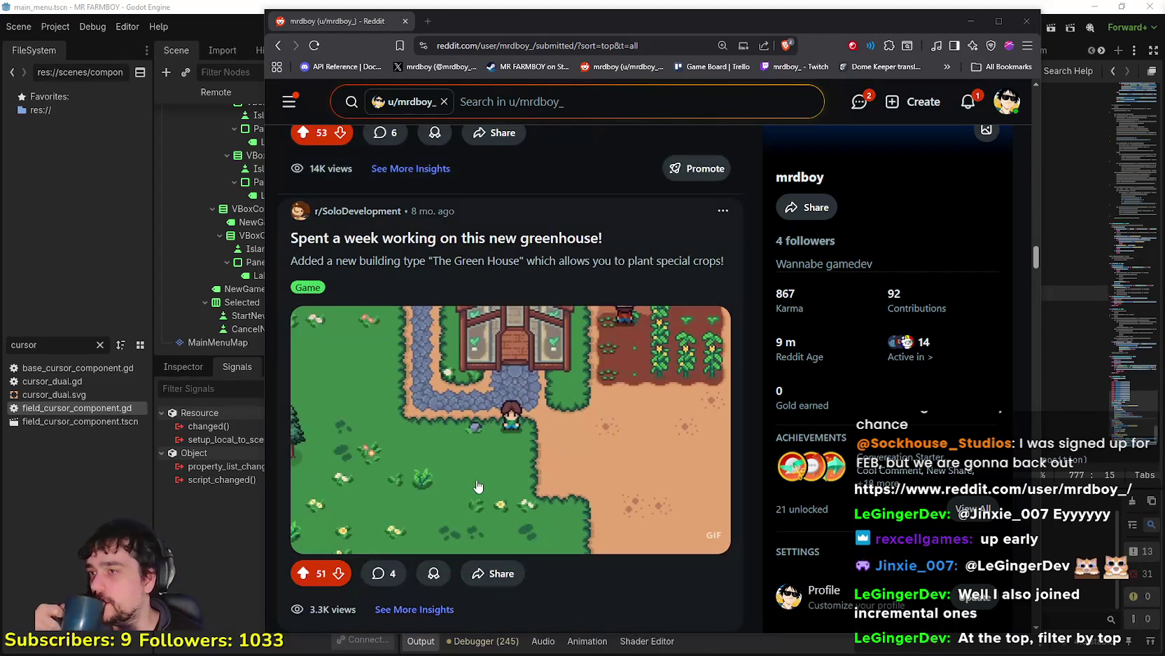
scroll(479, 486, down, 10)
scroll(479, 486, down, 15)
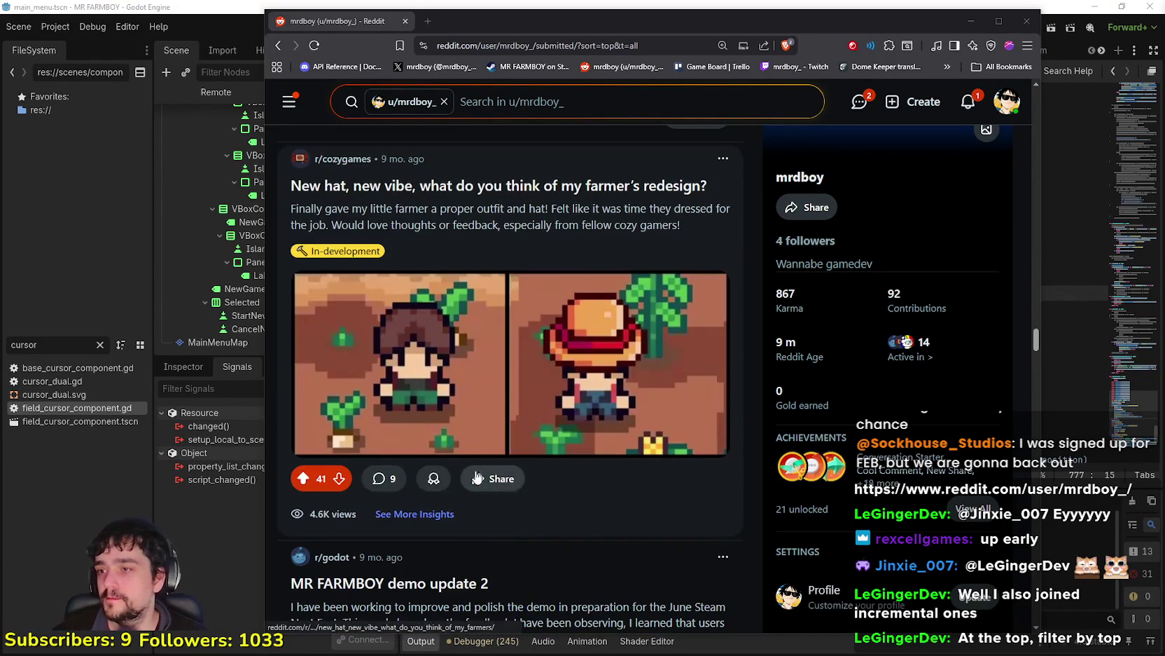
scroll(473, 473, up, 3)
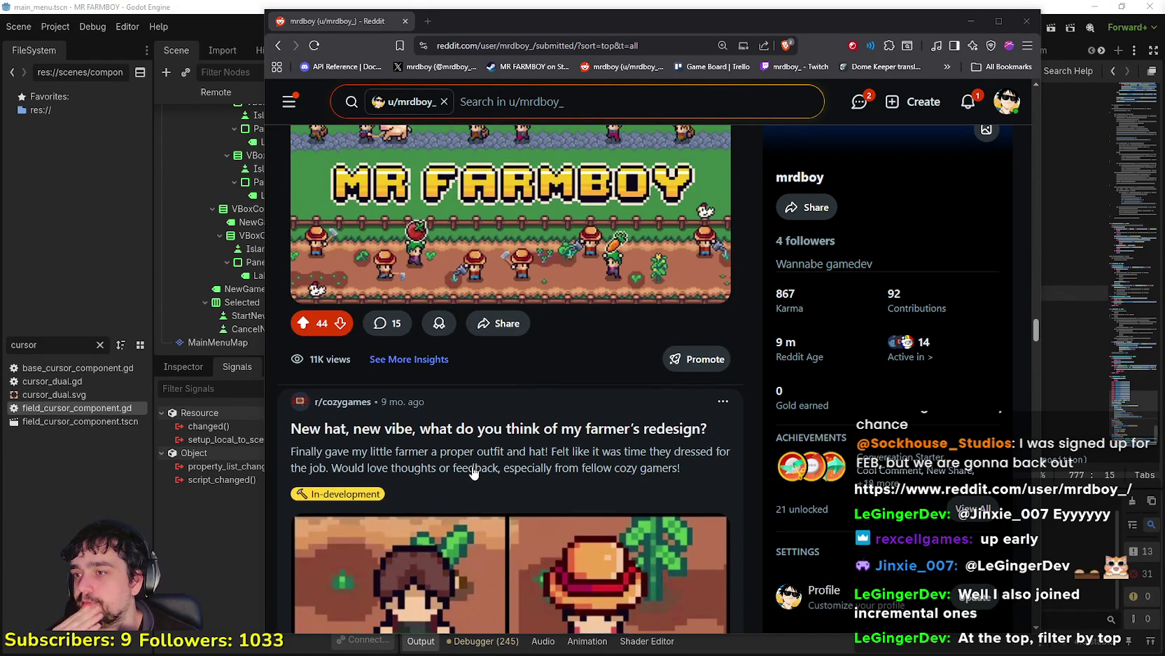
scroll(501, 476, down, 5)
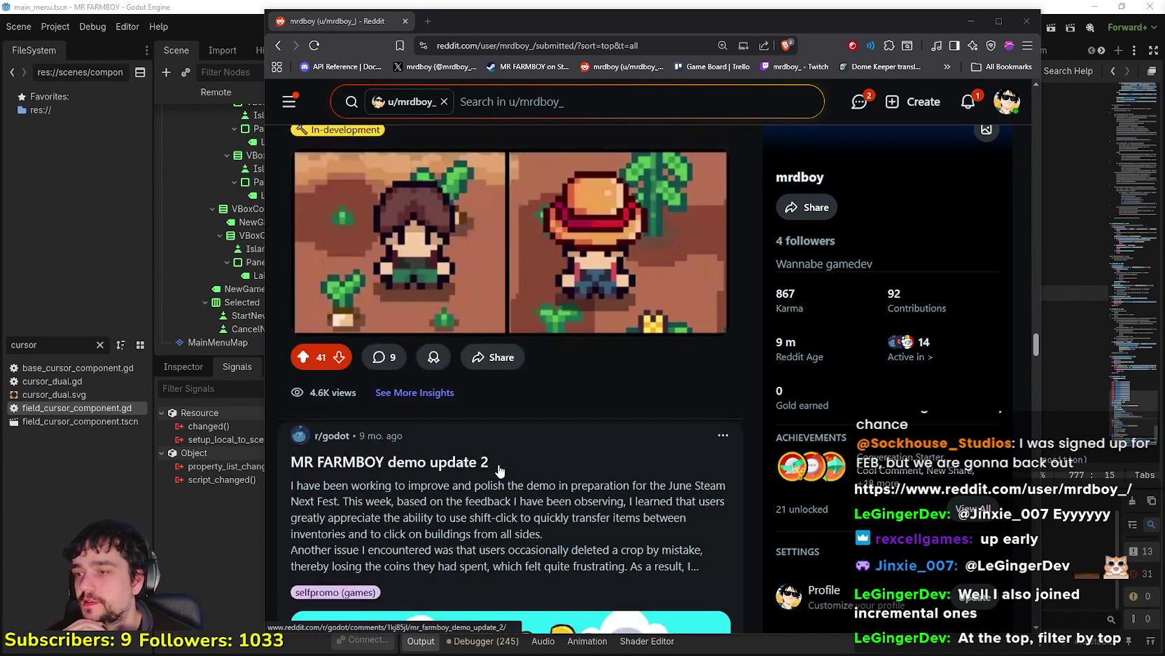
scroll(499, 470, down, 10)
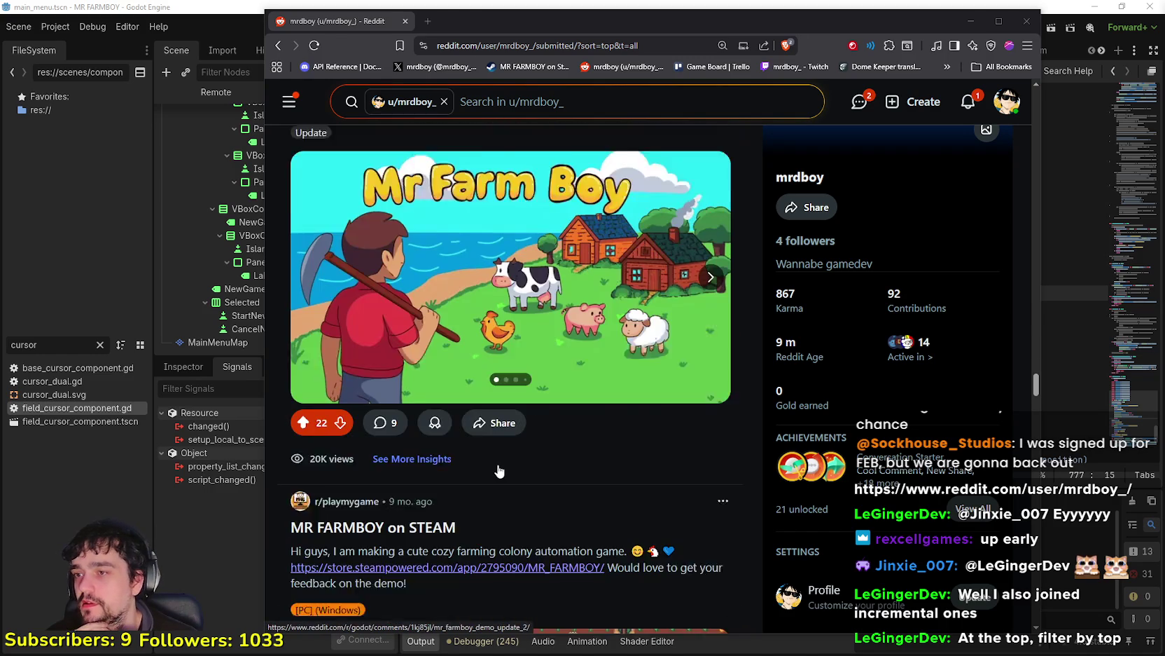
scroll(498, 471, down, 10)
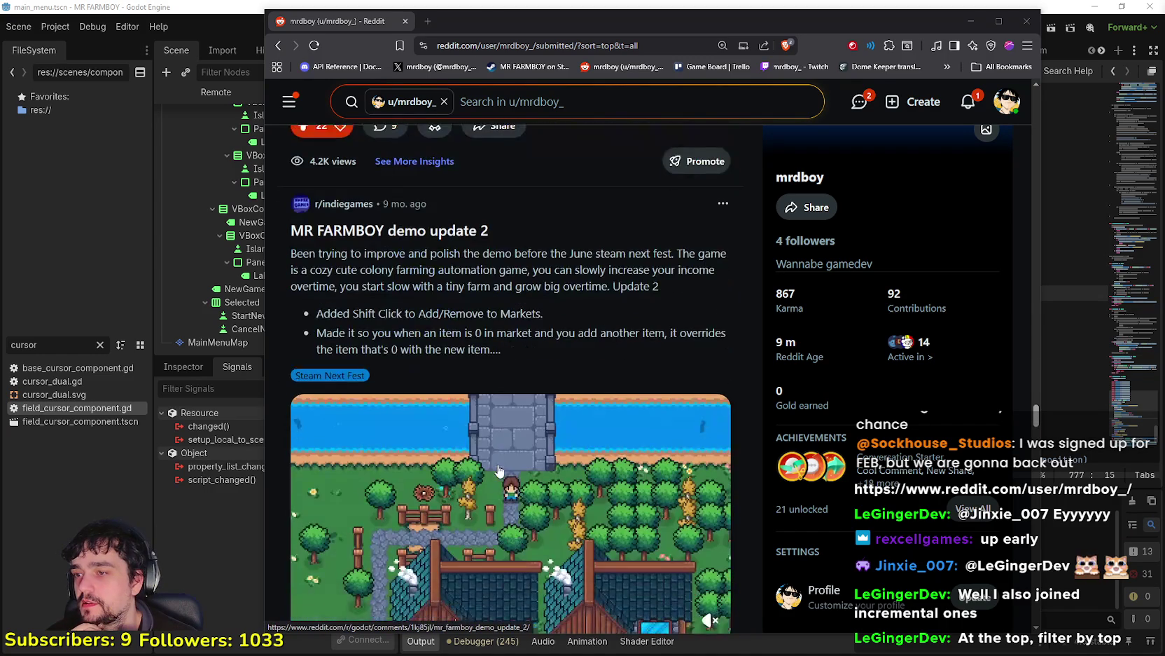
scroll(499, 471, down, 10)
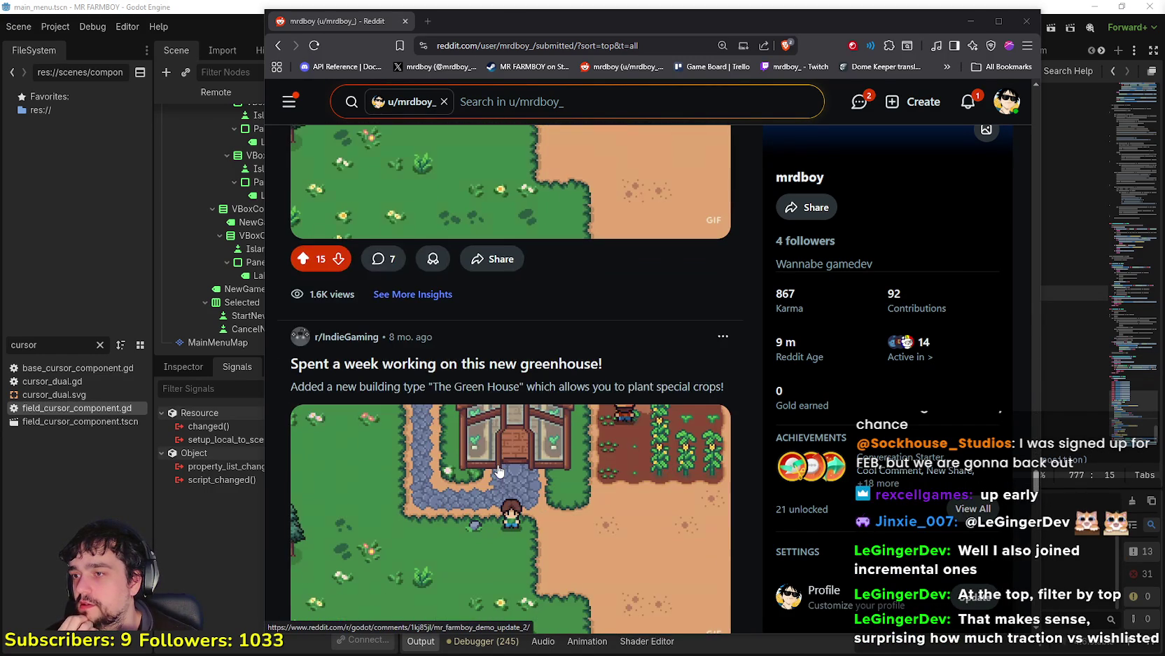
scroll(499, 469, down, 10)
scroll(497, 468, down, 10)
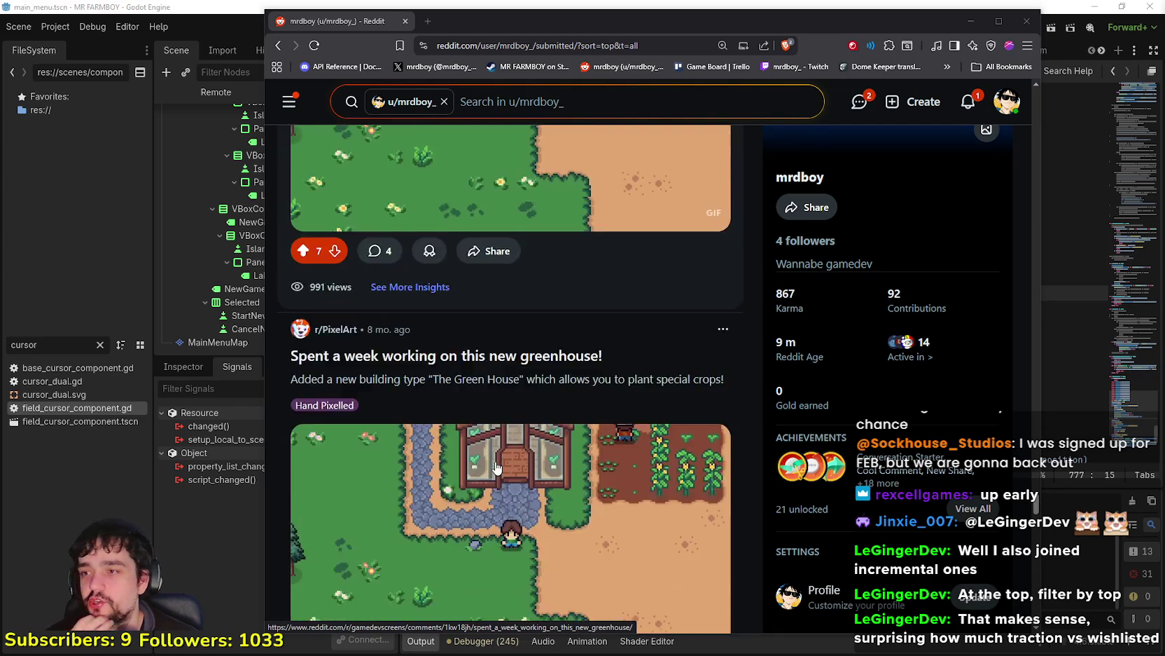
Step: Bring Godot back to the front, showing field_cursor_component.gd in the Script editor
scroll(497, 465, down, 15)
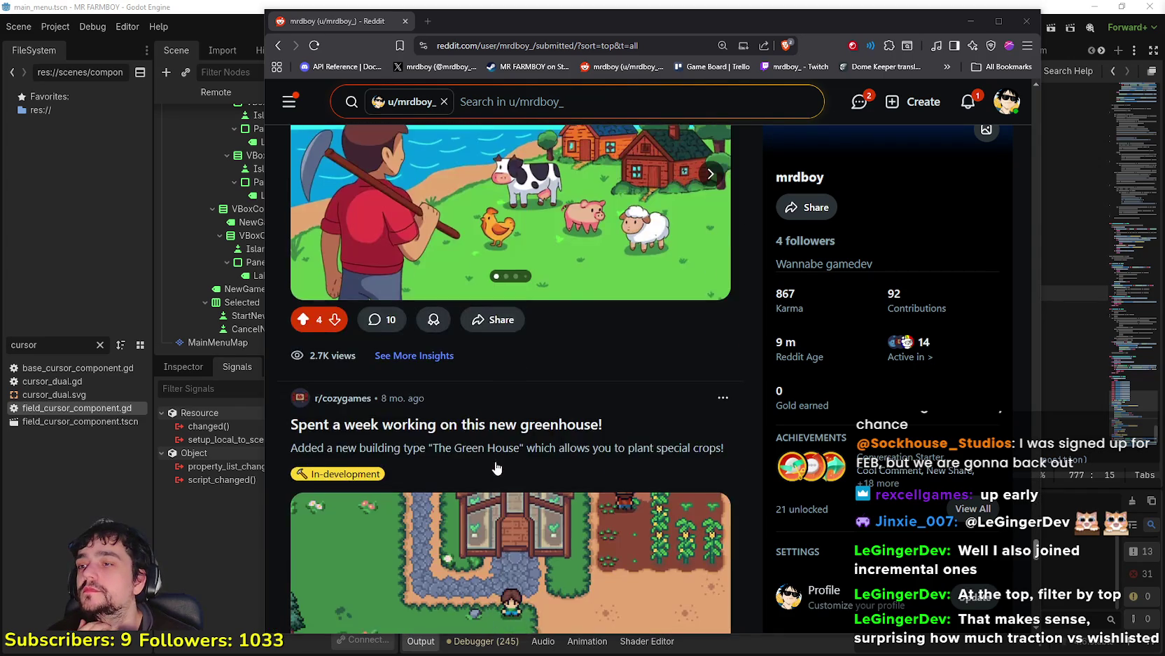
scroll(495, 467, down, 8)
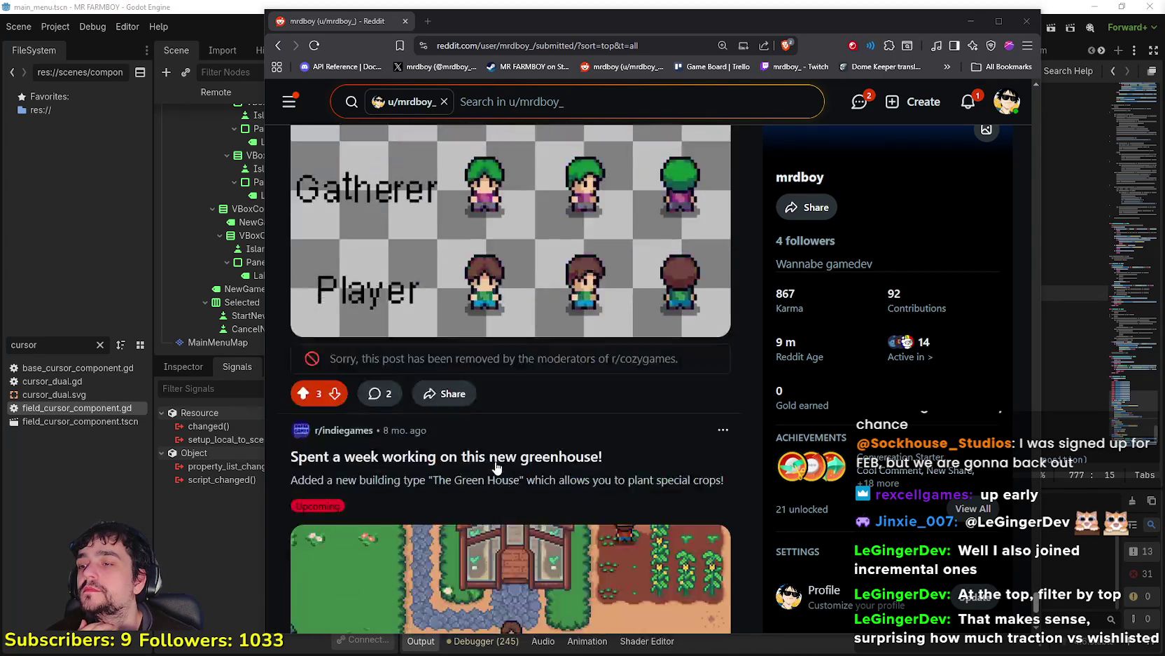
scroll(588, 319, up, 8)
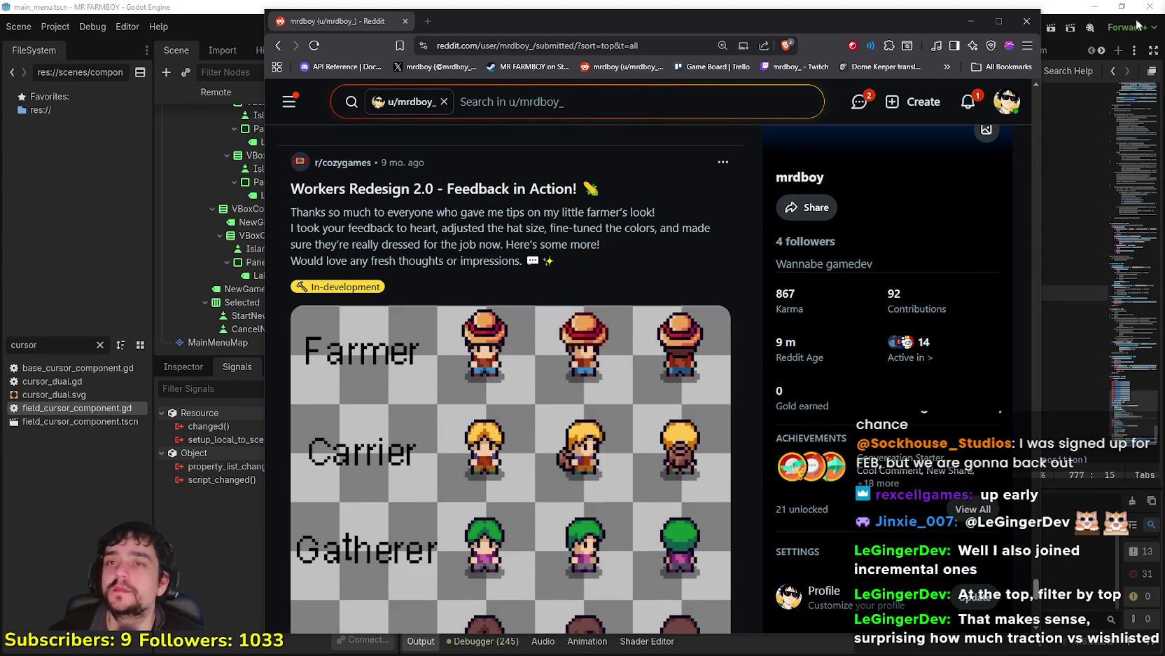
click(1027, 21)
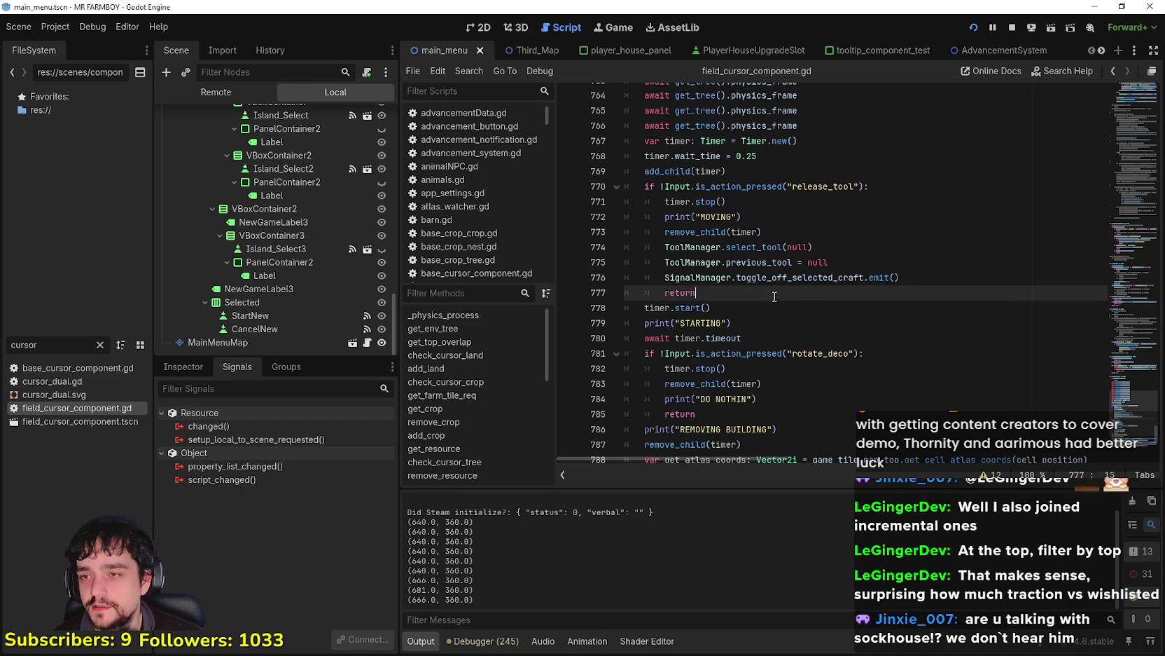
Step: Run MR FARMBOY in debug with F5 and focus its Select Save Game window
mouse_move(766, 278)
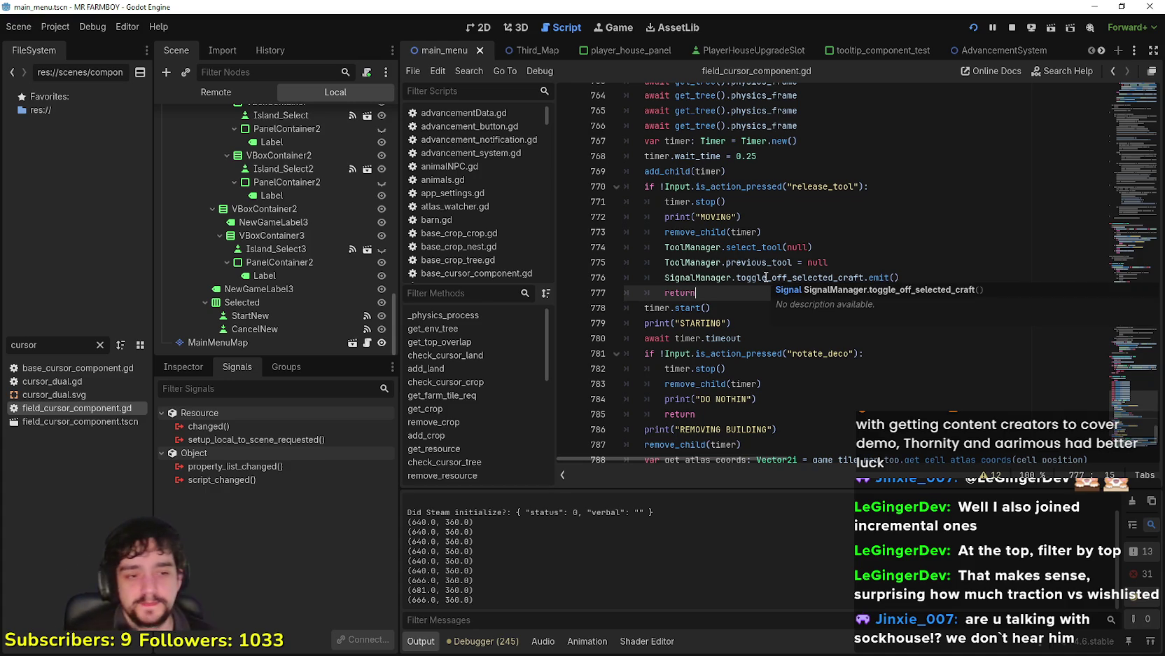
key(F5)
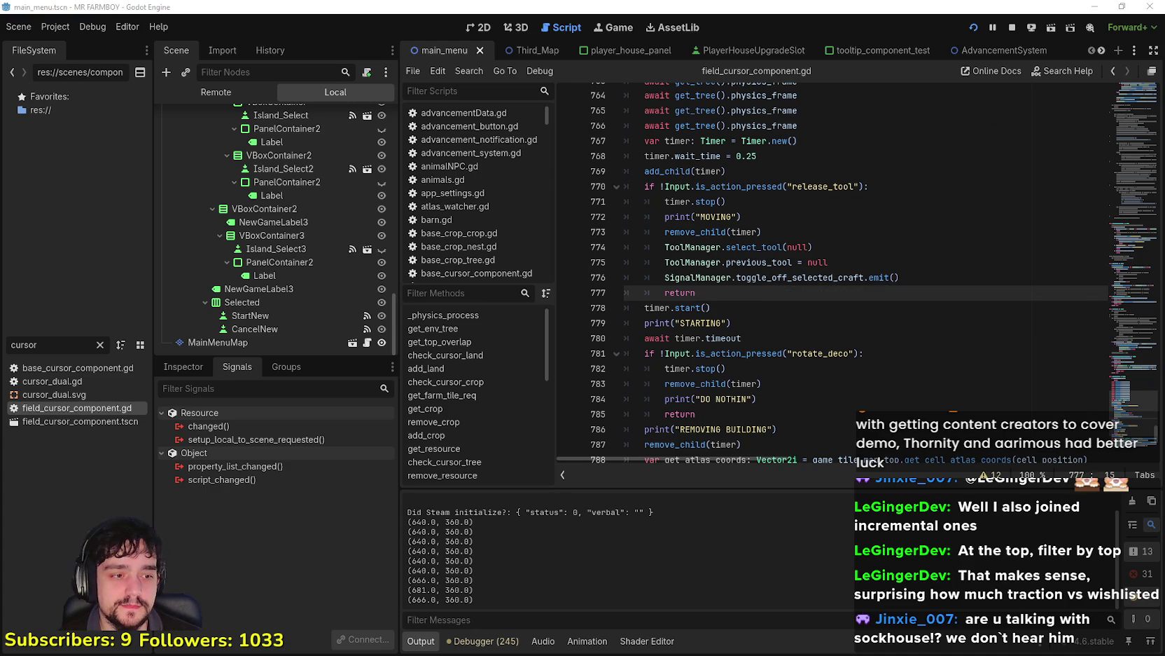
click(760, 409)
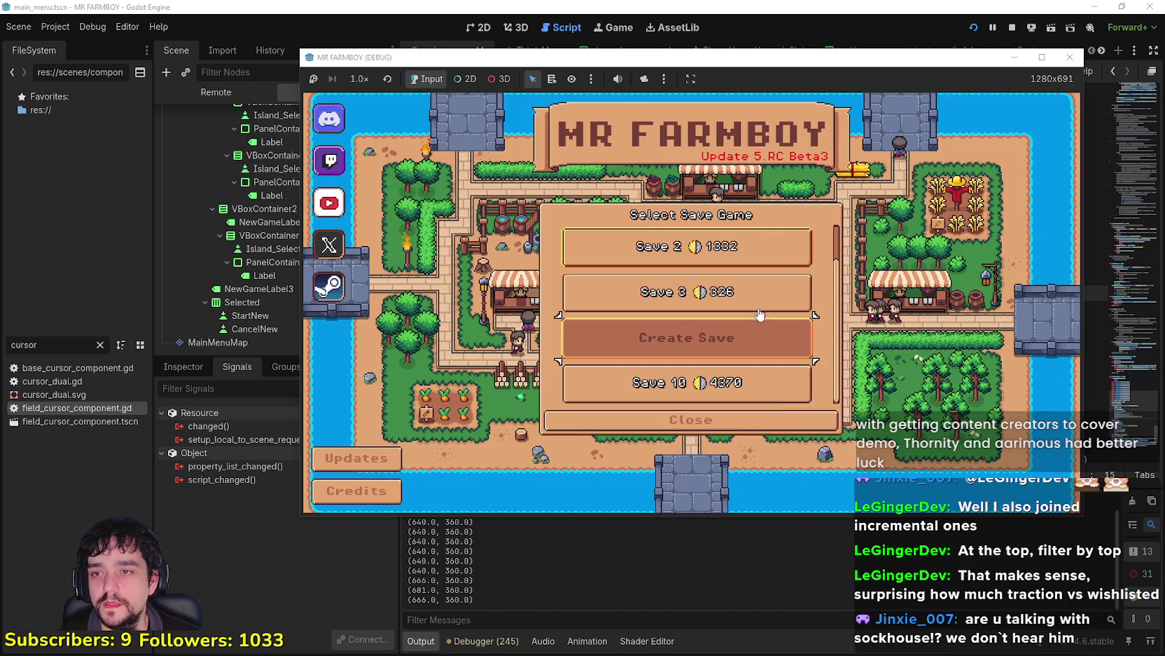
Step: Close Select Save Game, maximize the game on its main menu, then switch to the browser
click(760, 415)
double_click(970, 56)
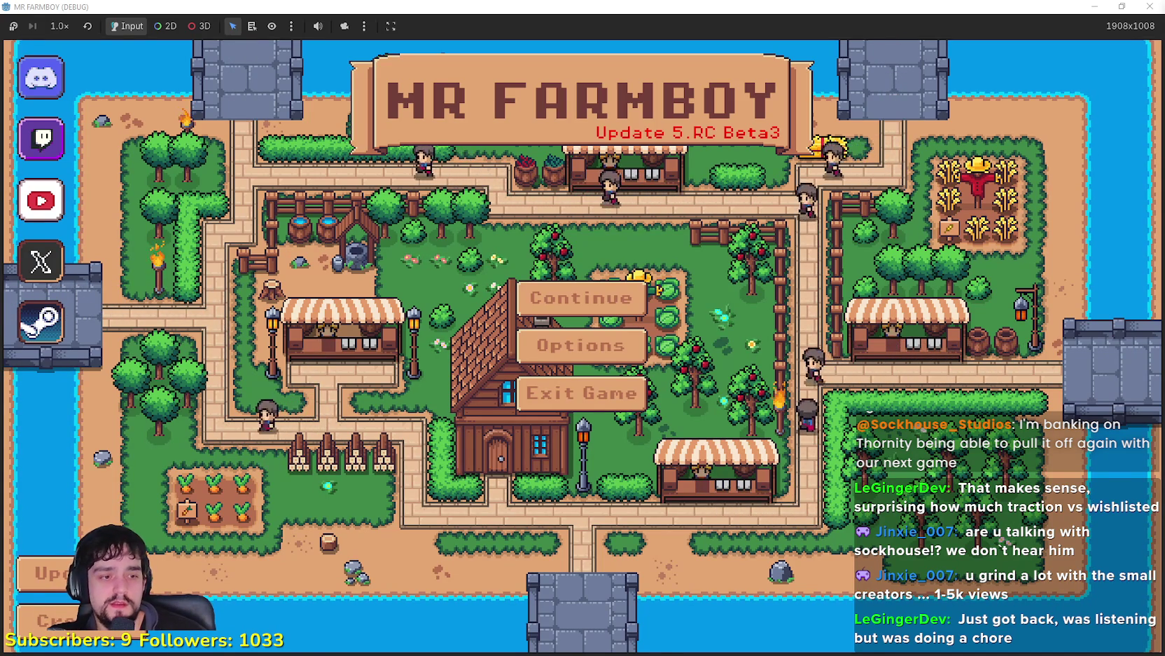
key(alt+Tab)
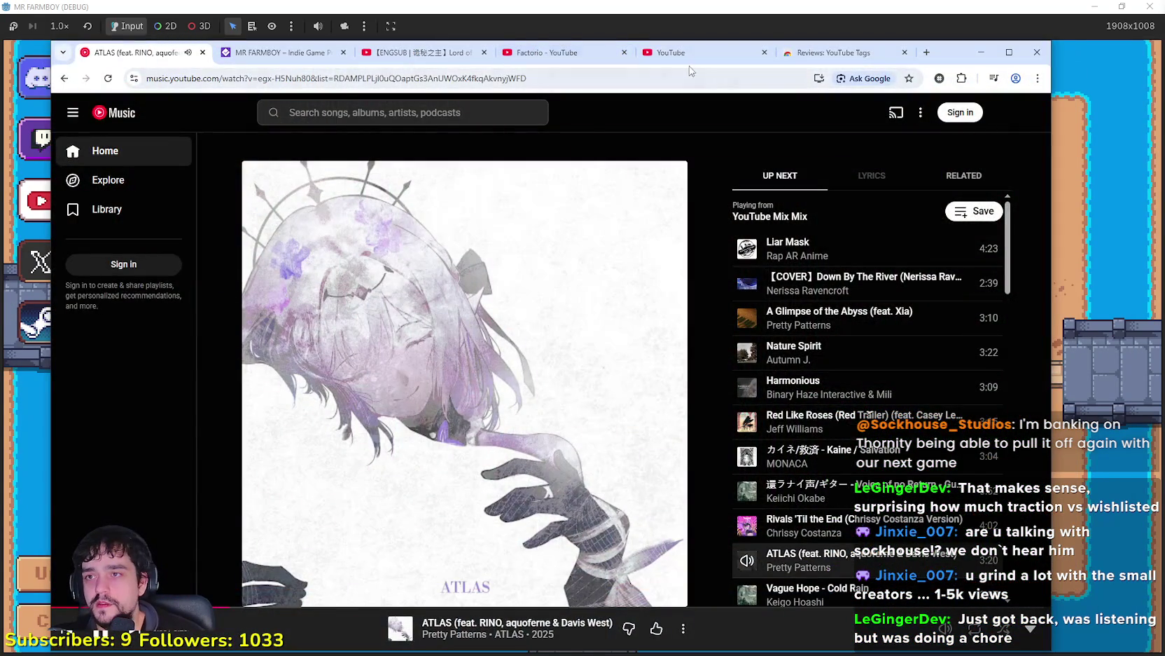
click(691, 53)
text(MR FARMBOY)
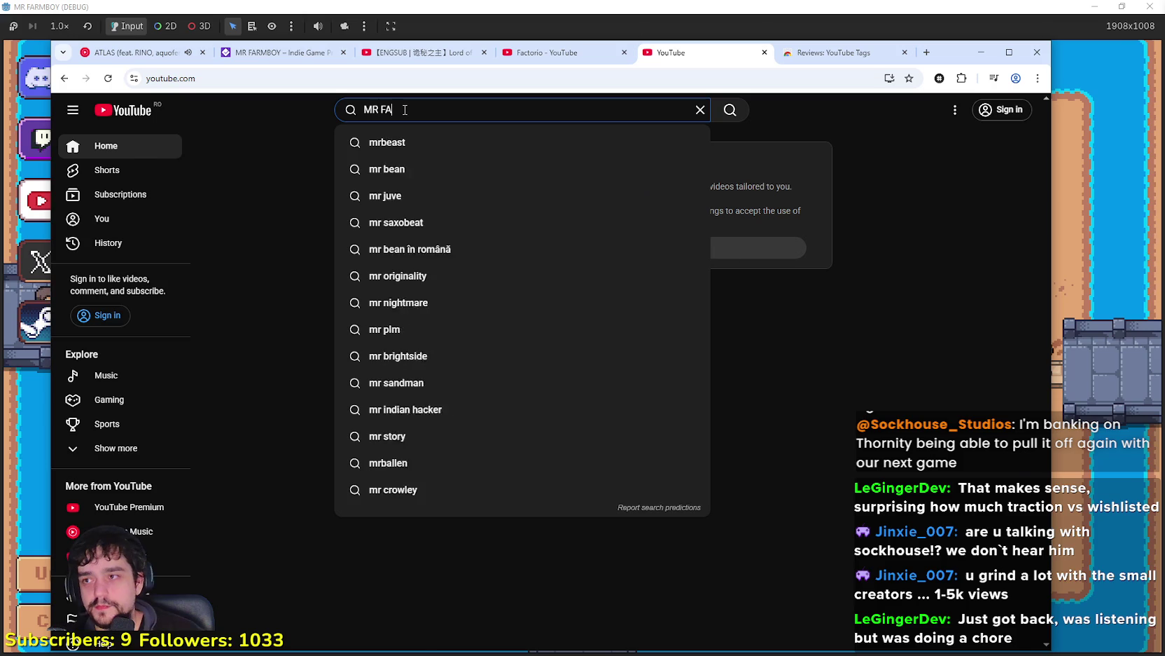
key(Return)
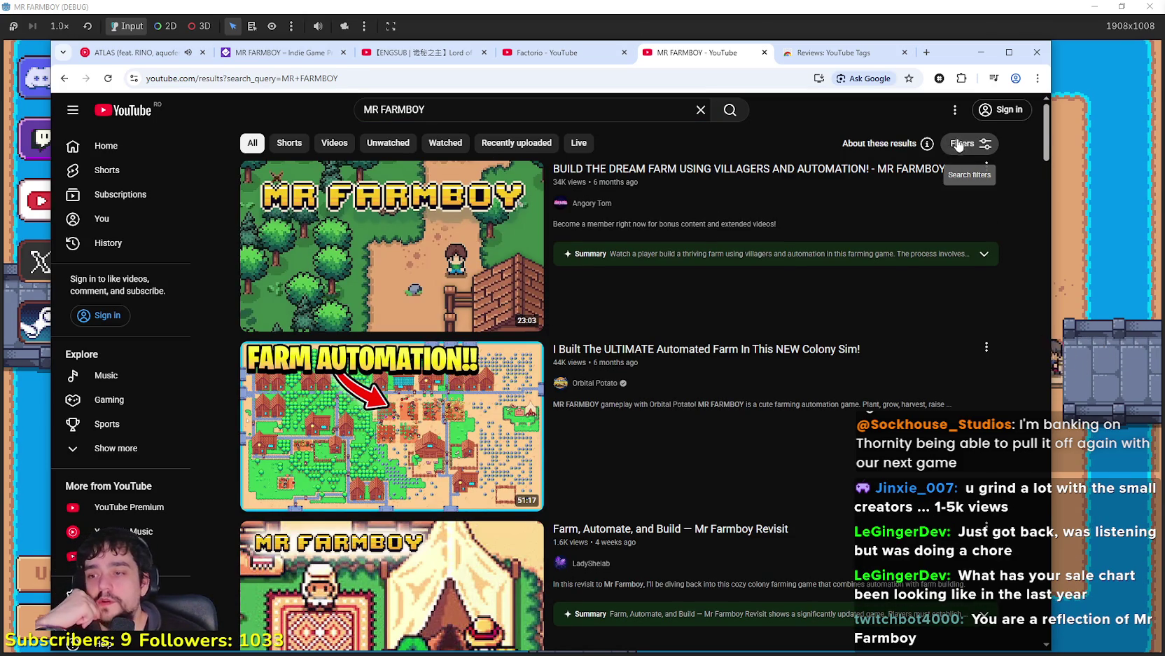
scroll(718, 447, down, 8)
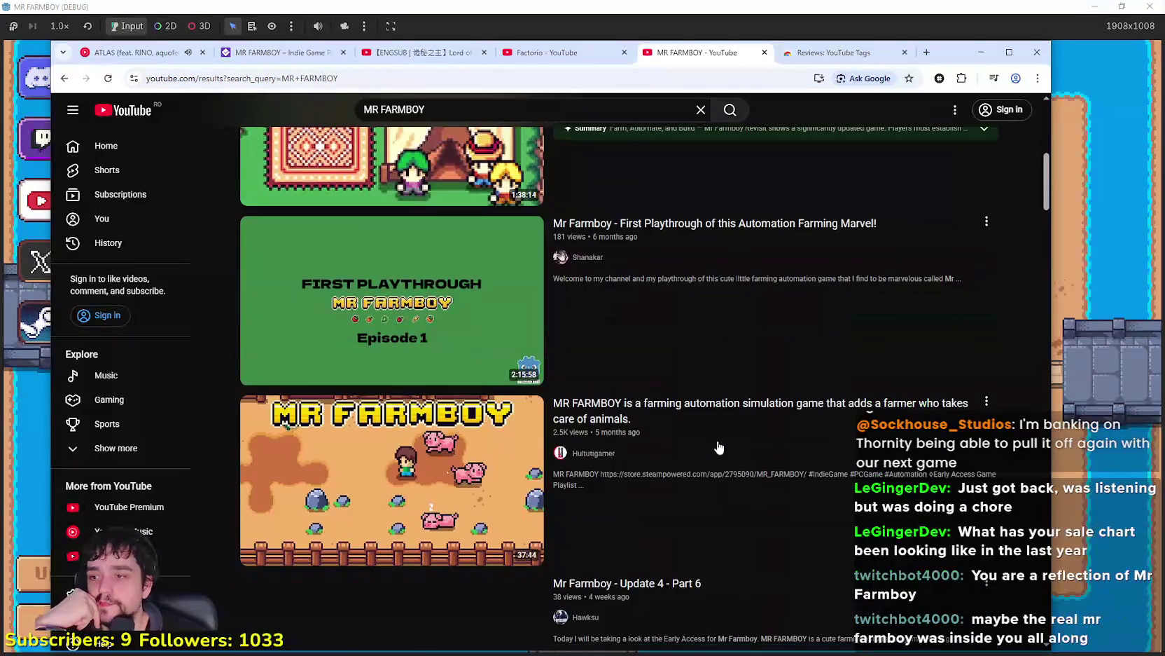
scroll(841, 389, up, 2)
mouse_move(505, 339)
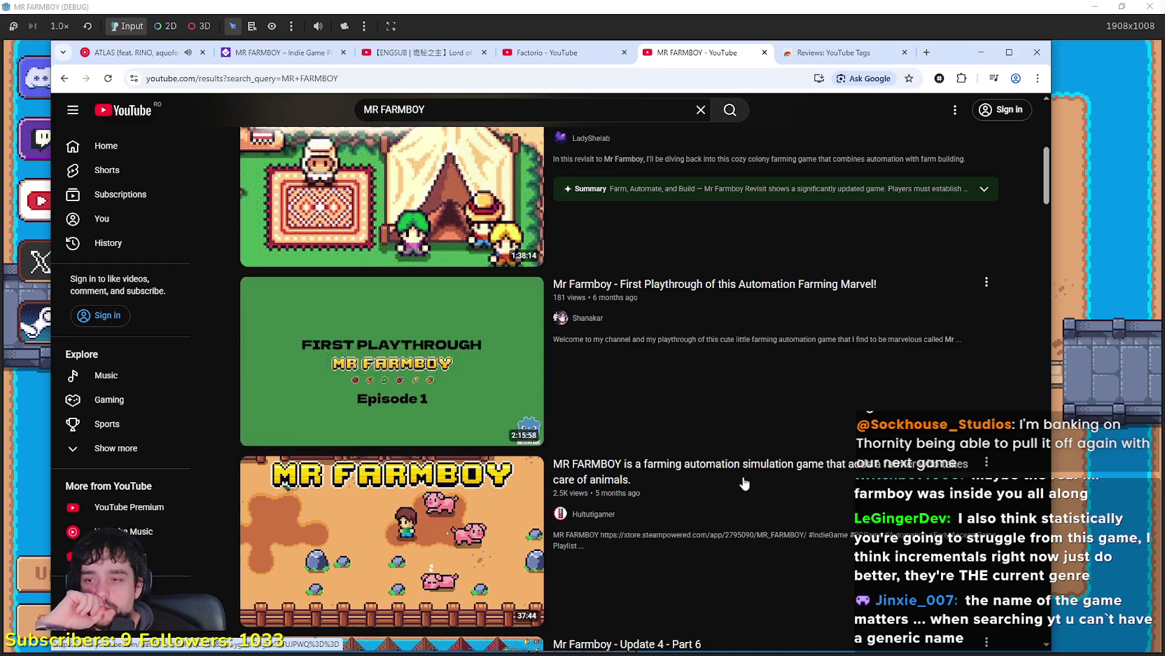
scroll(744, 484, down, 7)
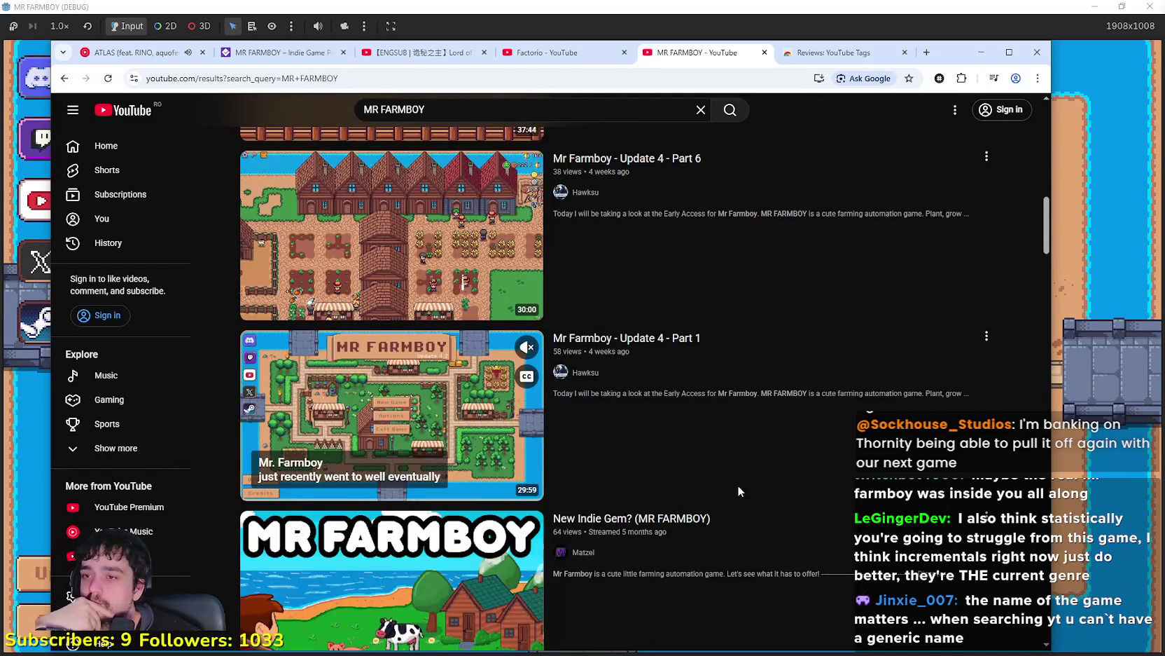
scroll(737, 489, down, 1)
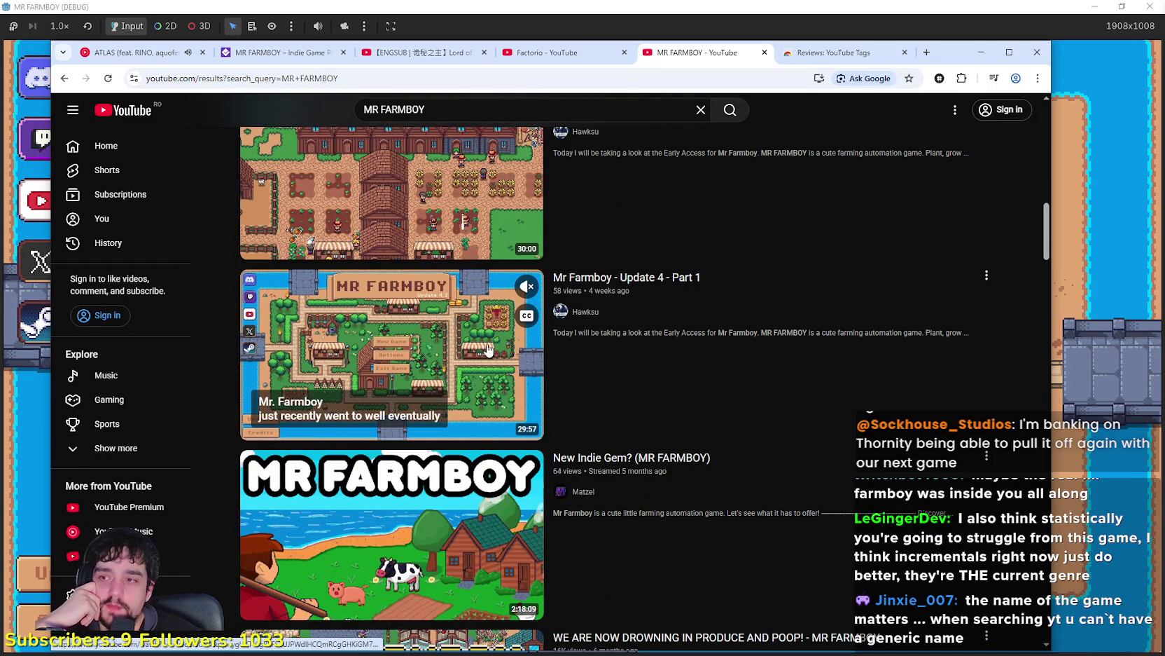
scroll(605, 350, down, 3)
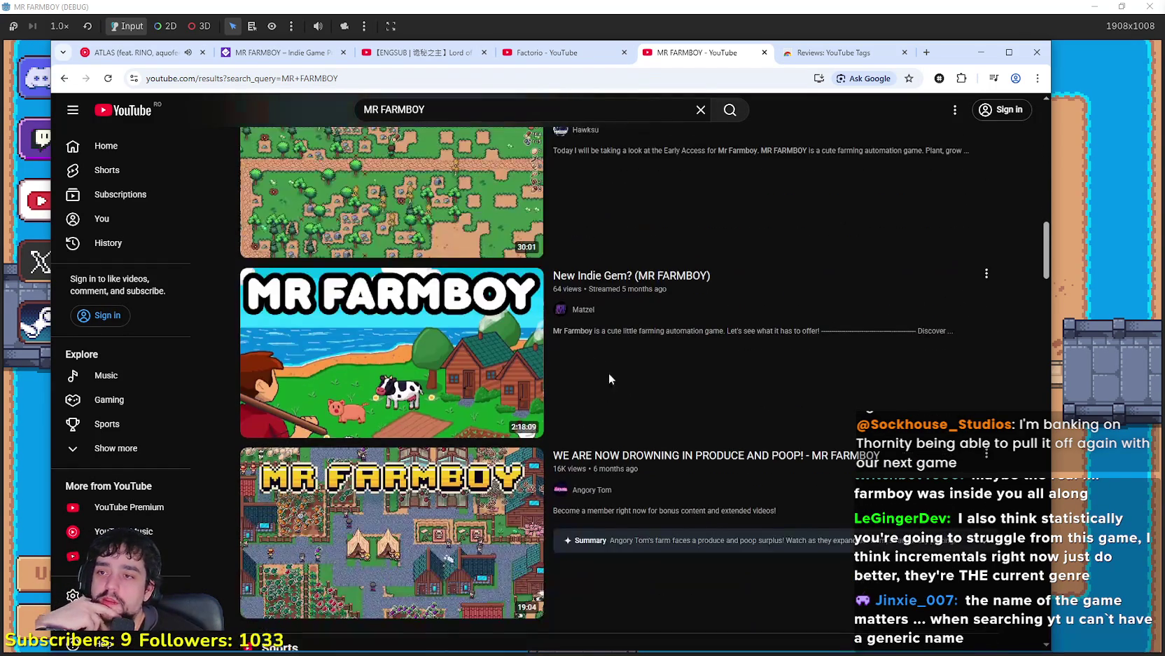
scroll(643, 414, down, 2)
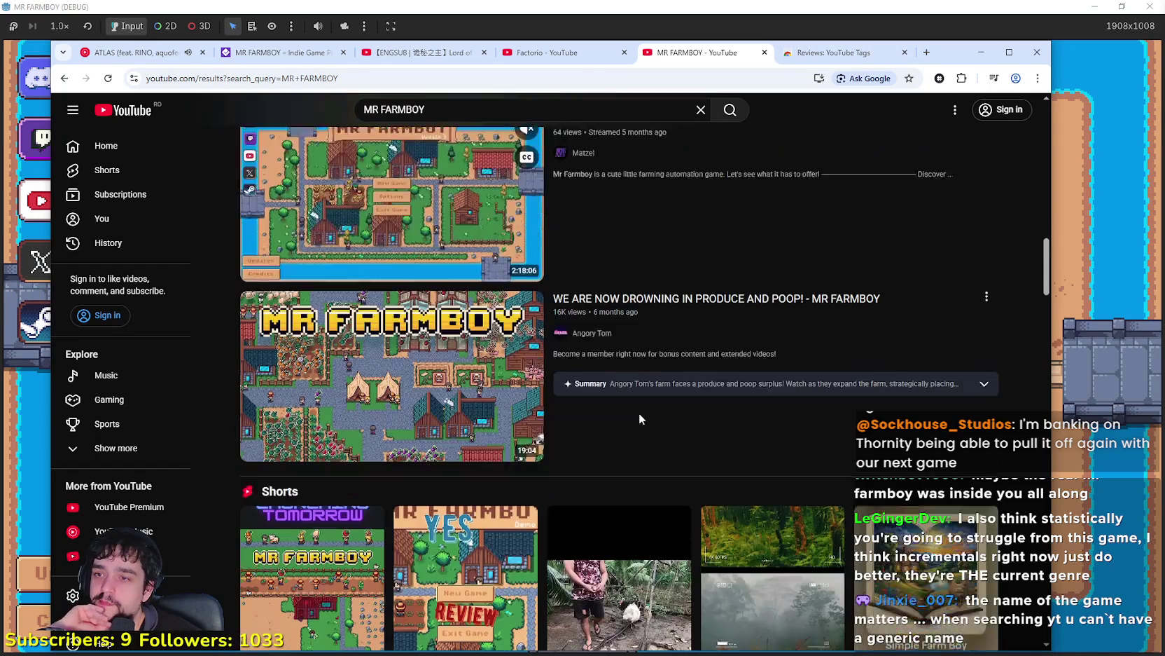
scroll(638, 413, down, 10)
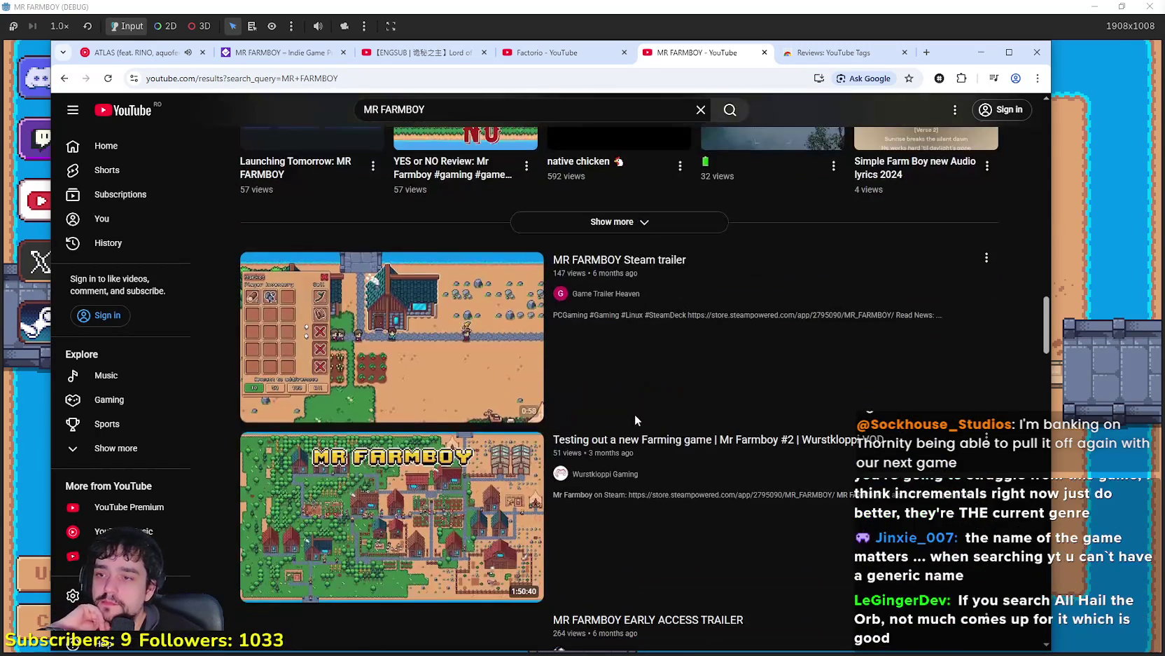
scroll(634, 419, down, 2)
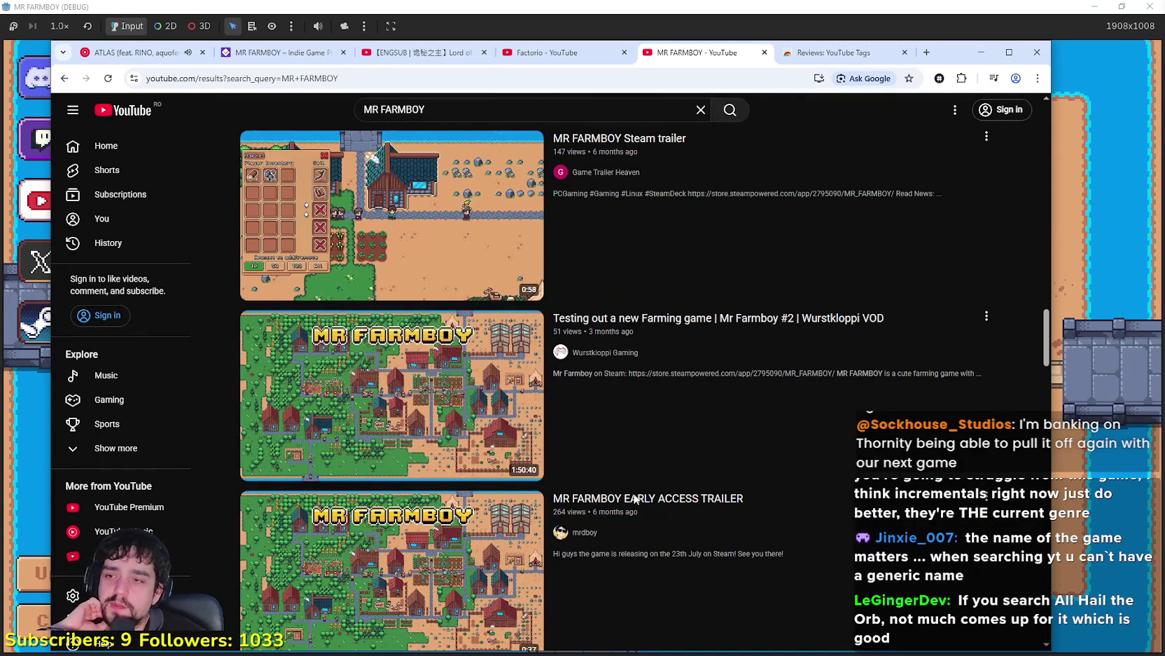
scroll(370, 450, down, 4)
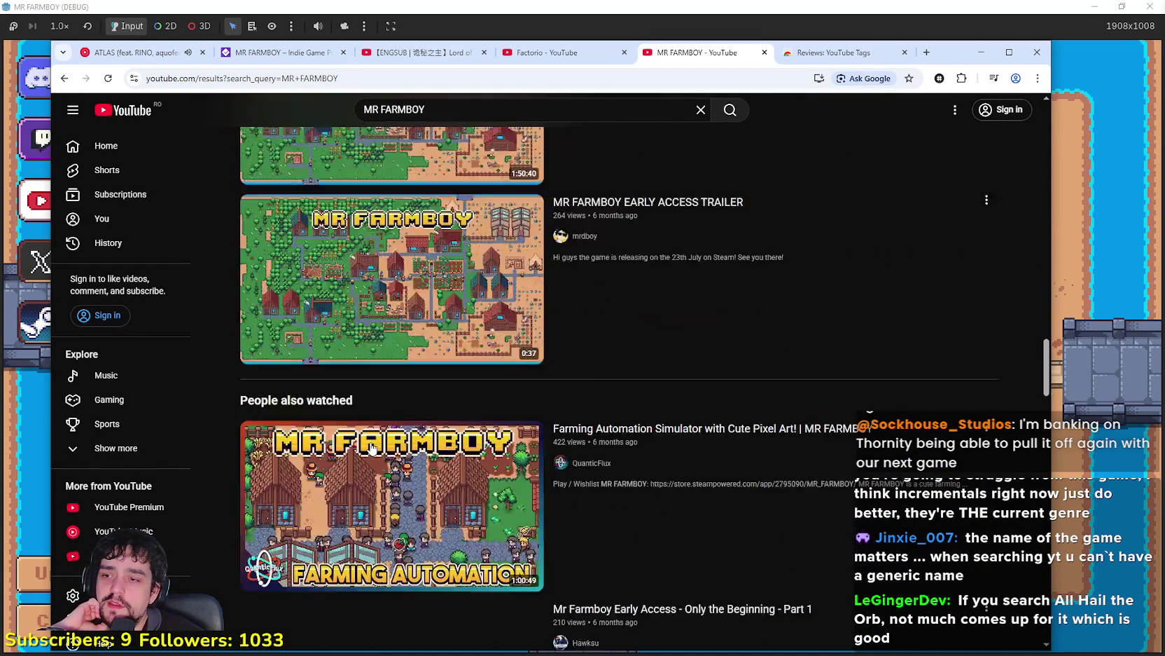
scroll(498, 412, down, 6)
scroll(499, 411, down, 4)
scroll(486, 330, down, 4)
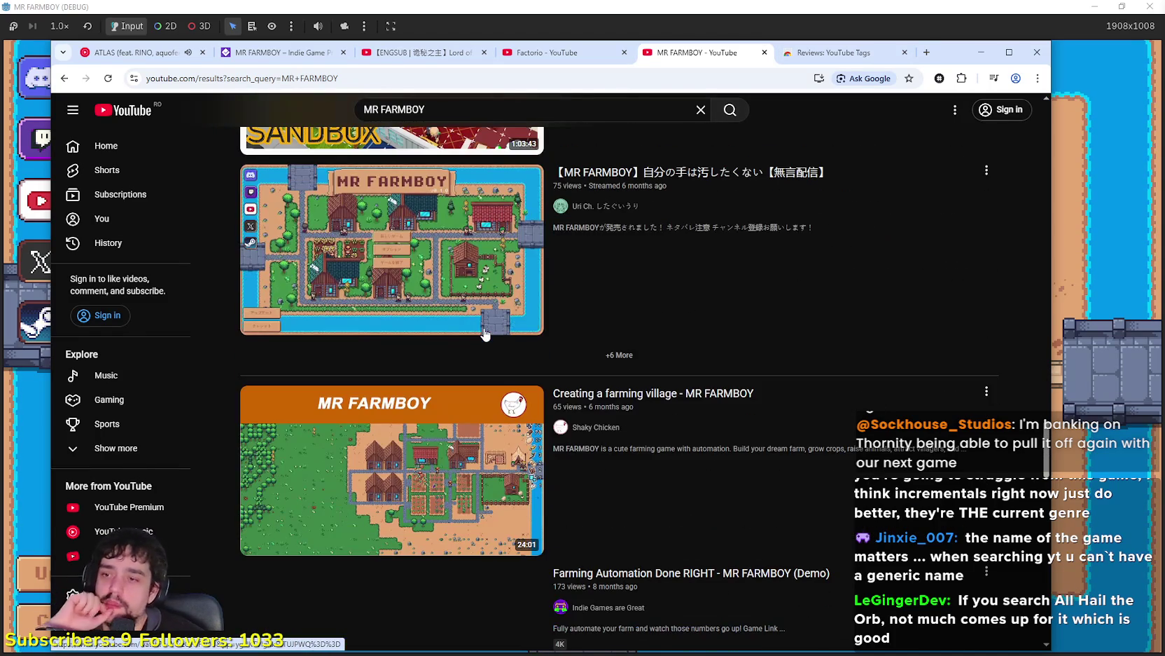
scroll(484, 332, down, 12)
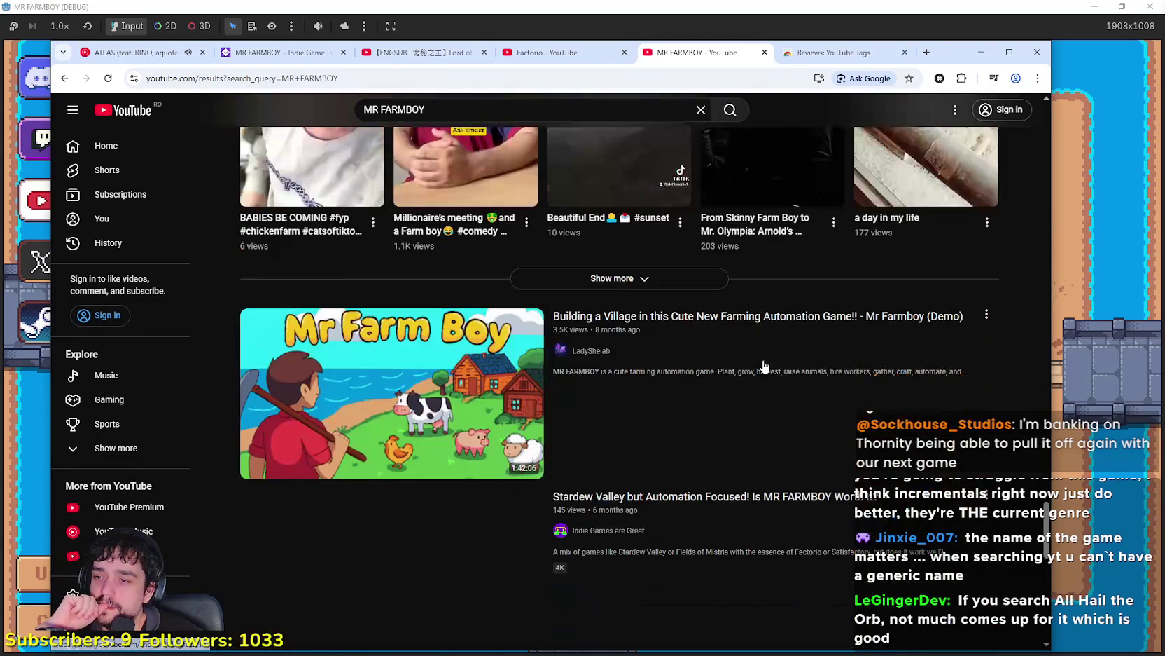
scroll(764, 366, down, 5)
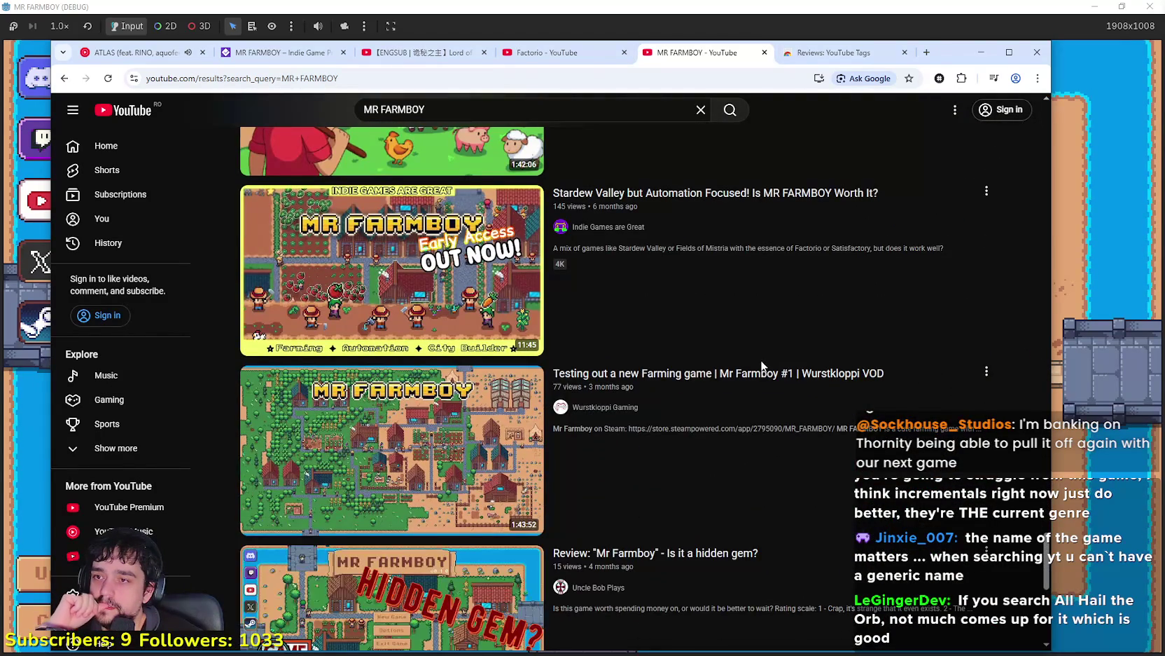
scroll(756, 366, down, 5)
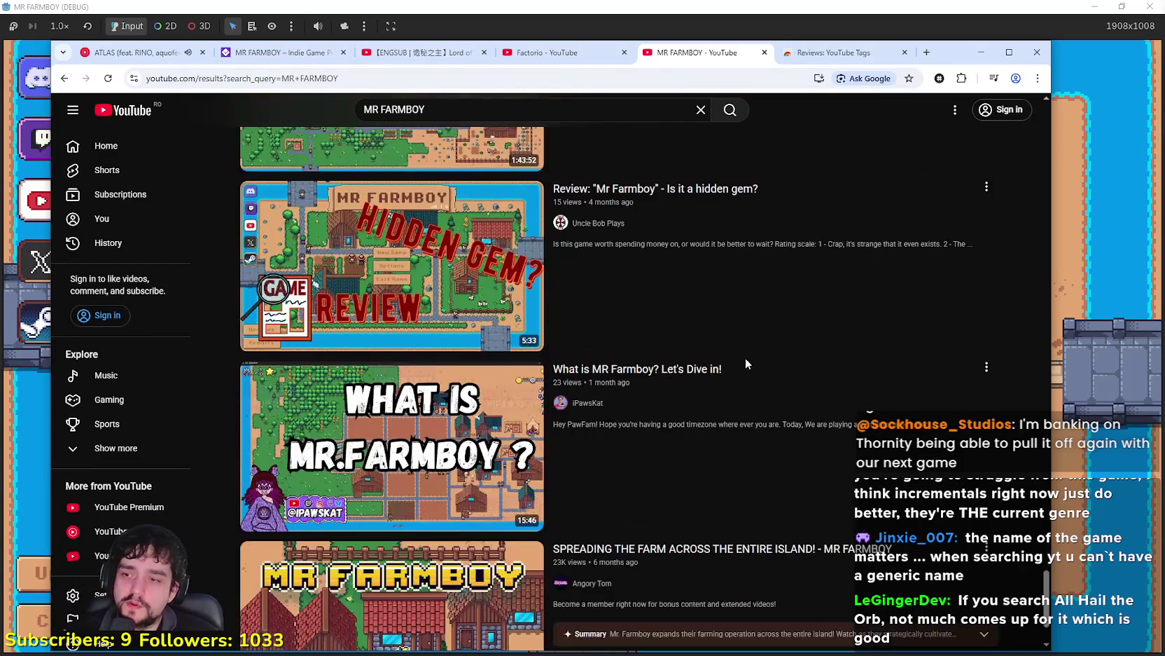
scroll(745, 364, down, 2)
scroll(744, 364, down, 4)
scroll(791, 470, down, 12)
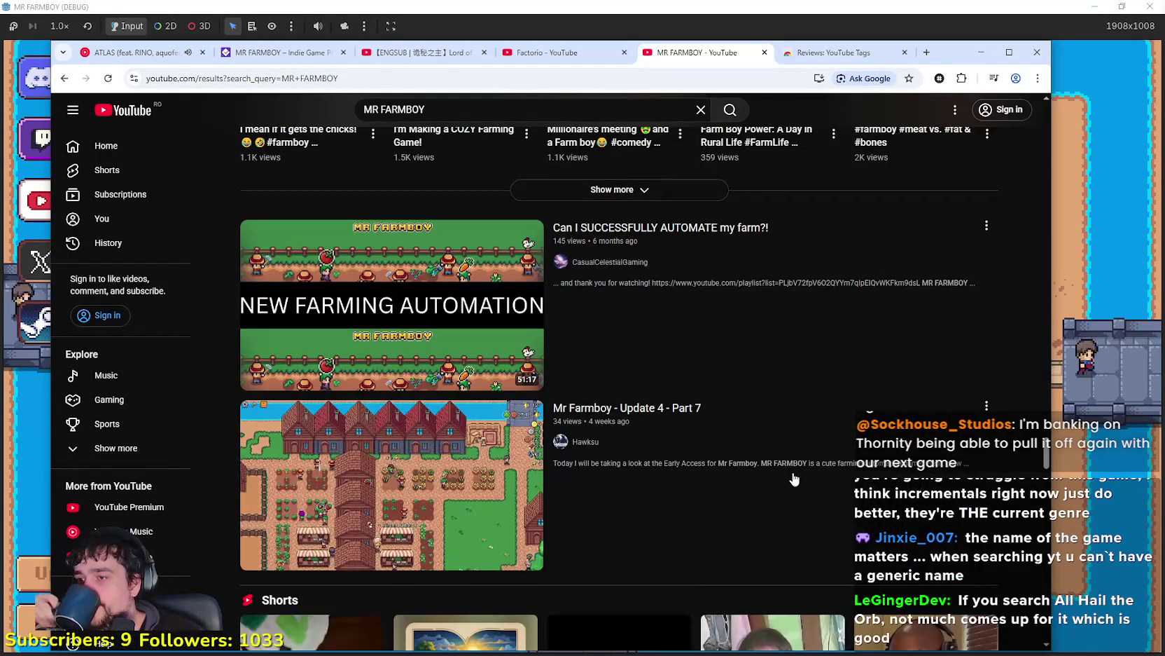
scroll(796, 475, down, 15)
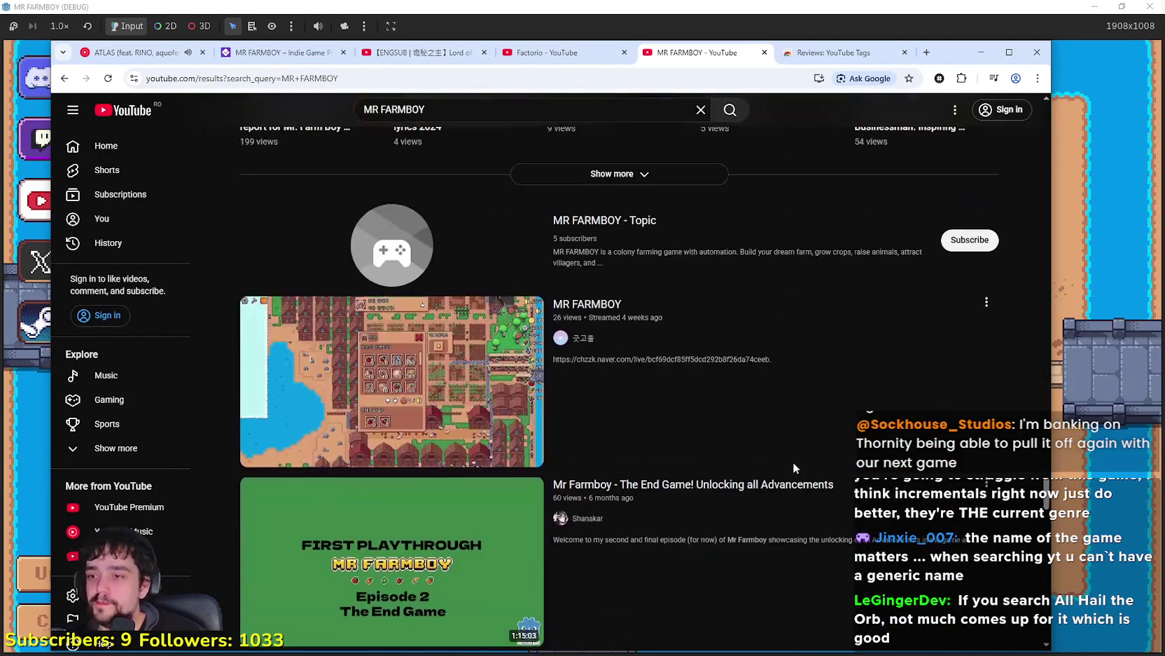
scroll(779, 449, down, 5)
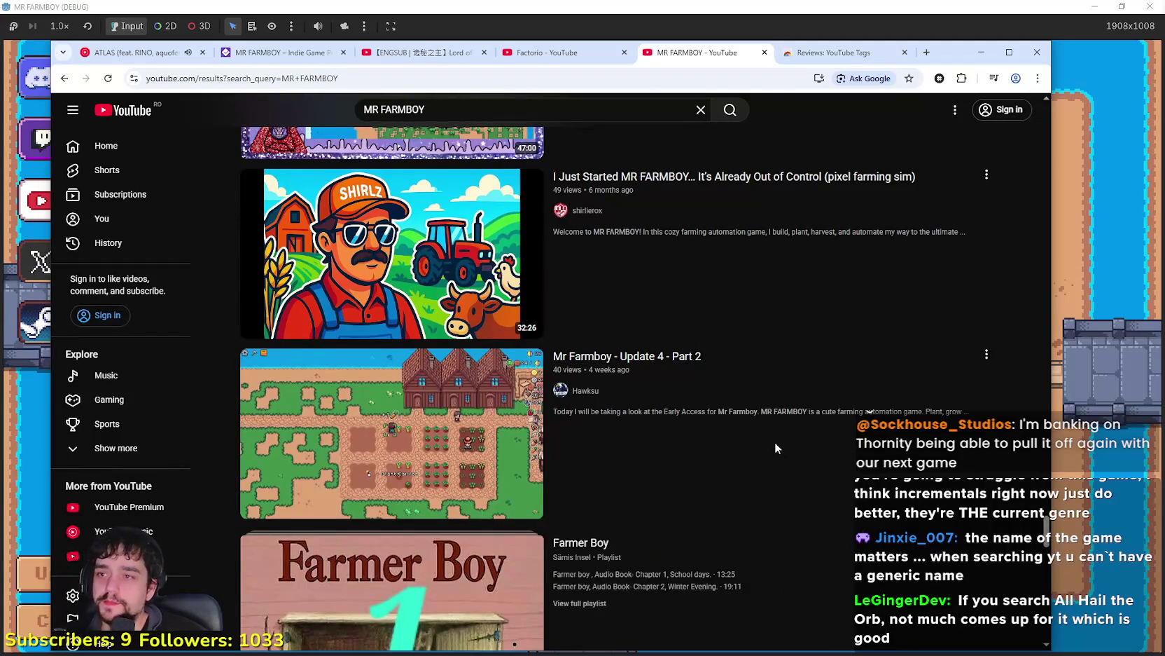
scroll(776, 454, down, 6)
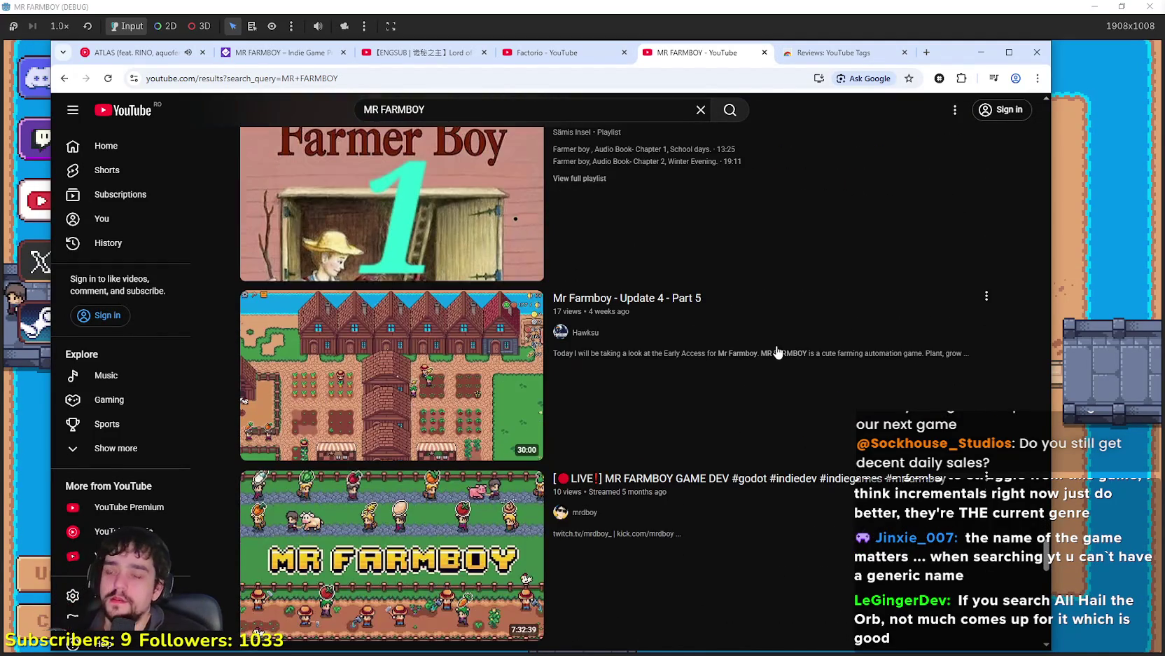
scroll(890, 443, down, 7)
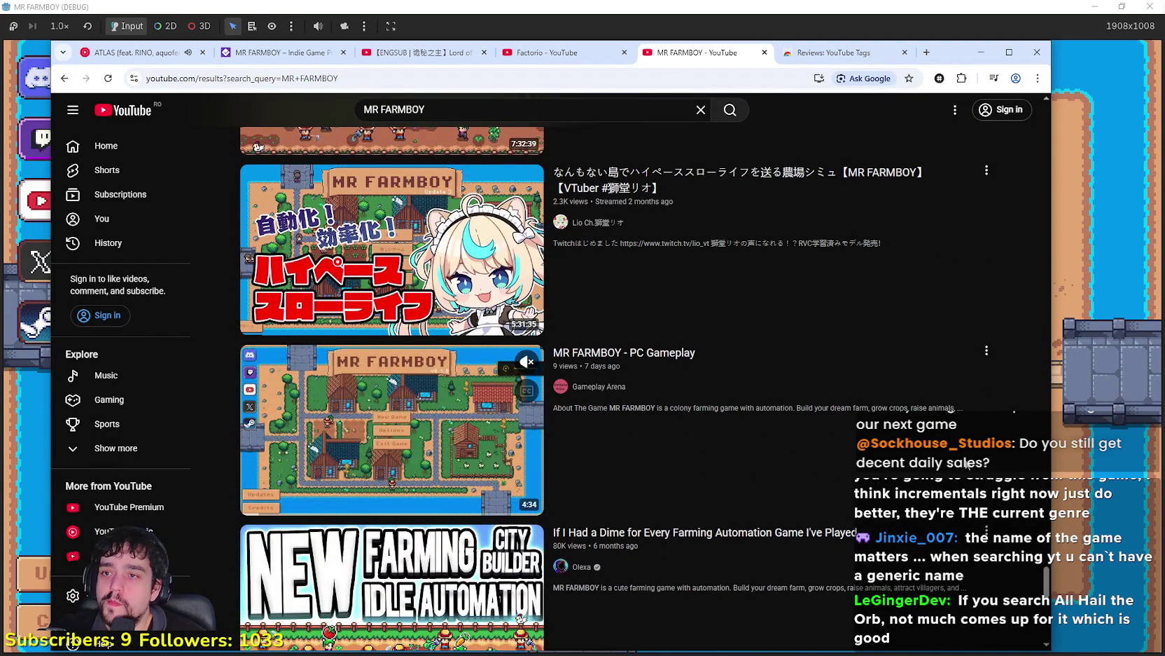
mouse_move(500, 231)
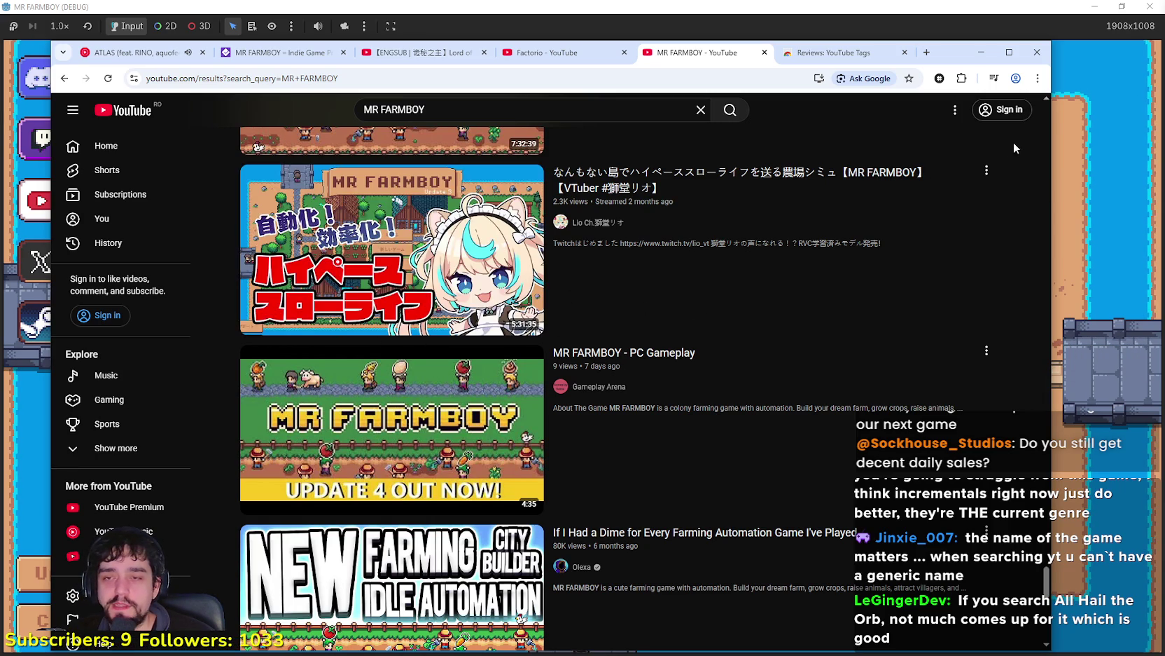
click(440, 329)
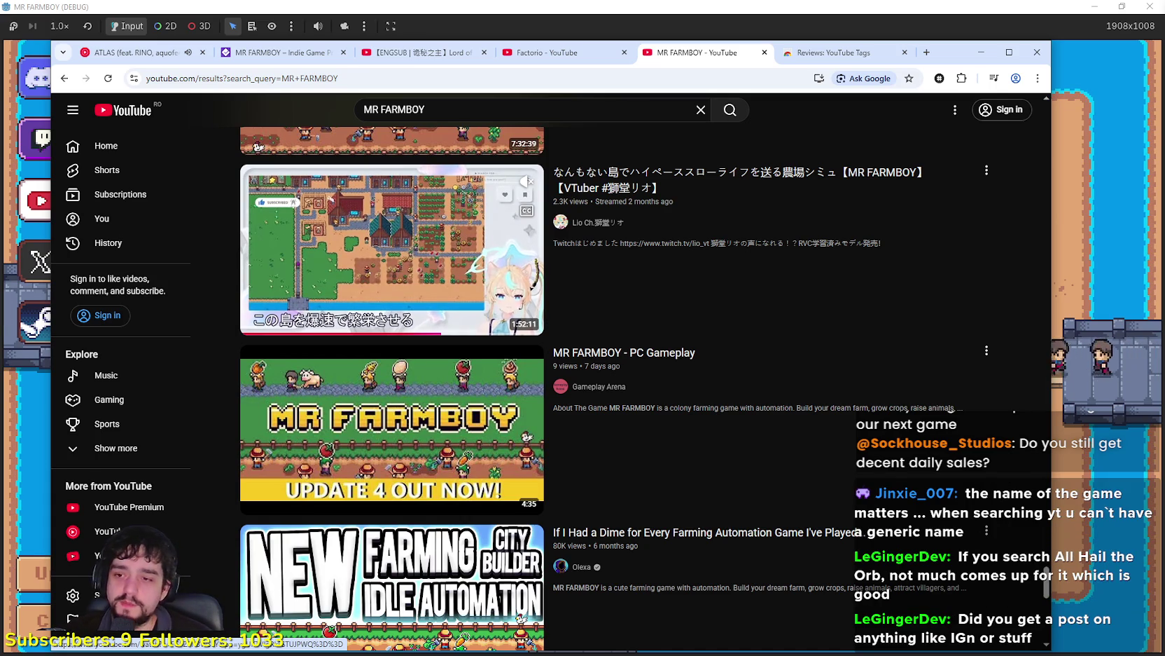
scroll(450, 303, down, 4)
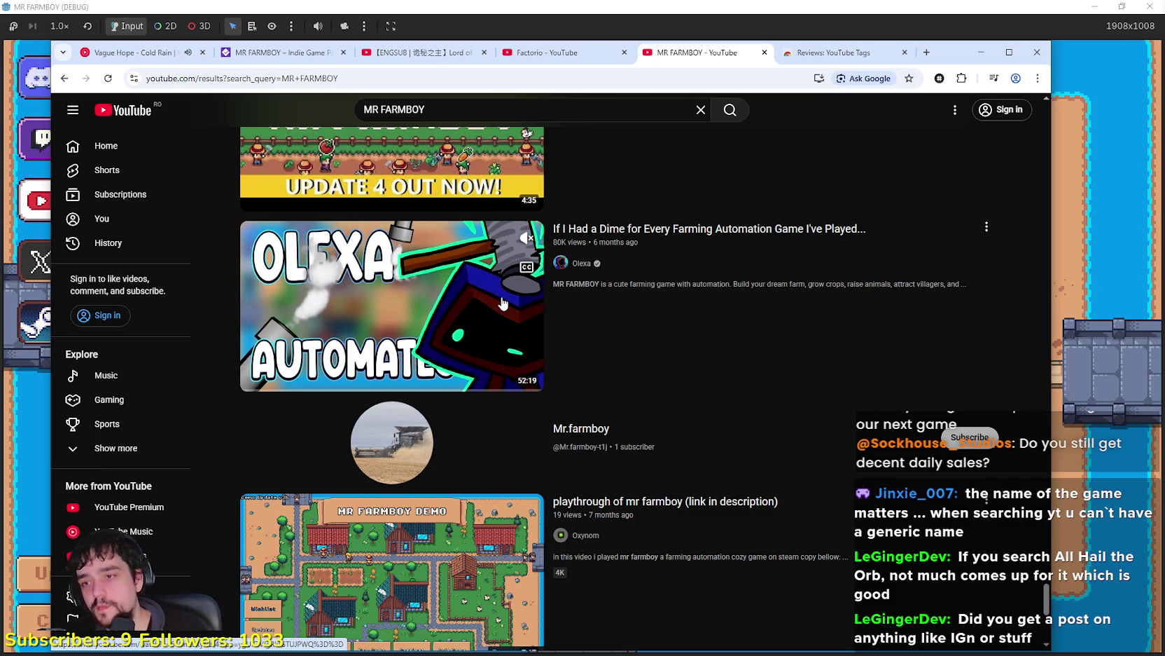
scroll(735, 483, down, 4)
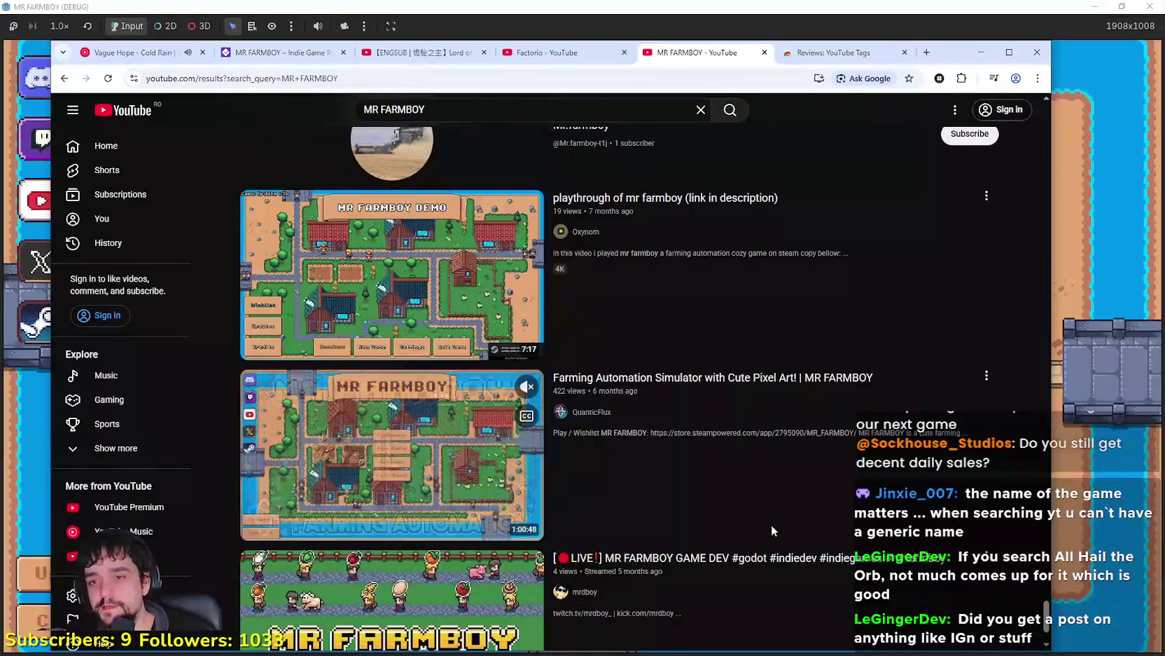
scroll(772, 532, up, 5)
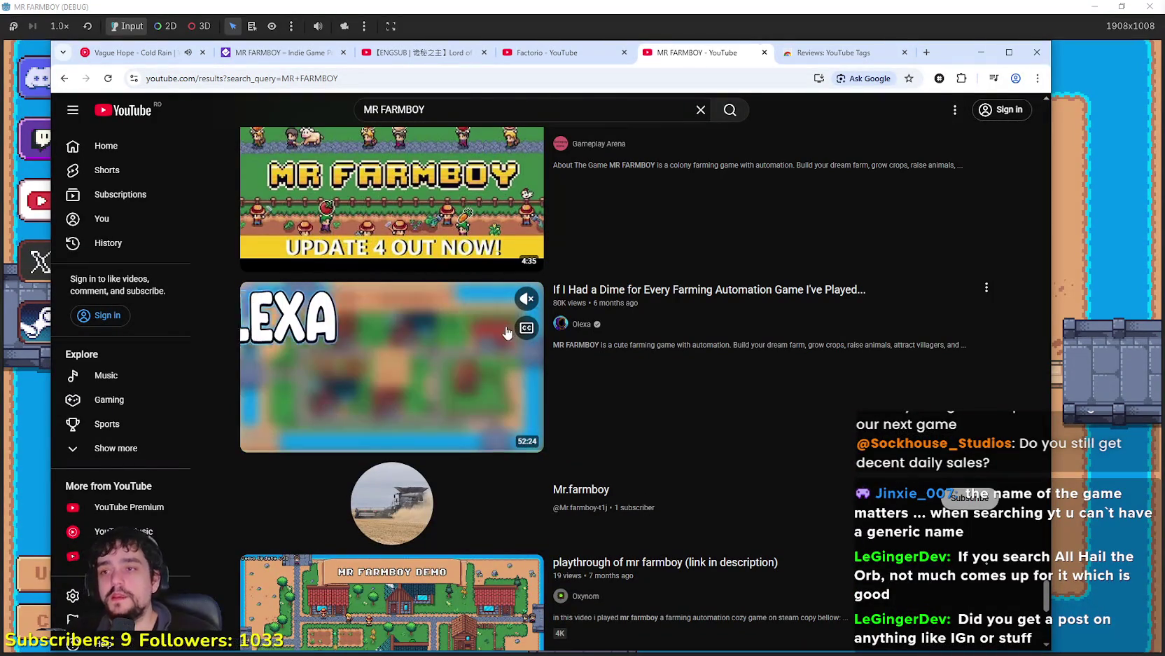
scroll(500, 470, down, 5)
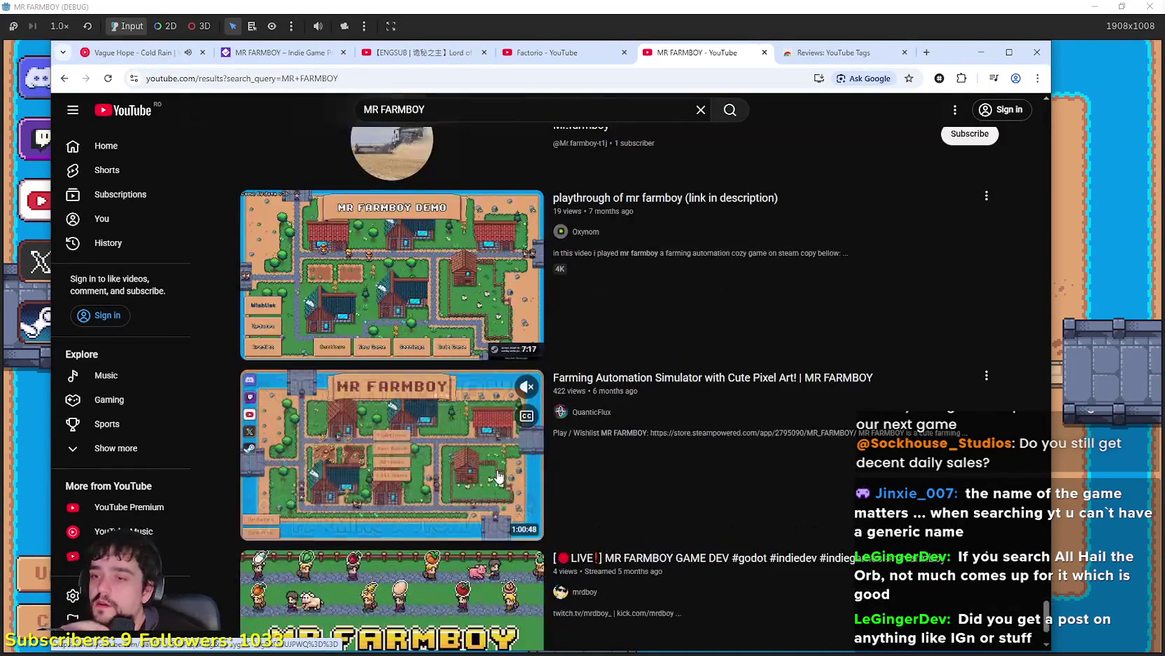
scroll(498, 467, down, 2)
scroll(497, 455, down, 5)
scroll(508, 336, up, 3)
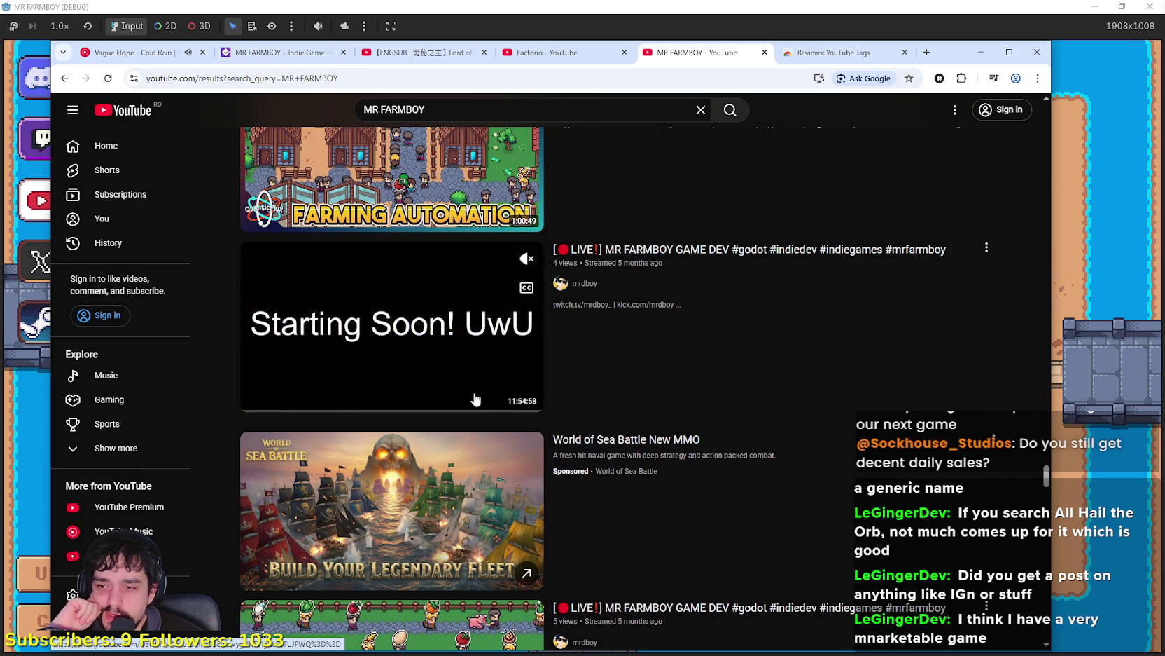
scroll(479, 420, down, 3)
scroll(482, 541, down, 3)
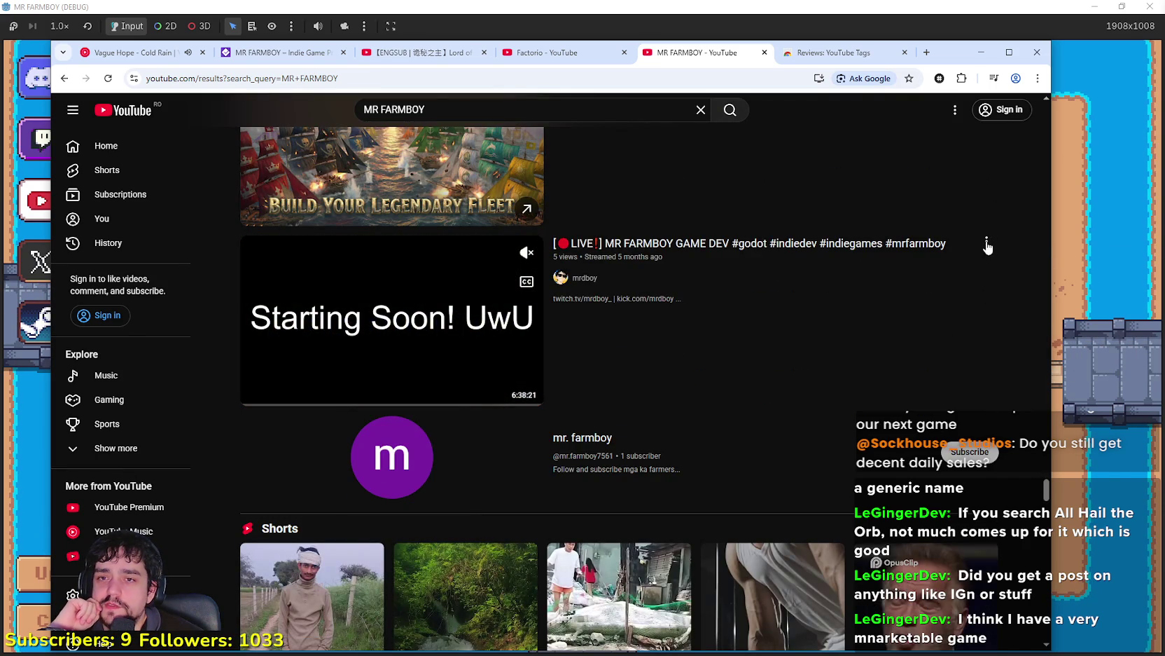
scroll(490, 378, up, 5)
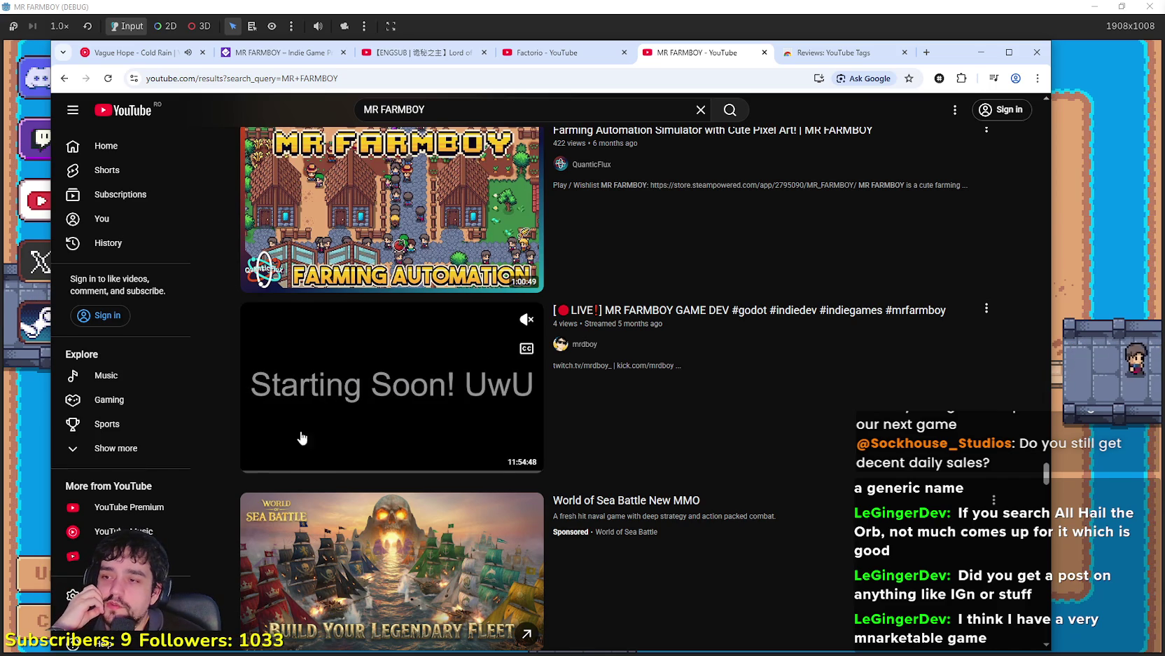
scroll(565, 516, down, 10)
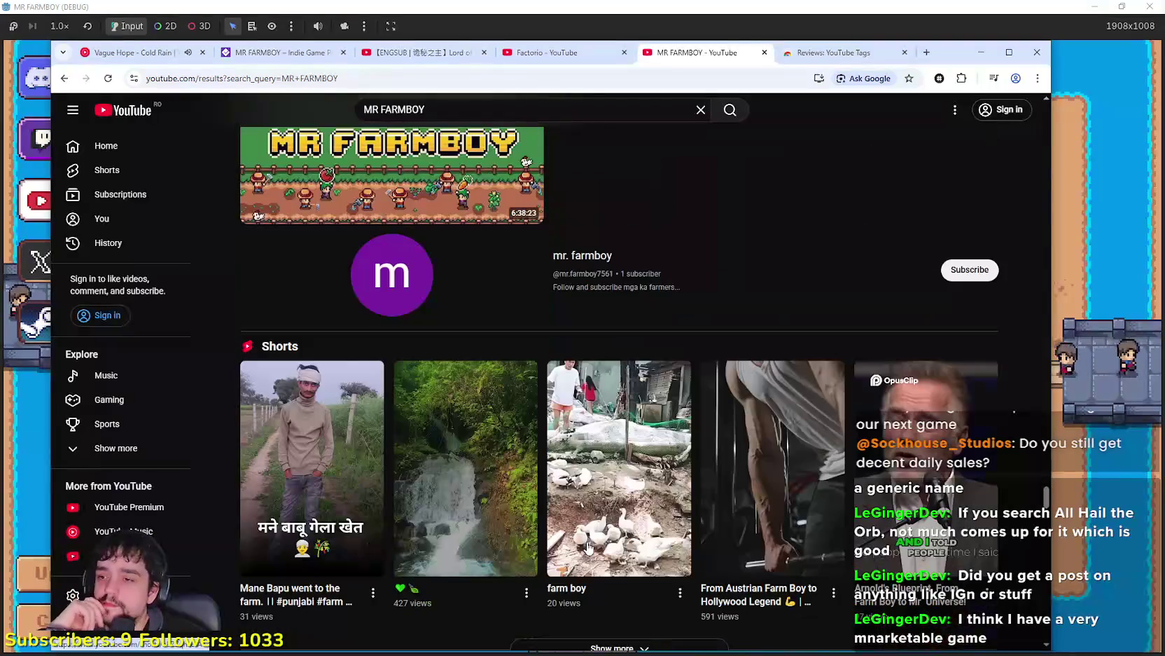
scroll(587, 543, down, 14)
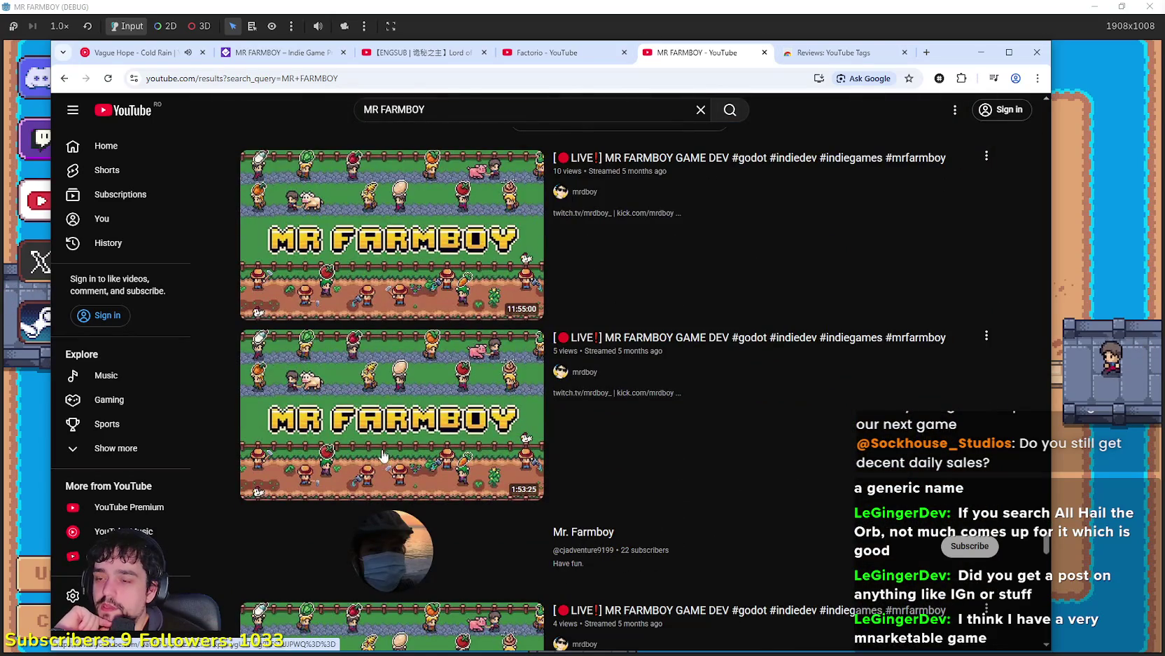
scroll(489, 435, down, 5)
scroll(724, 557, down, 6)
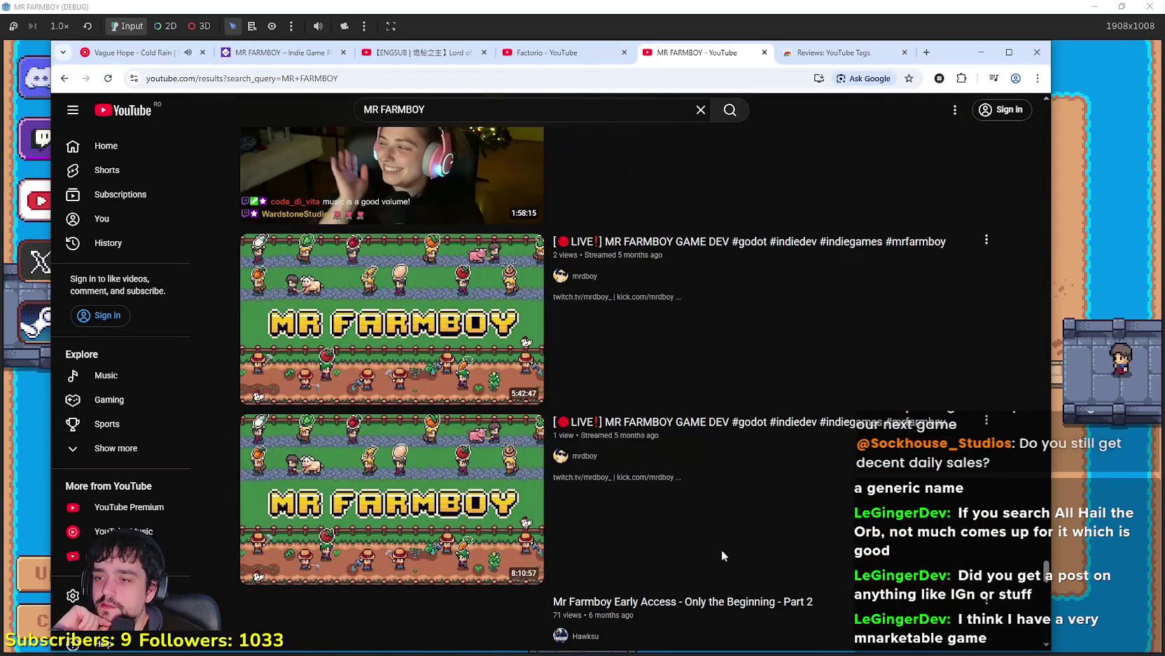
scroll(532, 512, down, 6)
scroll(447, 443, down, 4)
scroll(442, 407, down, 8)
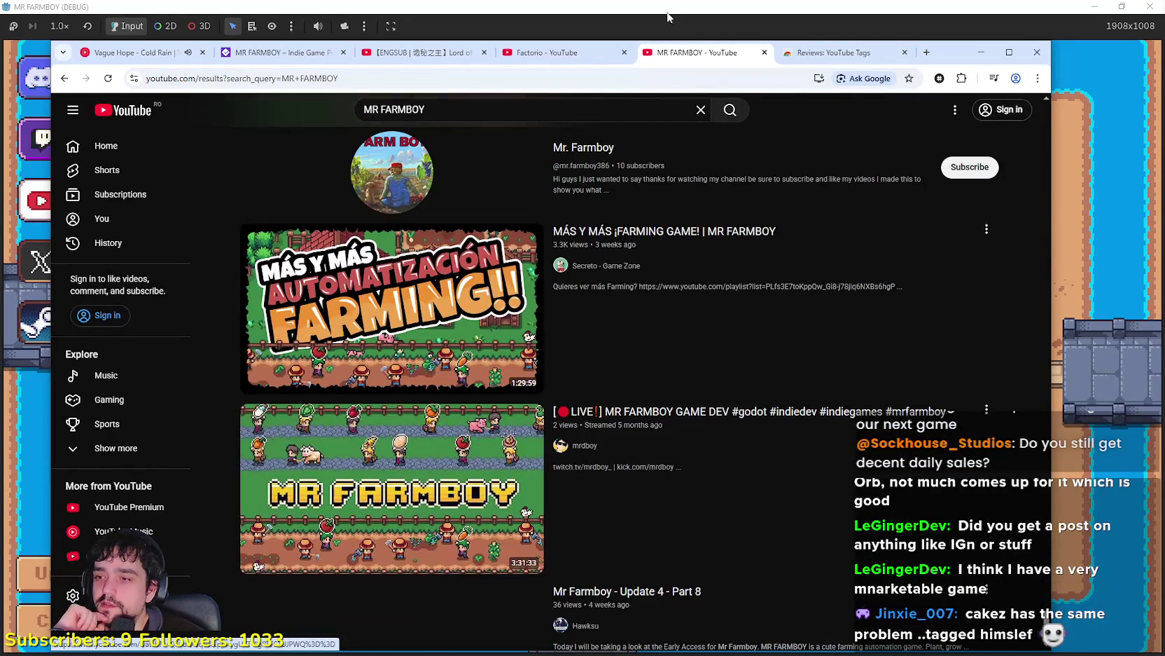
click(977, 52)
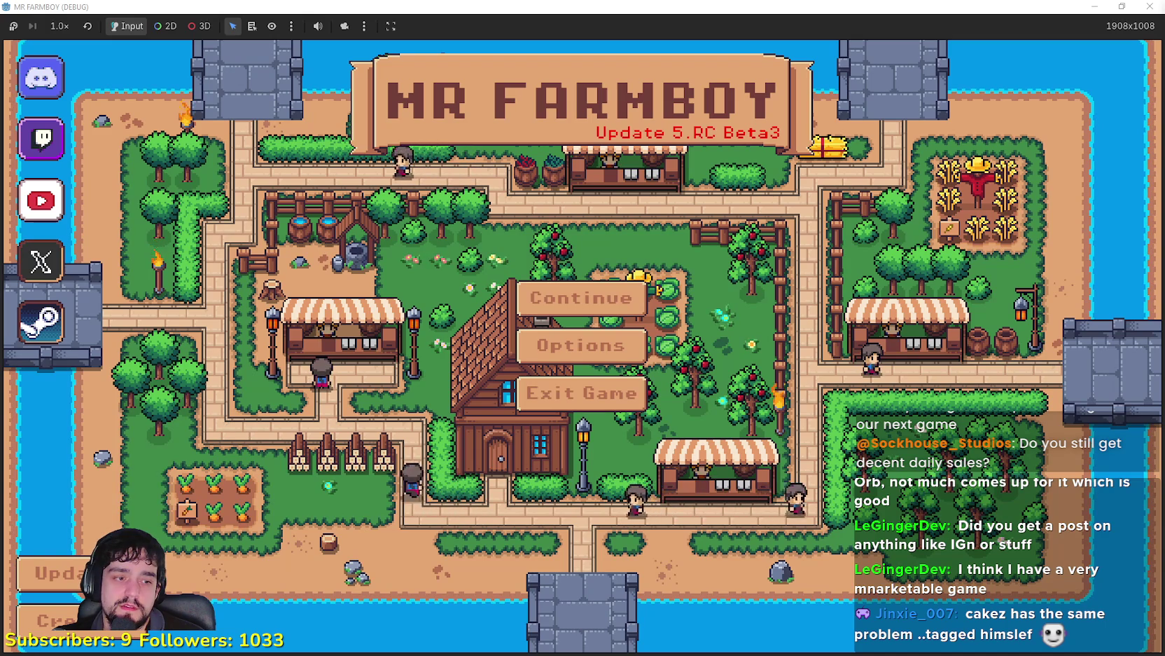
key(alt+Tab)
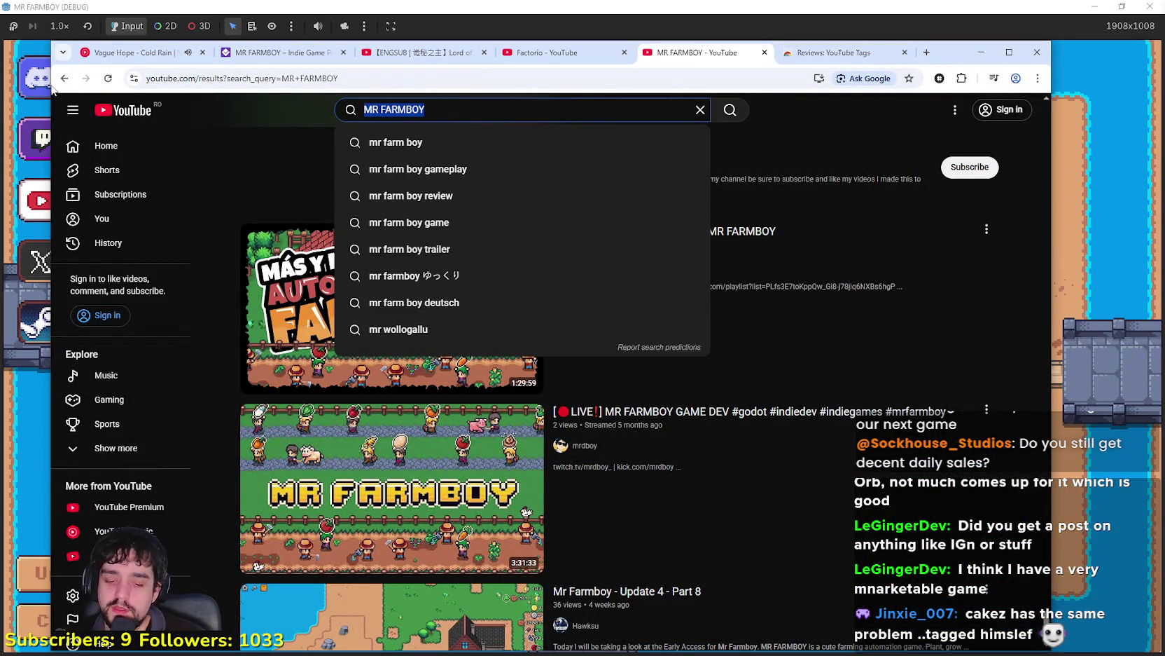
Step: Search YouTube for godot live streams, then close the browser to reveal the game's main menu
text(godot)
key(Return)
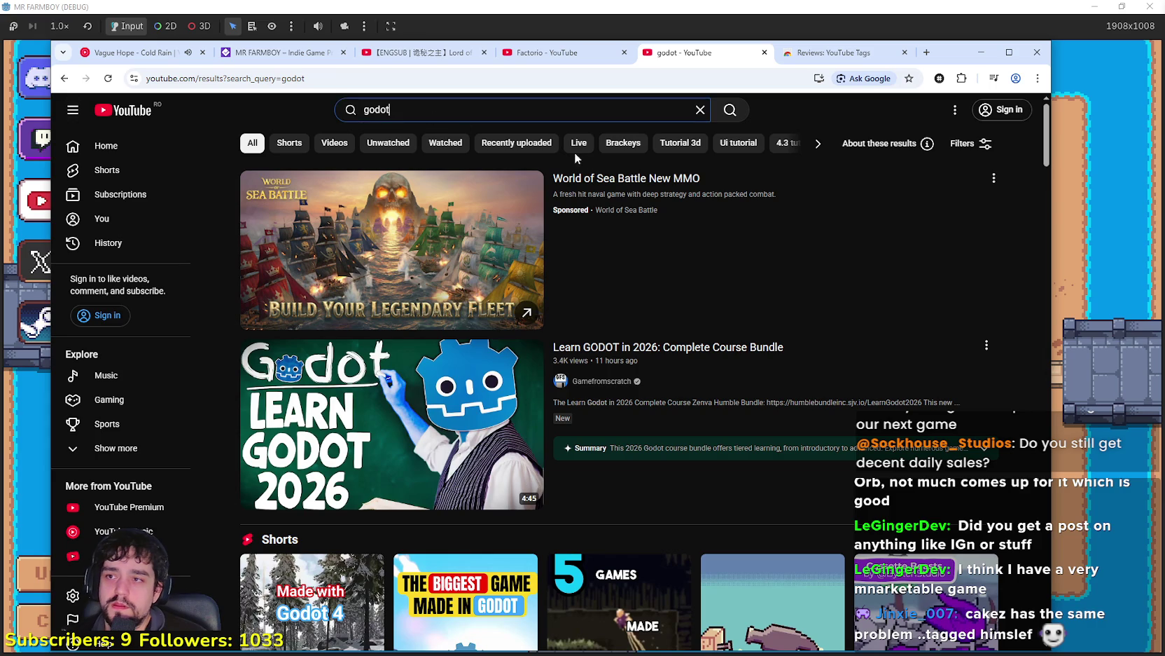
click(577, 146)
click(64, 77)
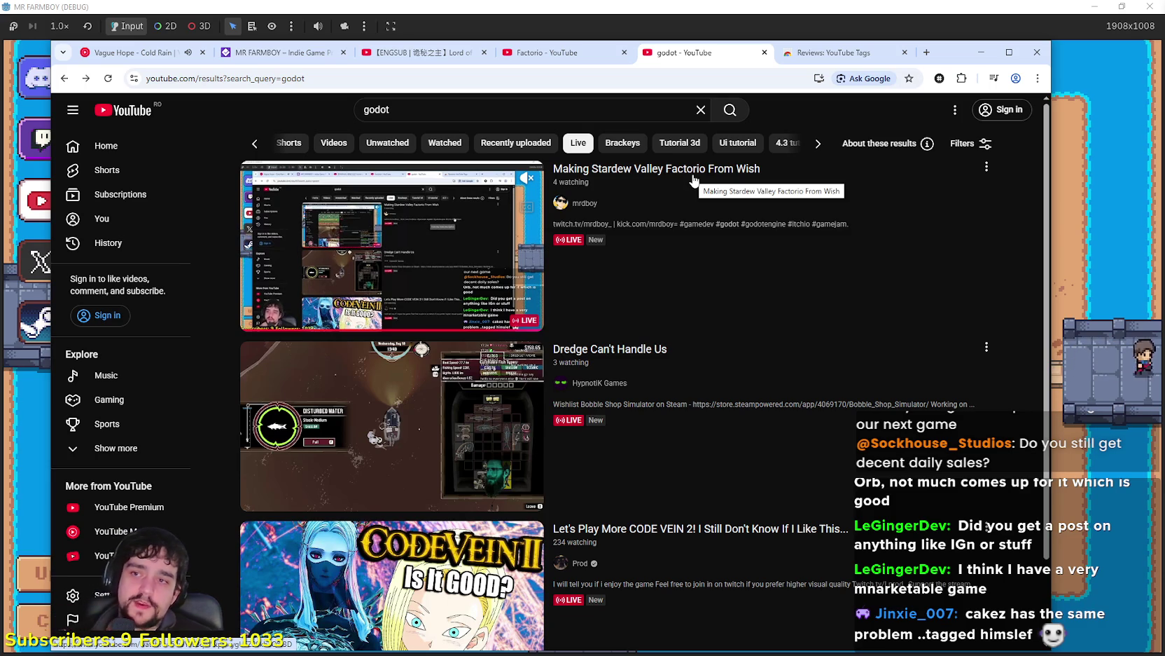
mouse_move(717, 604)
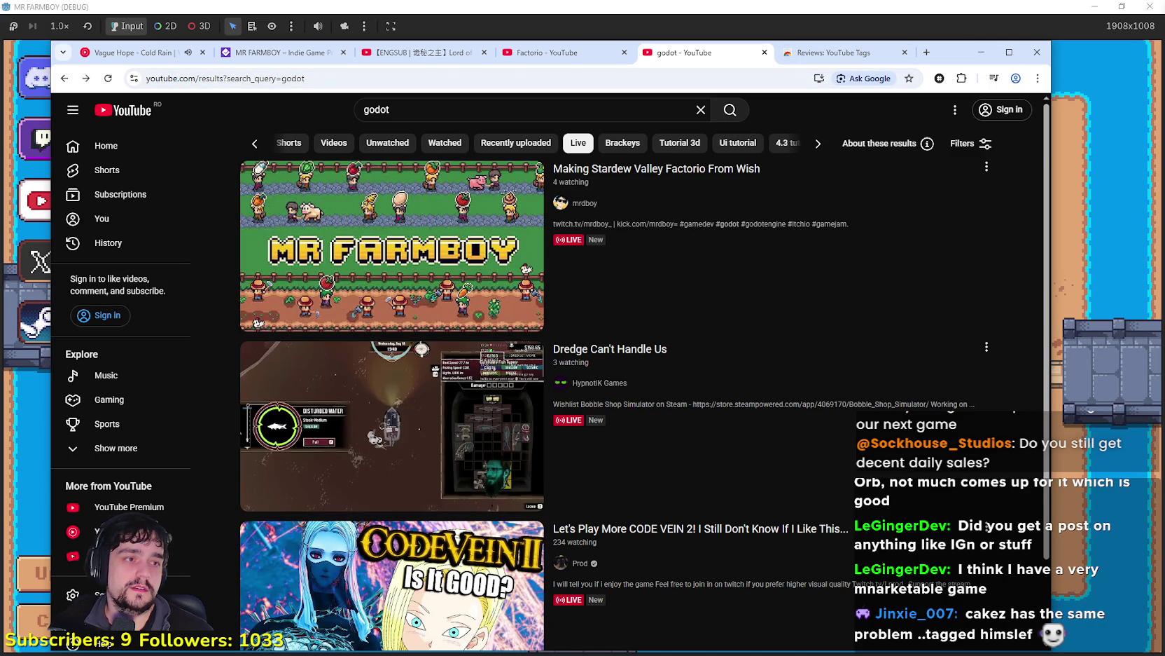
click(1038, 52)
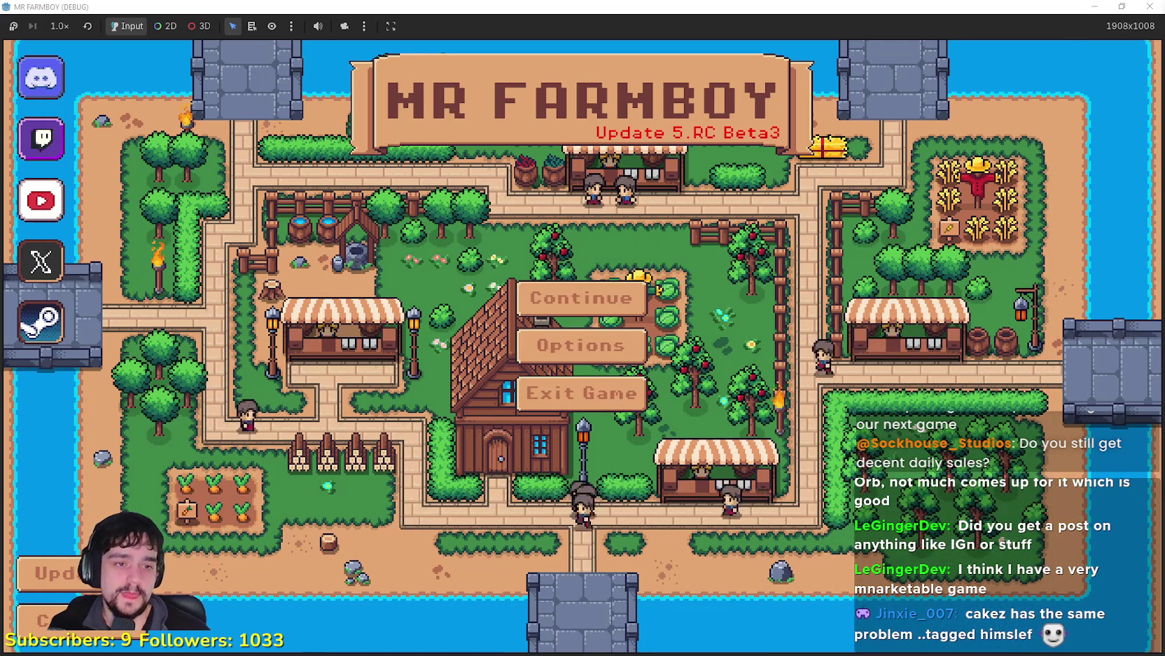
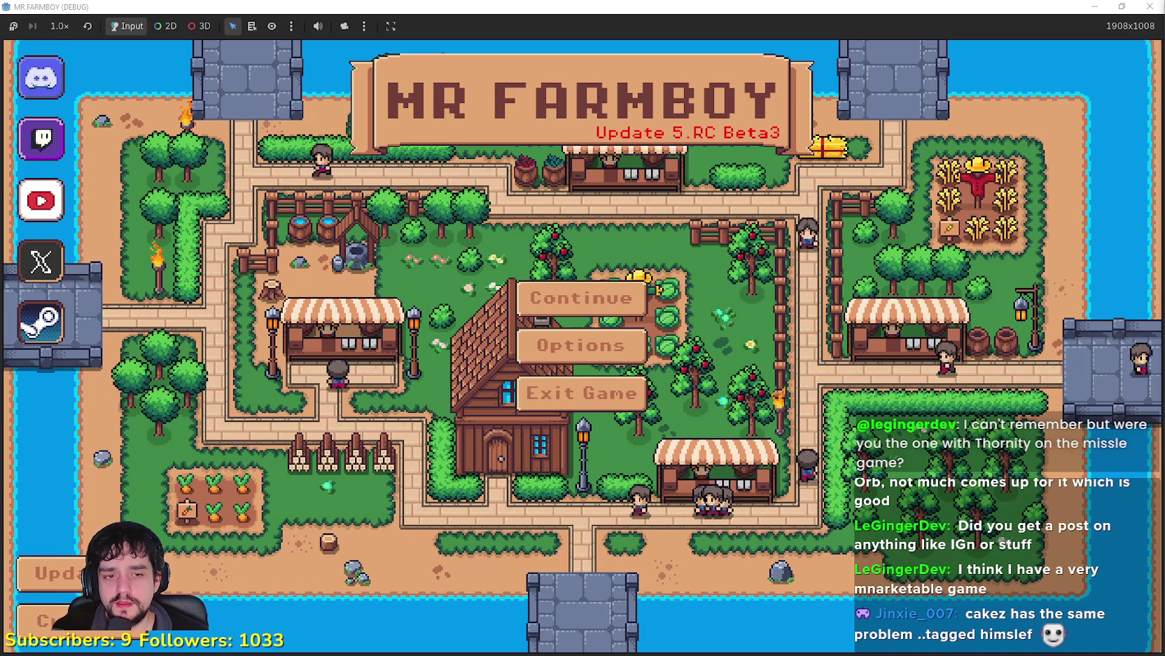
Step: Replace the godot query in YouTube's search box with 'tangy td' and run the search
key(alt+Tab)
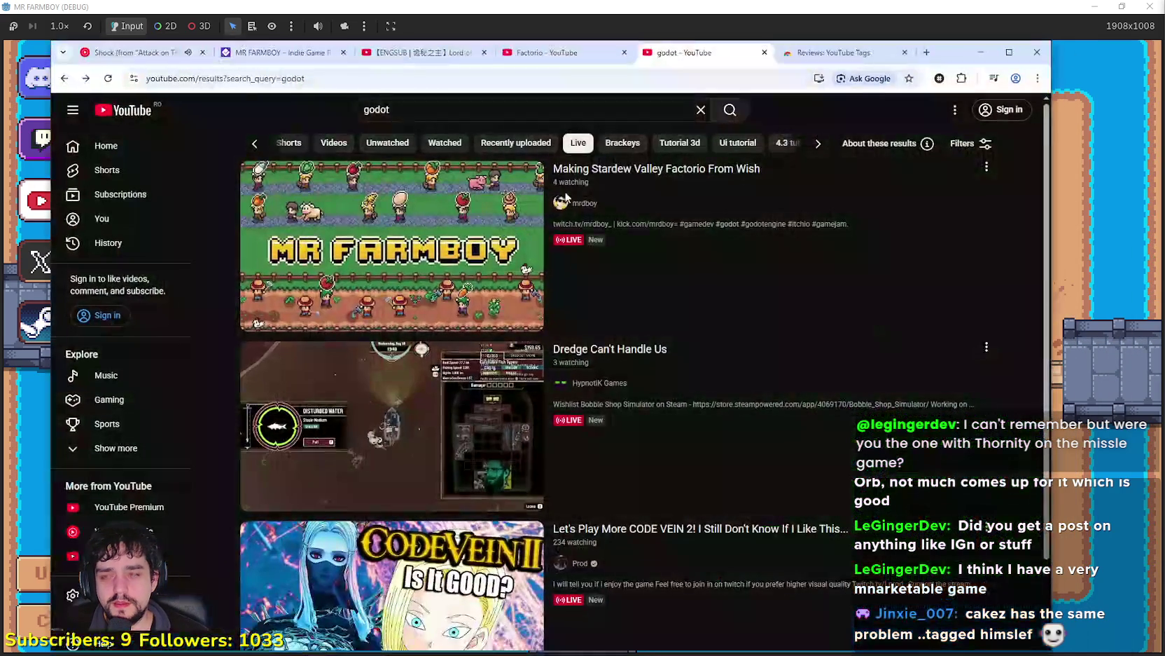
click(464, 117)
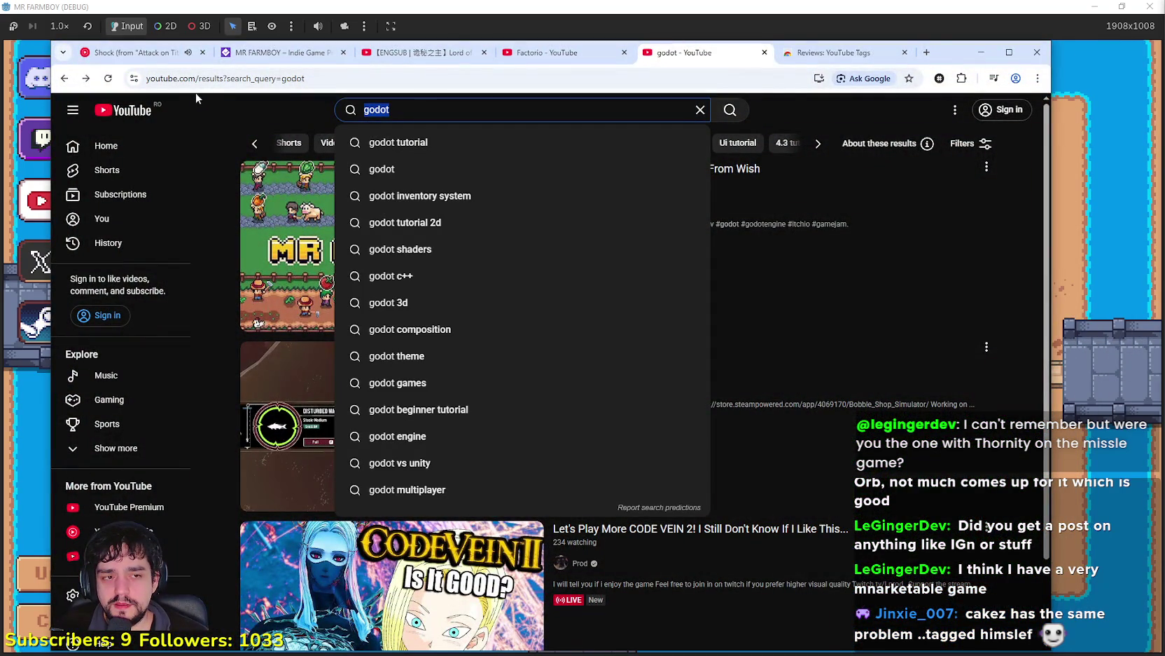
text(T)
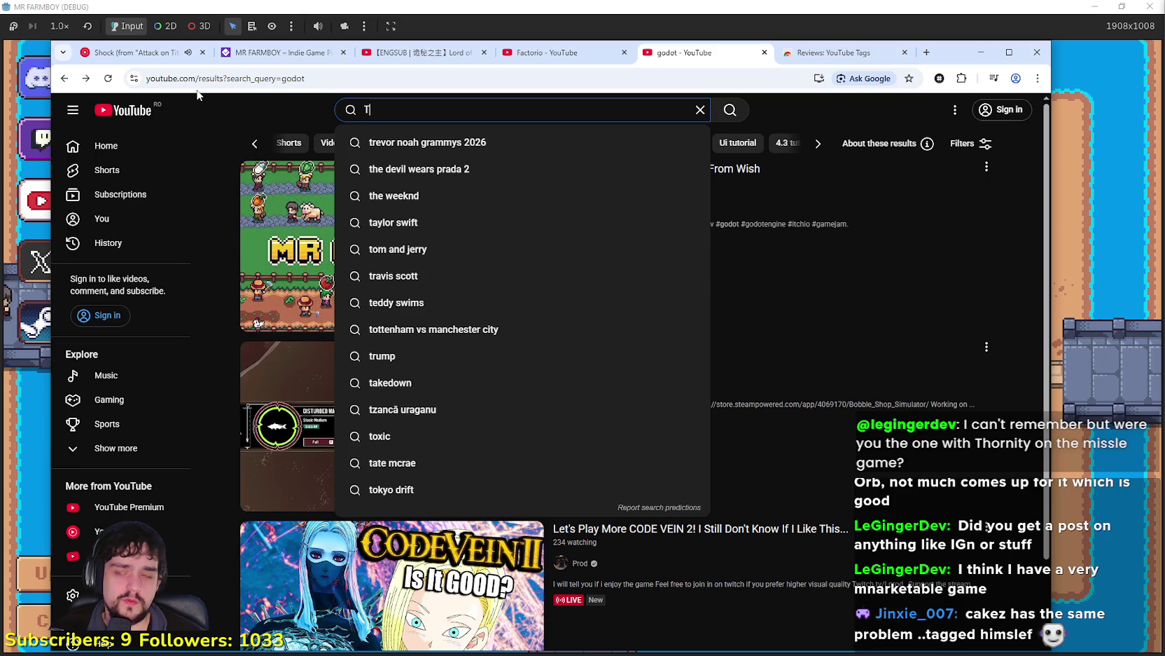
key(BackSpace)
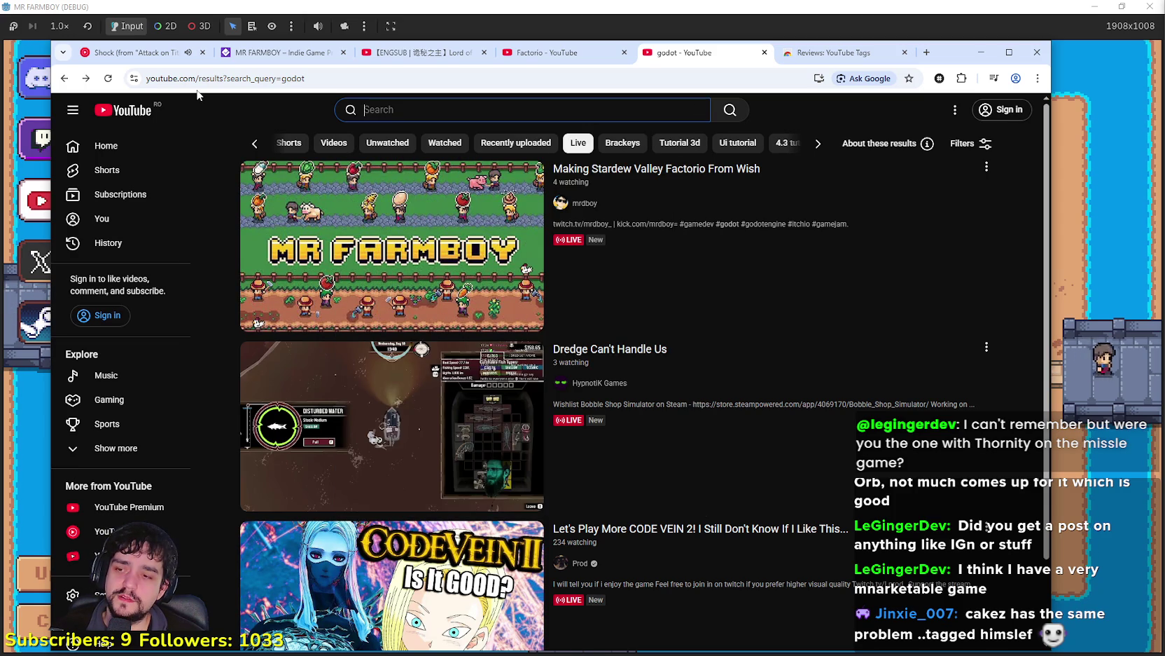
text(TD)
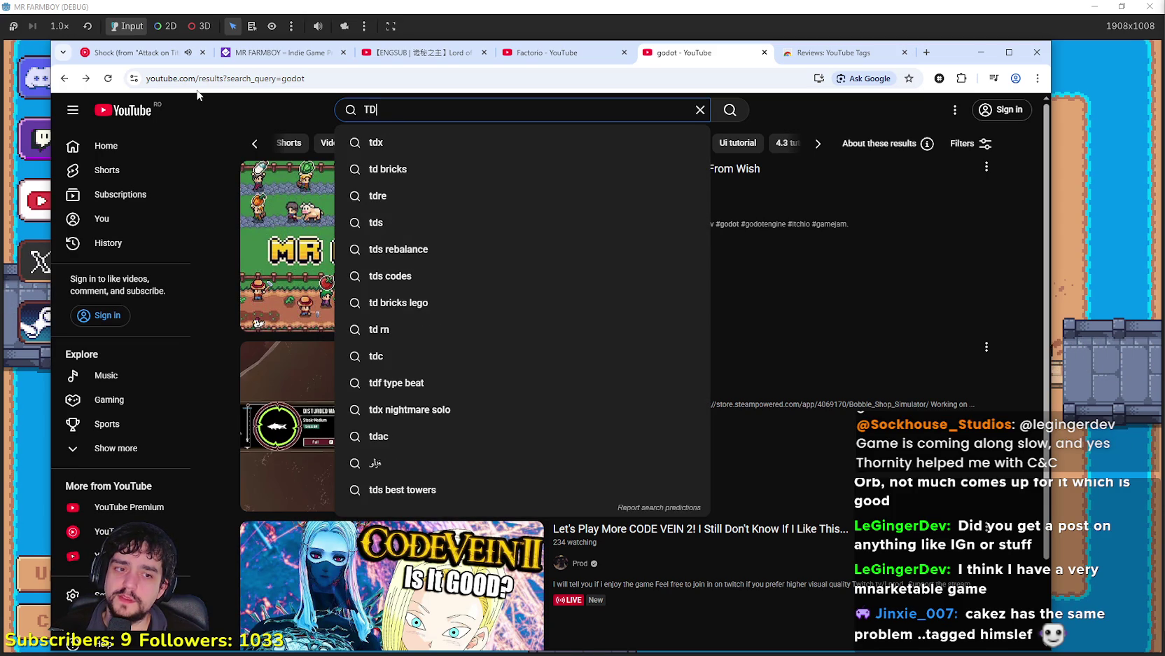
key(BackSpace)
key(BackSpace)
text(Tower TD)
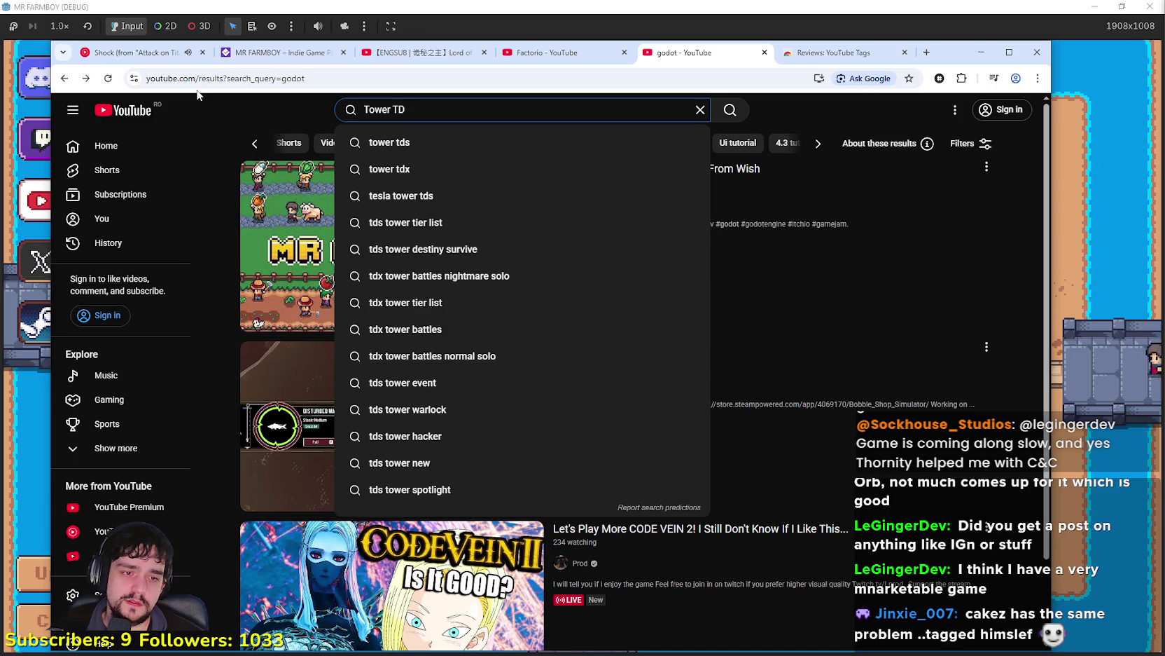
key(BackSpace)
key(BackSpace)
key(BackSpace)
text(tangy td)
key(Return)
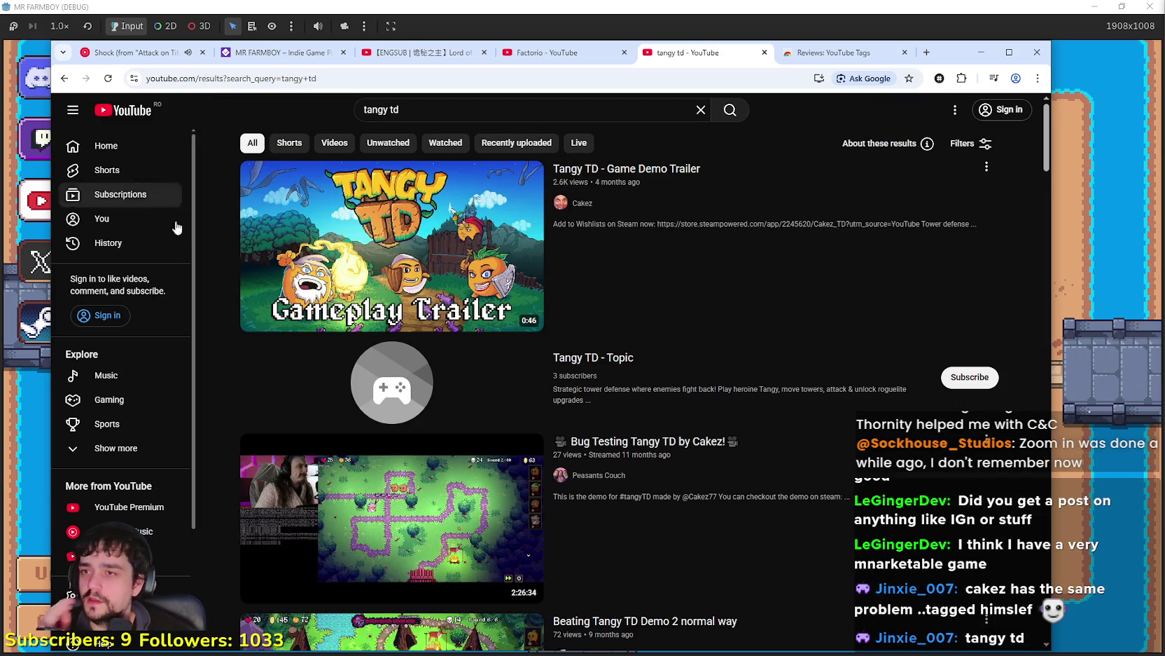
Step: Scroll down through the tangy td search results
scroll(797, 312, down, 3)
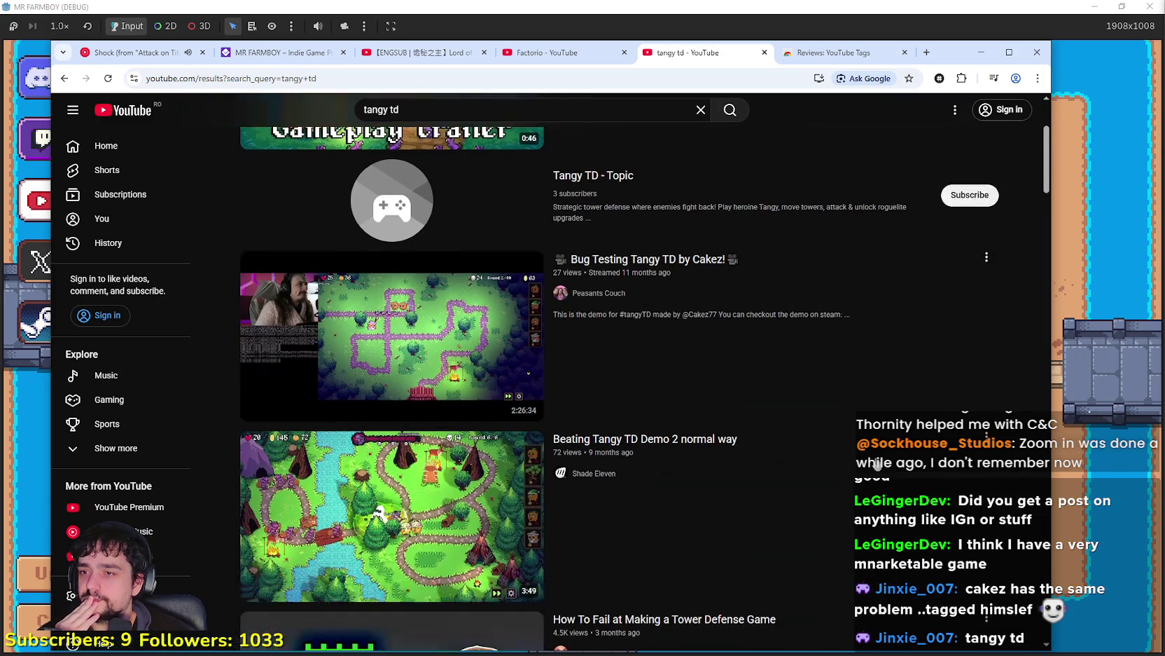
scroll(904, 471, down, 5)
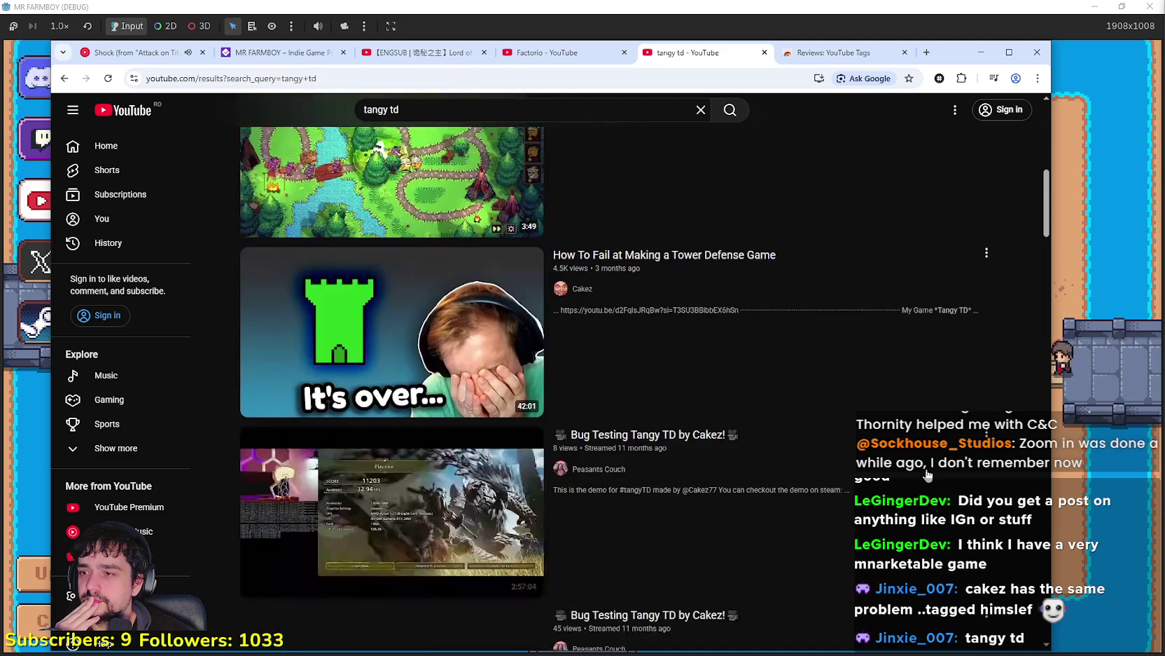
scroll(927, 475, down, 4)
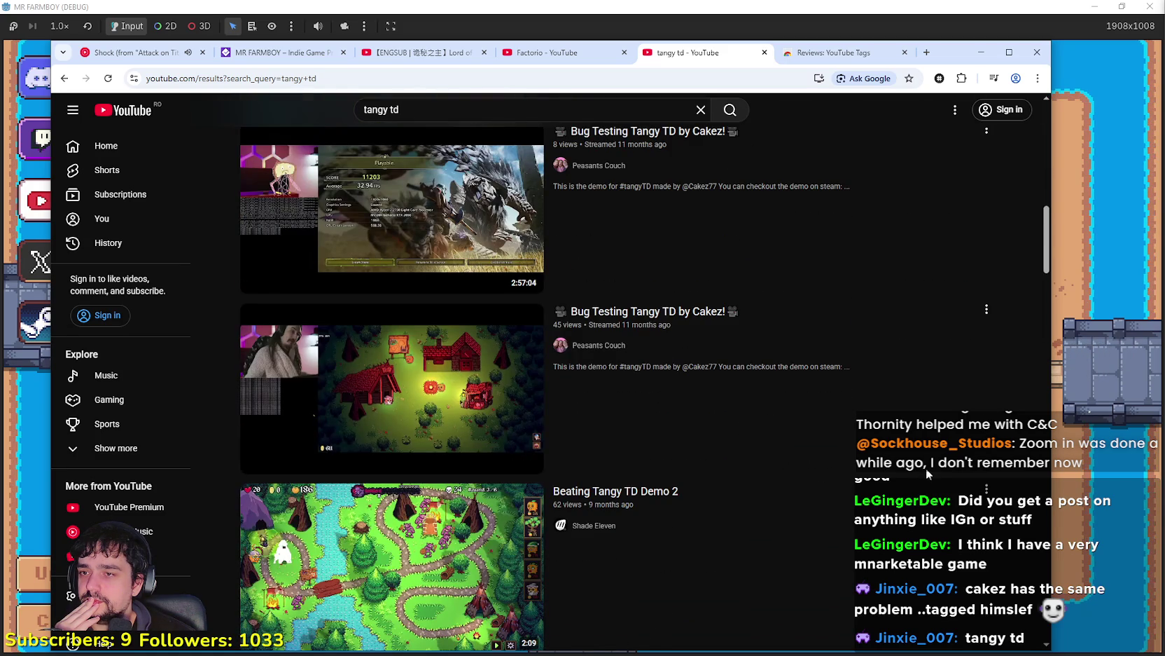
scroll(926, 467, down, 6)
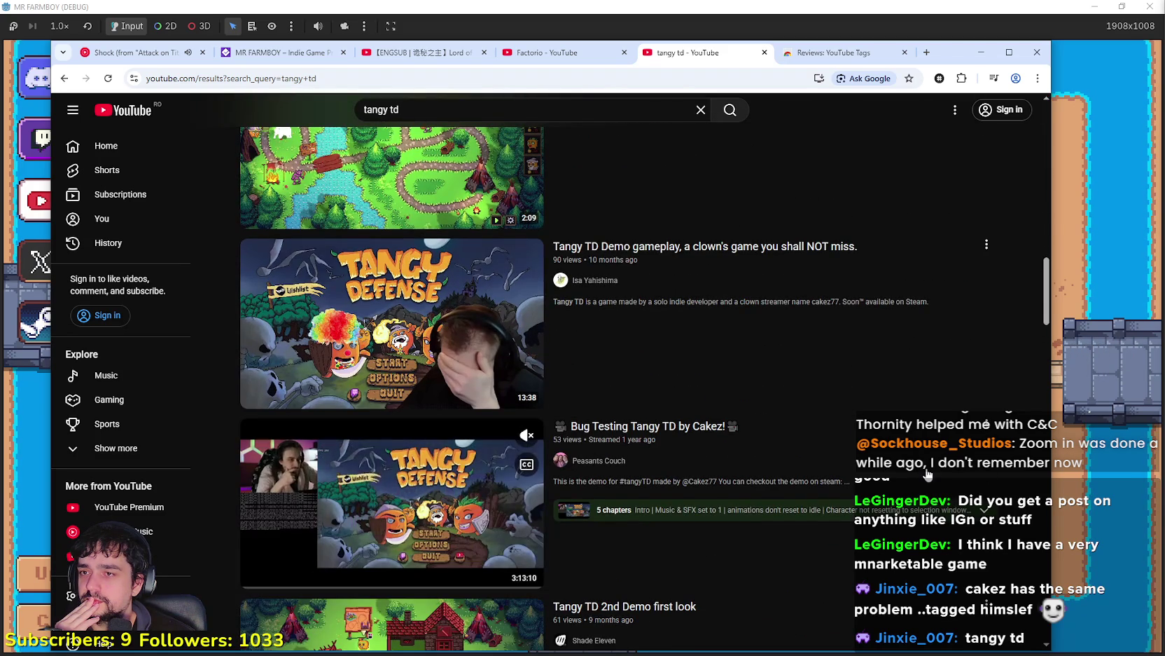
scroll(928, 474, down, 7)
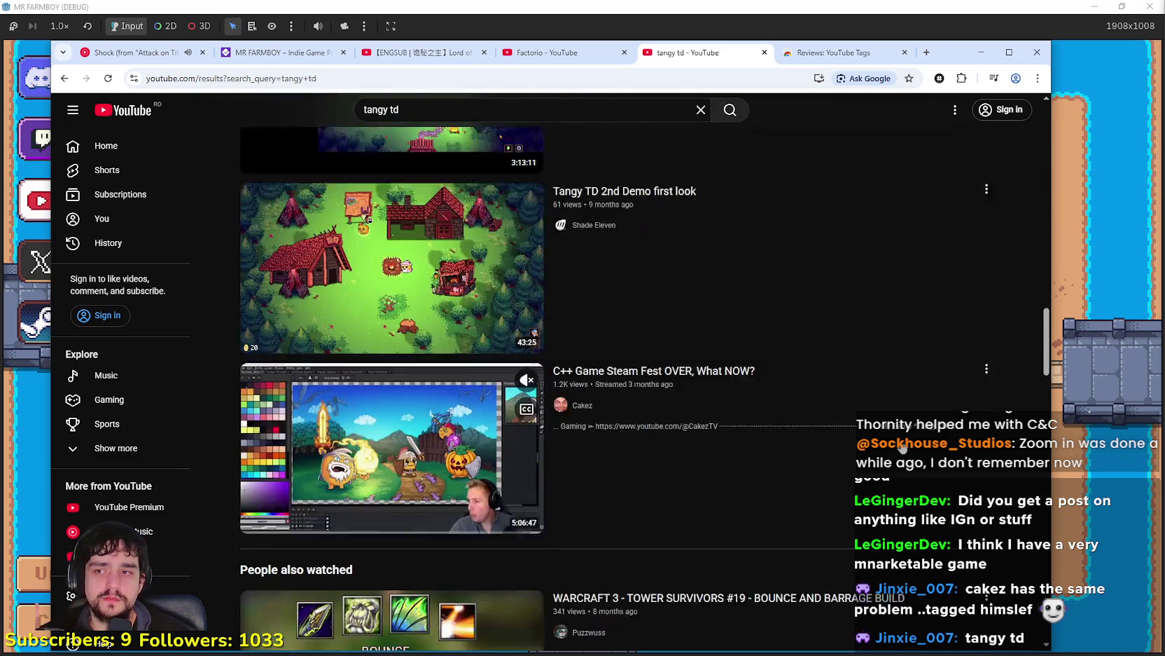
scroll(903, 446, down, 3)
scroll(903, 446, up, 4)
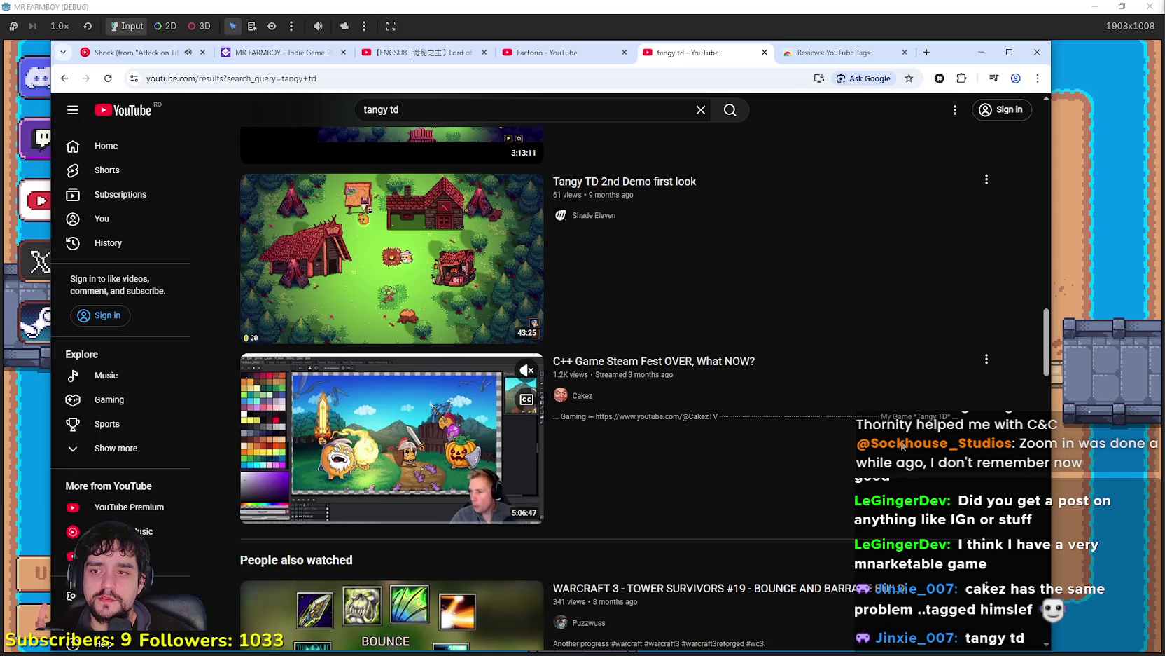
scroll(902, 446, down, 2)
scroll(903, 446, up, 2)
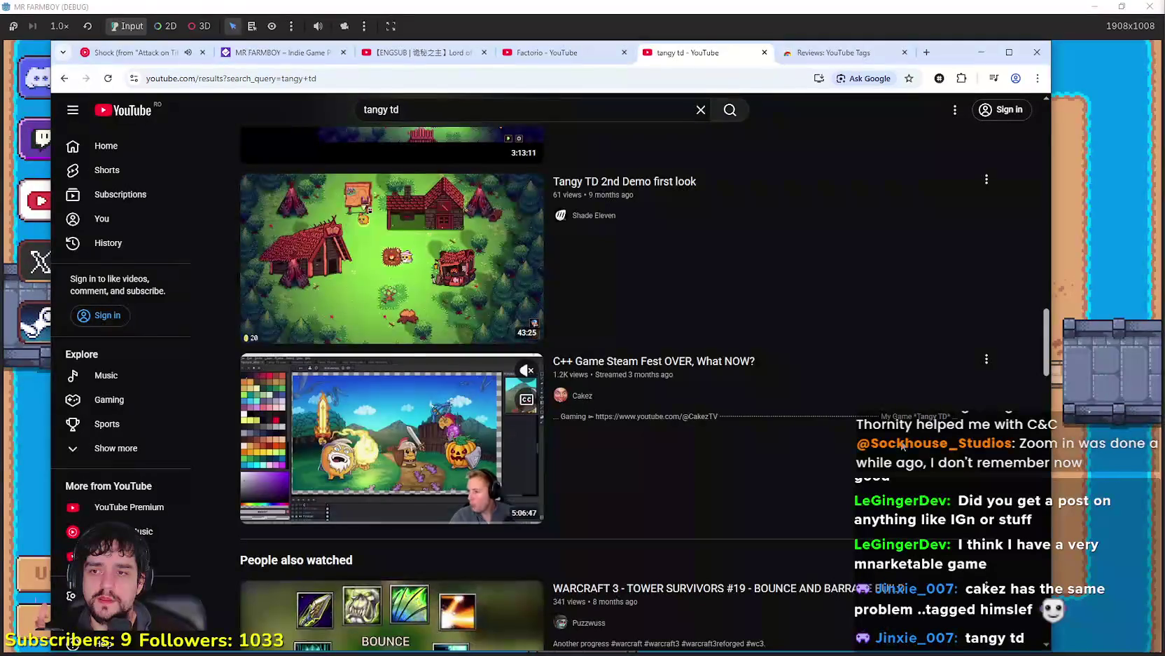
scroll(903, 446, down, 10)
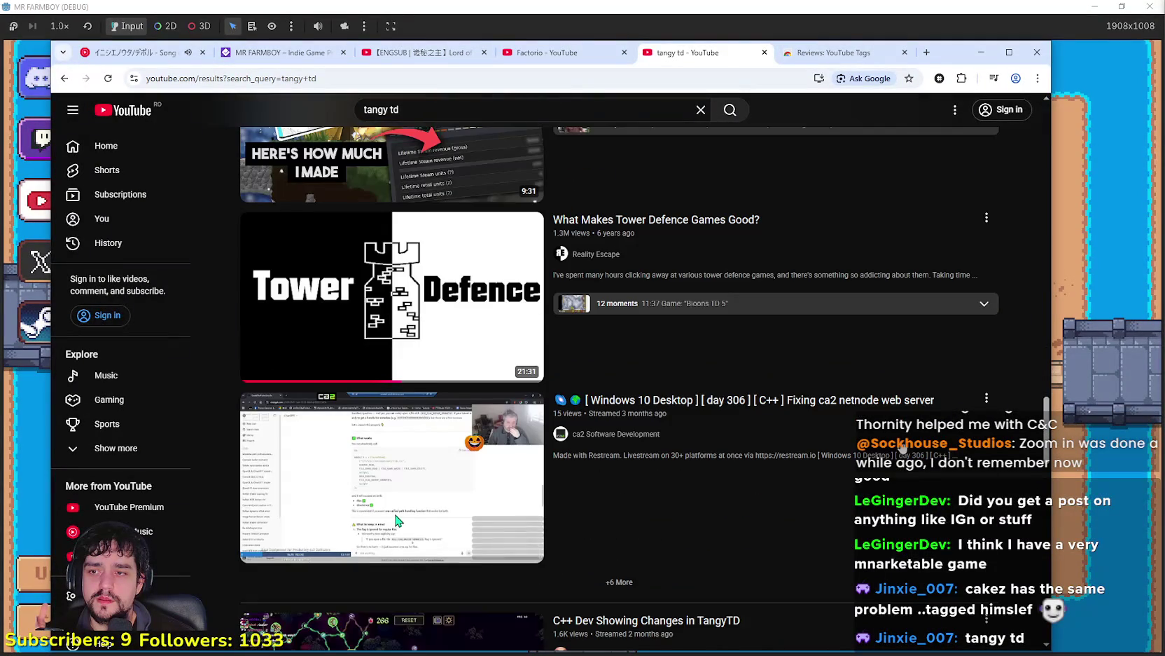
scroll(903, 446, down, 5)
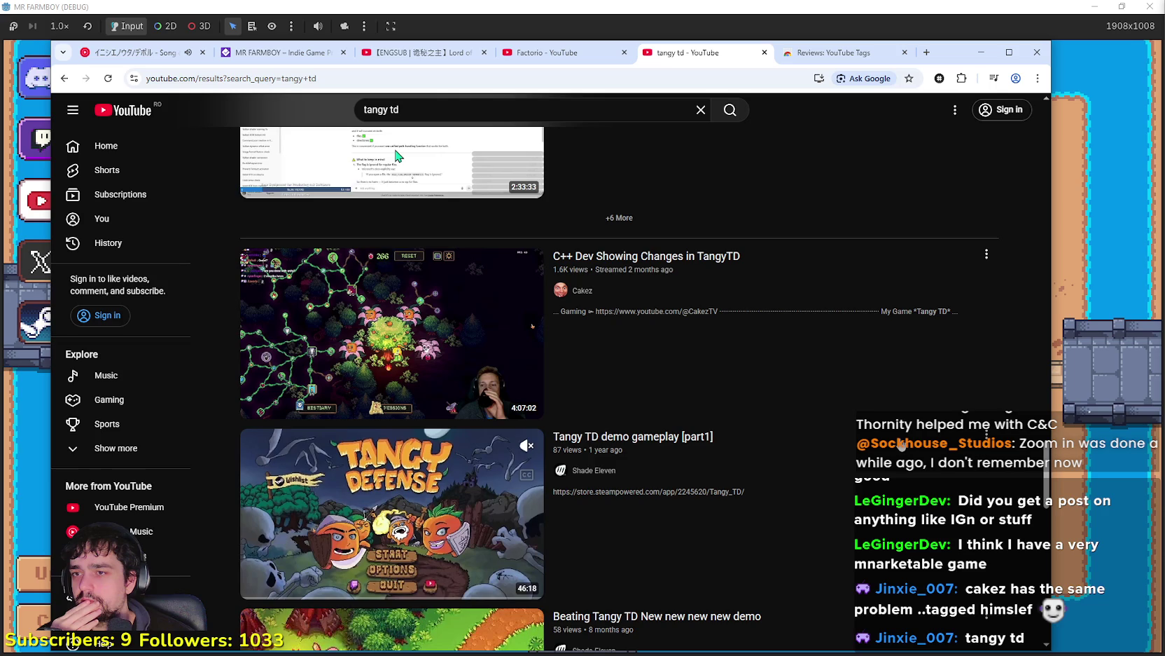
scroll(754, 444, down, 4)
scroll(835, 476, down, 4)
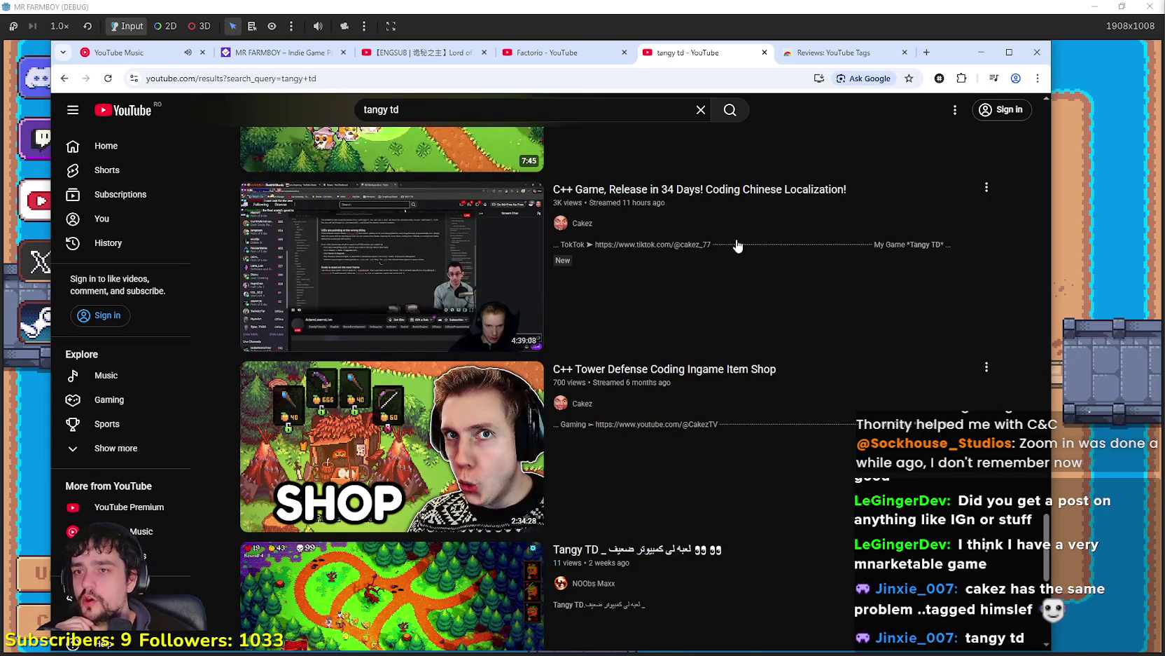
Step: Preview thumbnails of the C++ coding streams, such as the Ingame Item Shop video
mouse_move(664, 192)
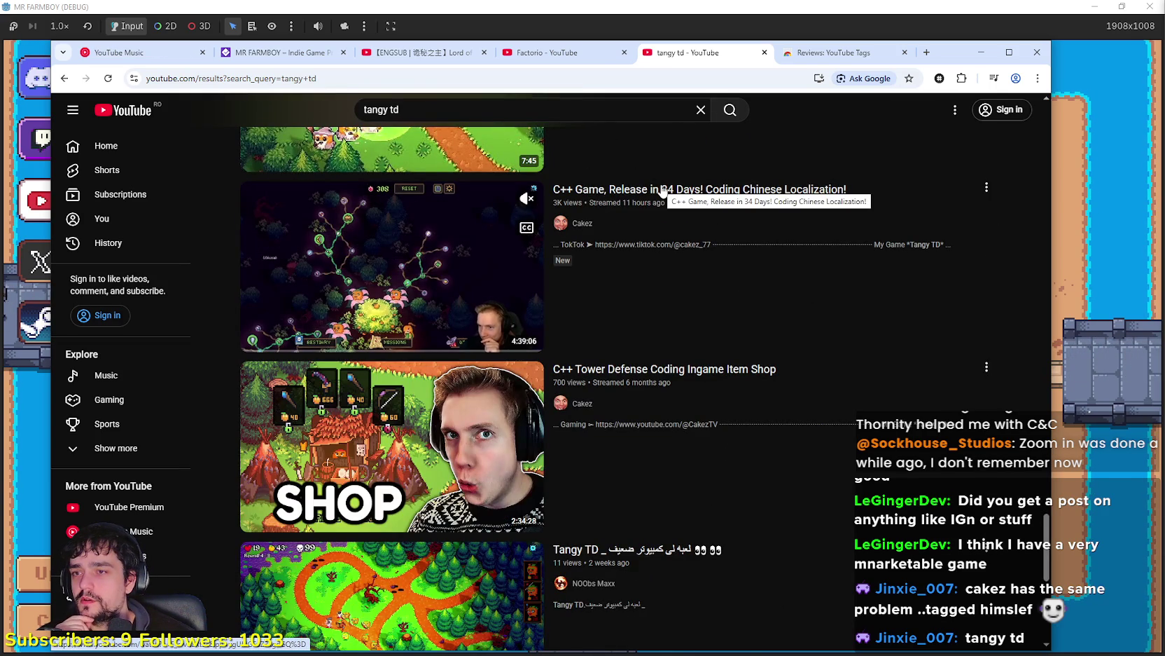
scroll(672, 455, down, 3)
mouse_move(685, 429)
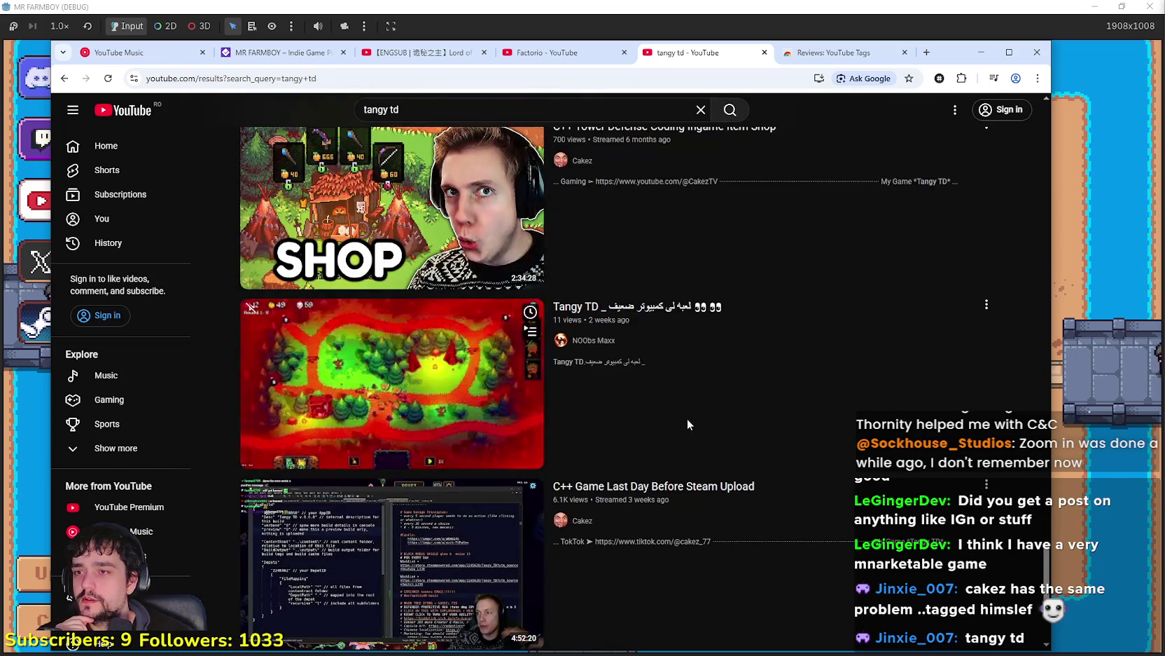
scroll(688, 418, up, 2)
scroll(686, 413, down, 5)
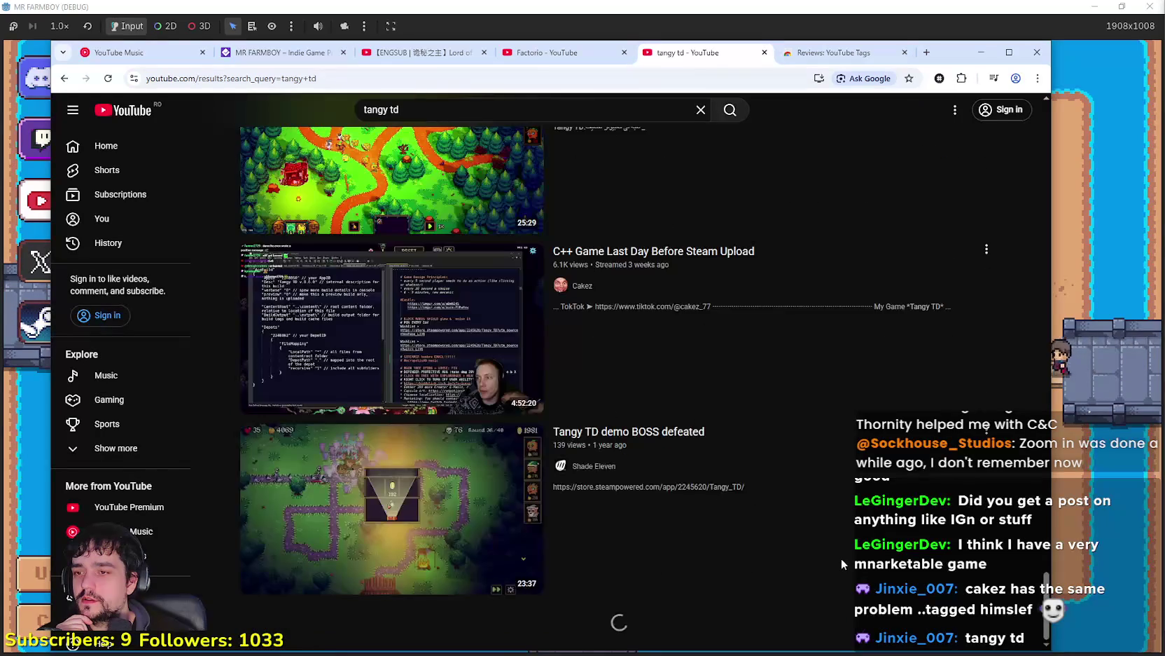
scroll(842, 561, down, 6)
scroll(835, 552, up, 10)
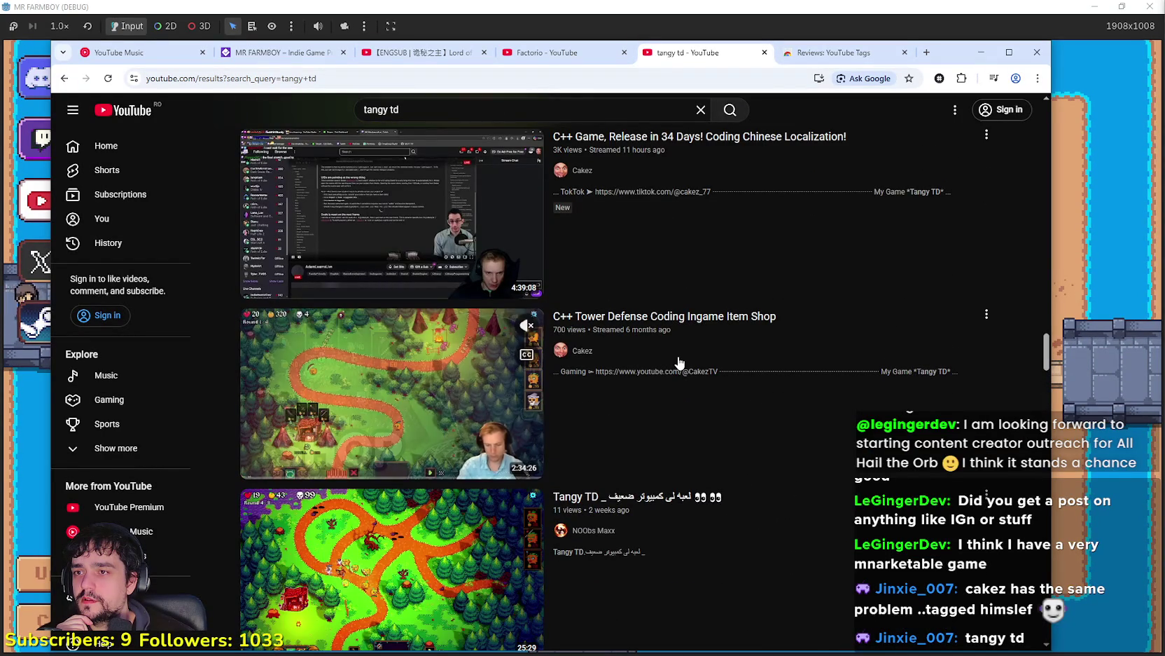
mouse_move(655, 168)
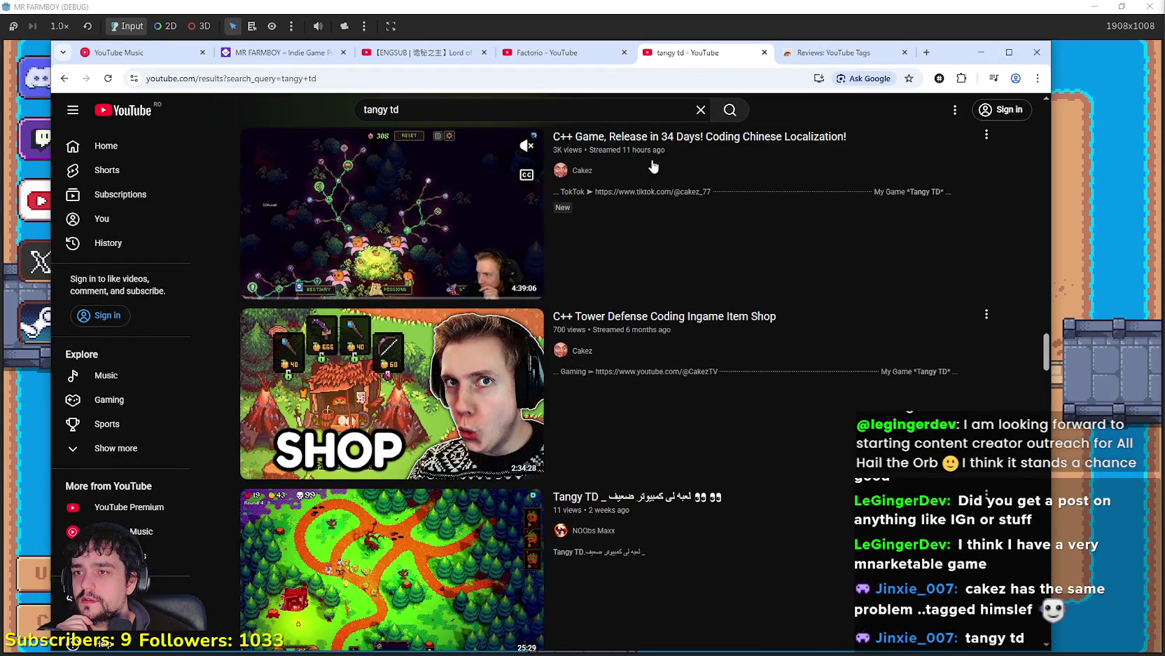
scroll(650, 165, up, 1)
mouse_move(536, 226)
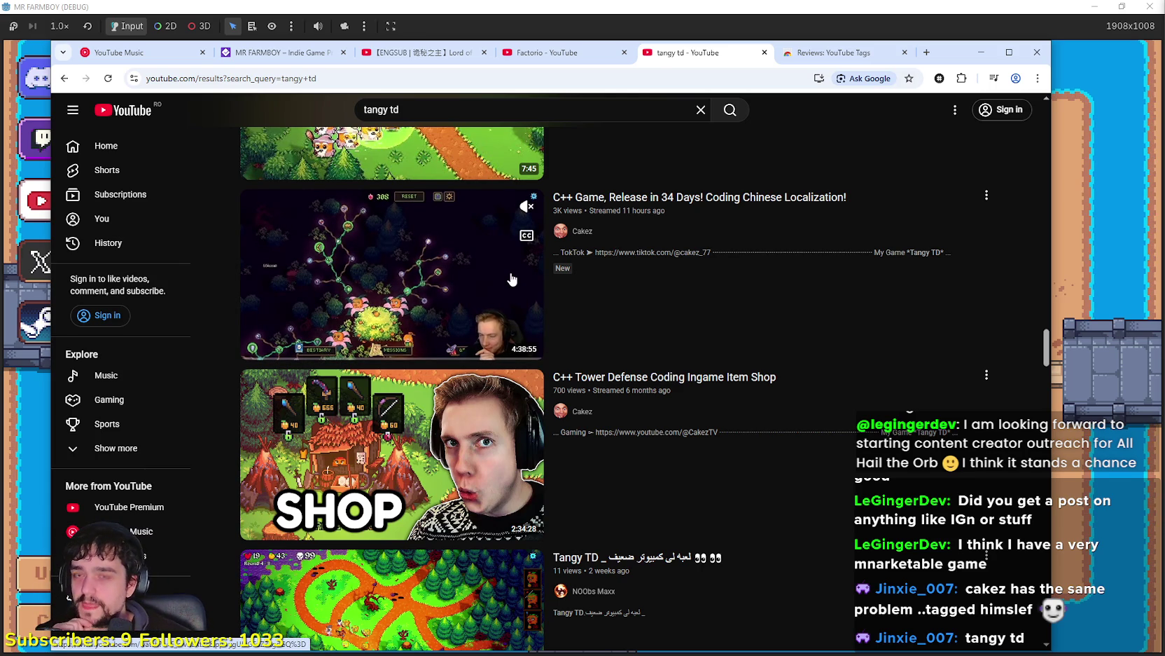
scroll(608, 493, down, 4)
scroll(586, 440, down, 3)
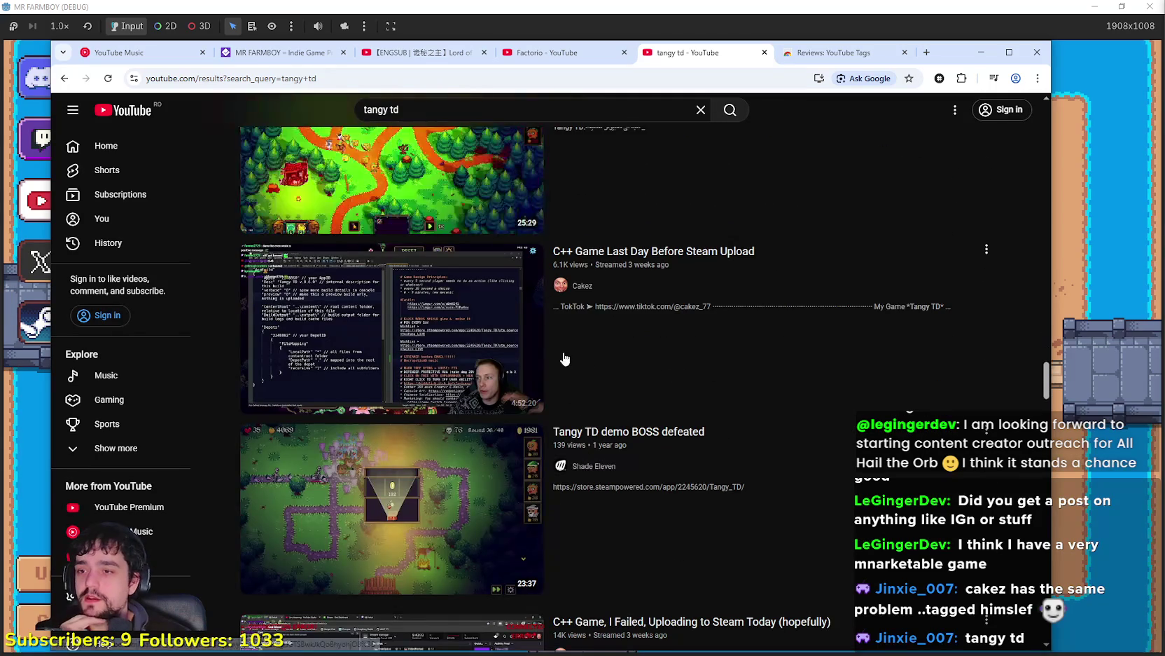
scroll(735, 518, down, 4)
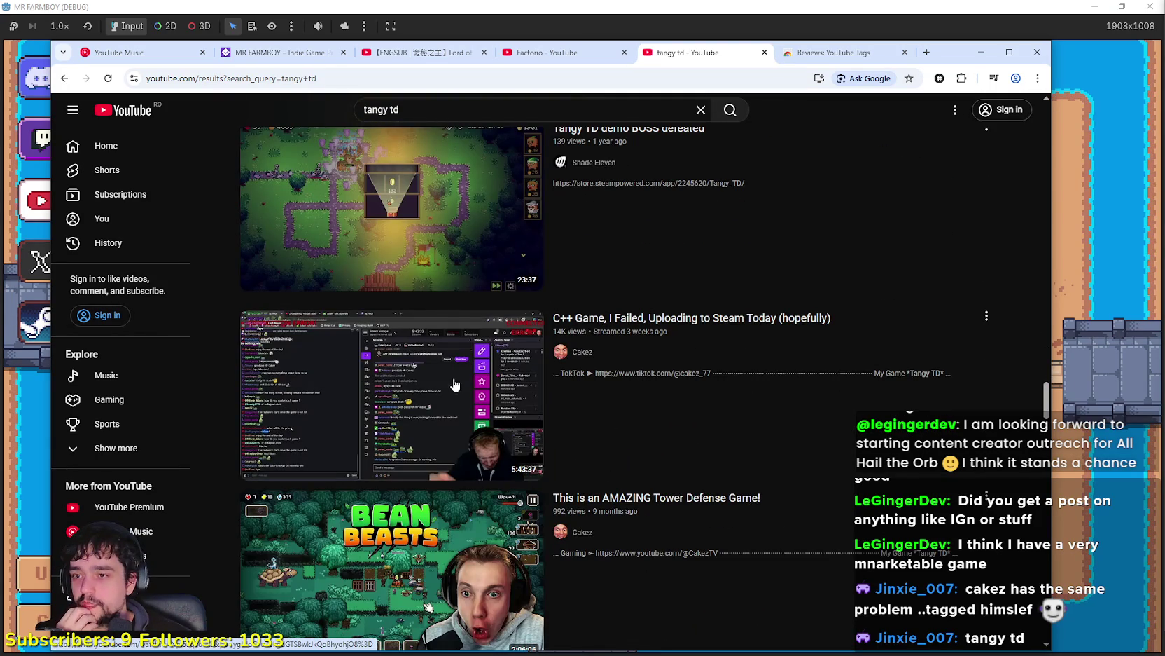
mouse_move(594, 330)
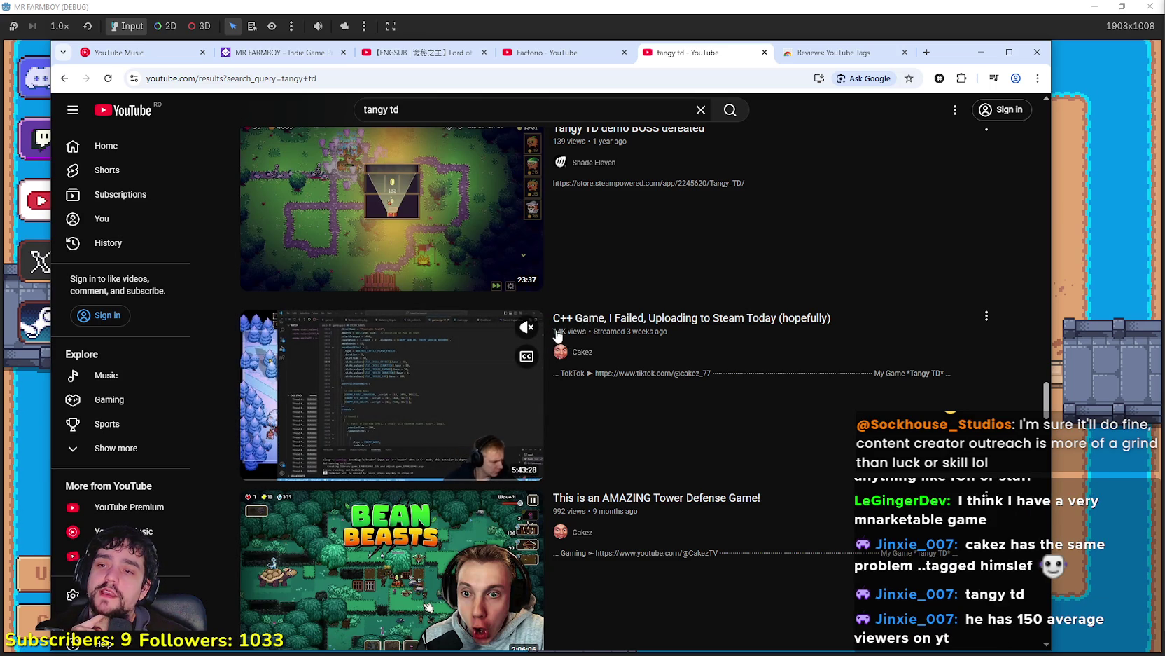
scroll(447, 466, down, 6)
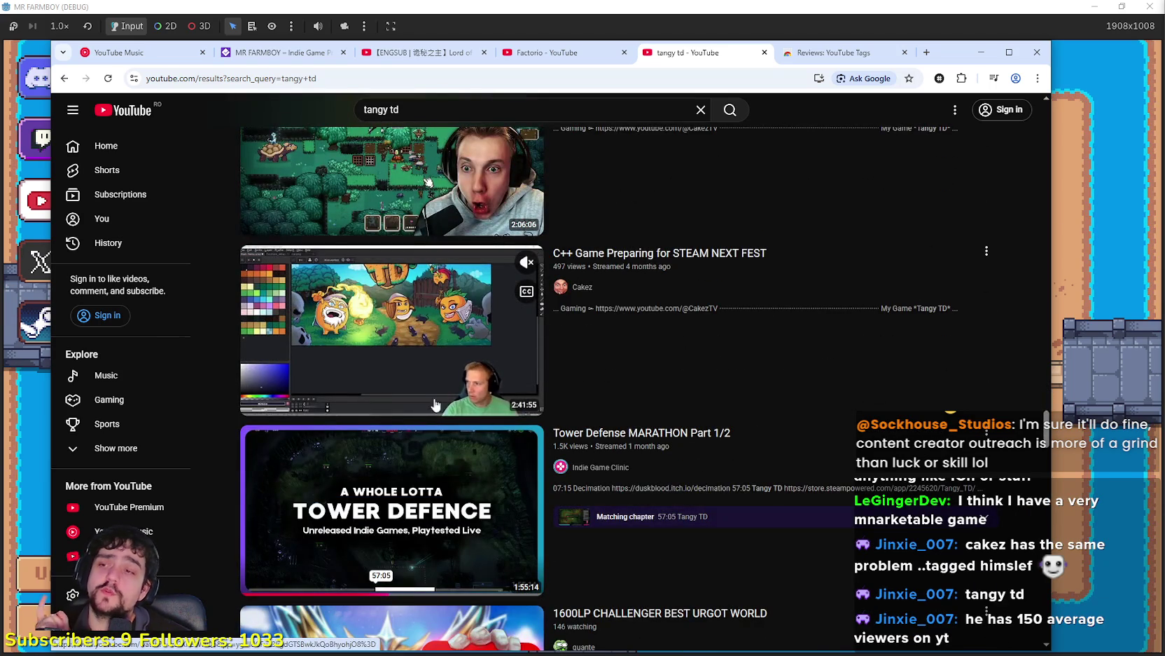
scroll(410, 416, down, 7)
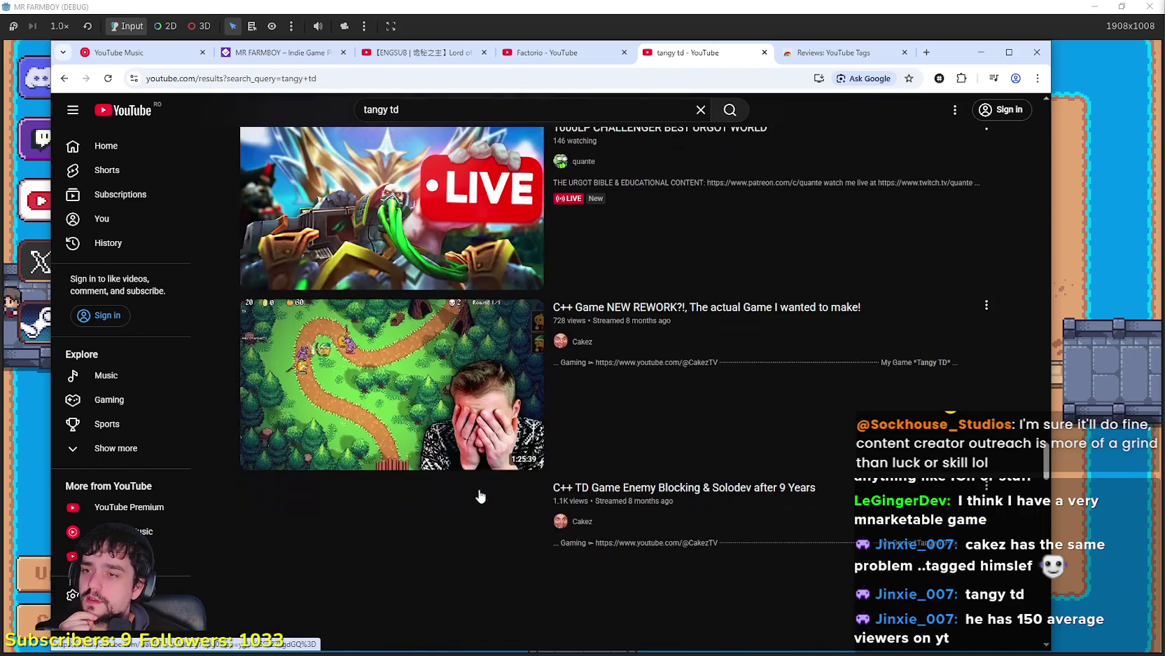
scroll(561, 483, up, 7)
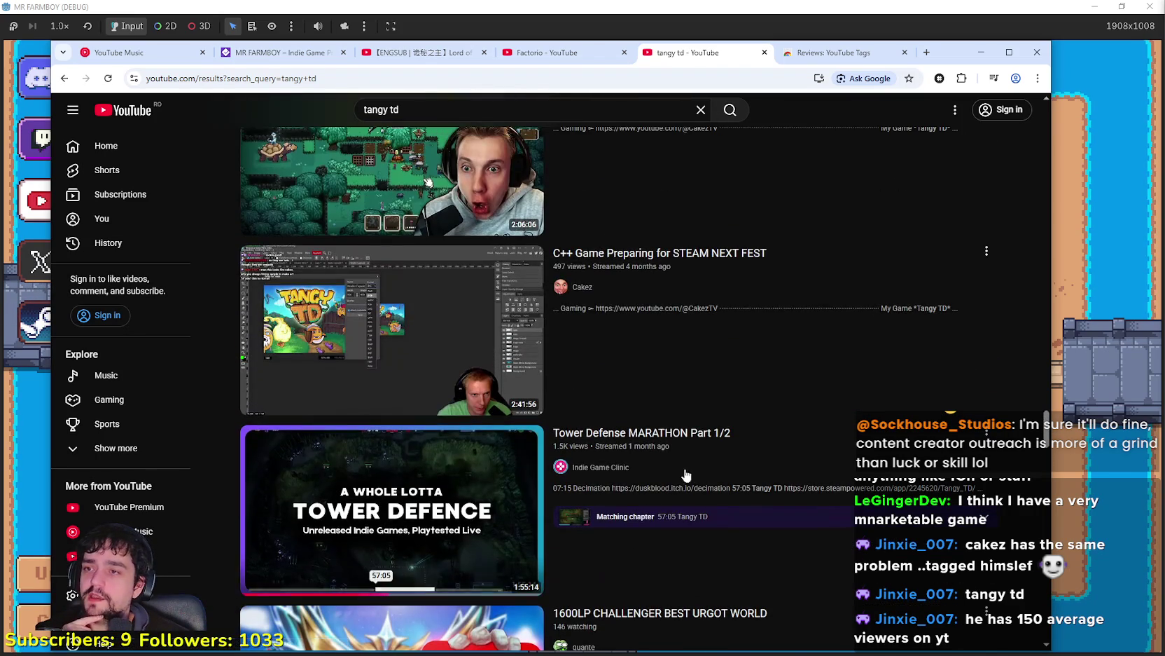
scroll(635, 429, up, 3)
scroll(623, 435, down, 12)
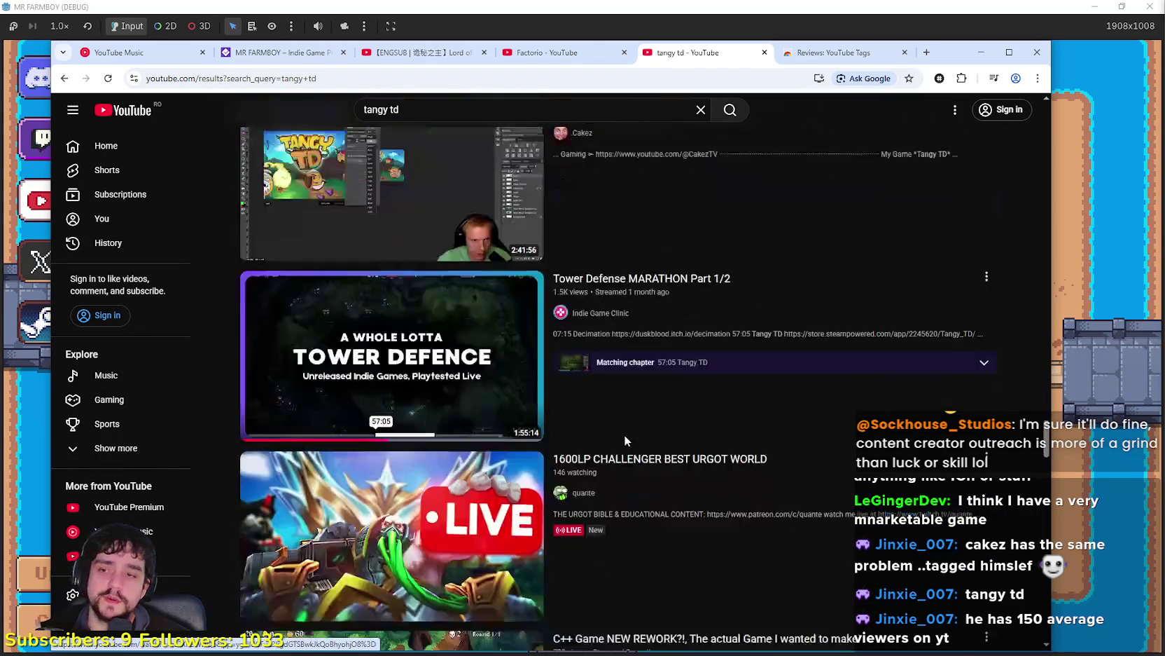
scroll(619, 438, down, 8)
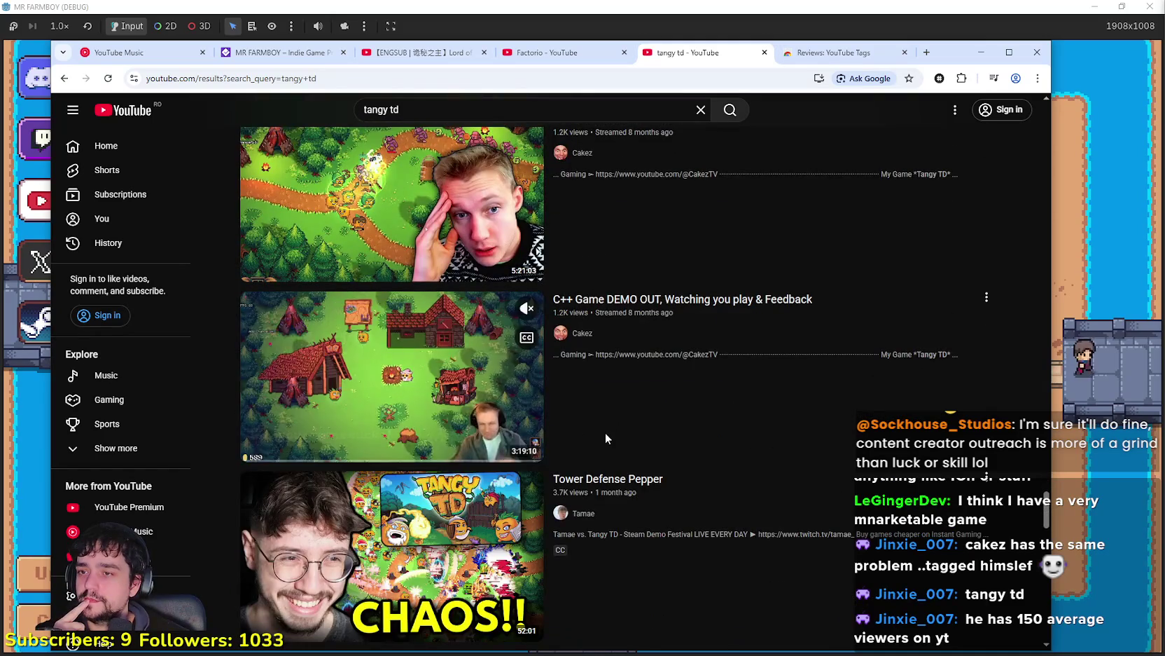
scroll(605, 433, down, 4)
scroll(606, 431, down, 10)
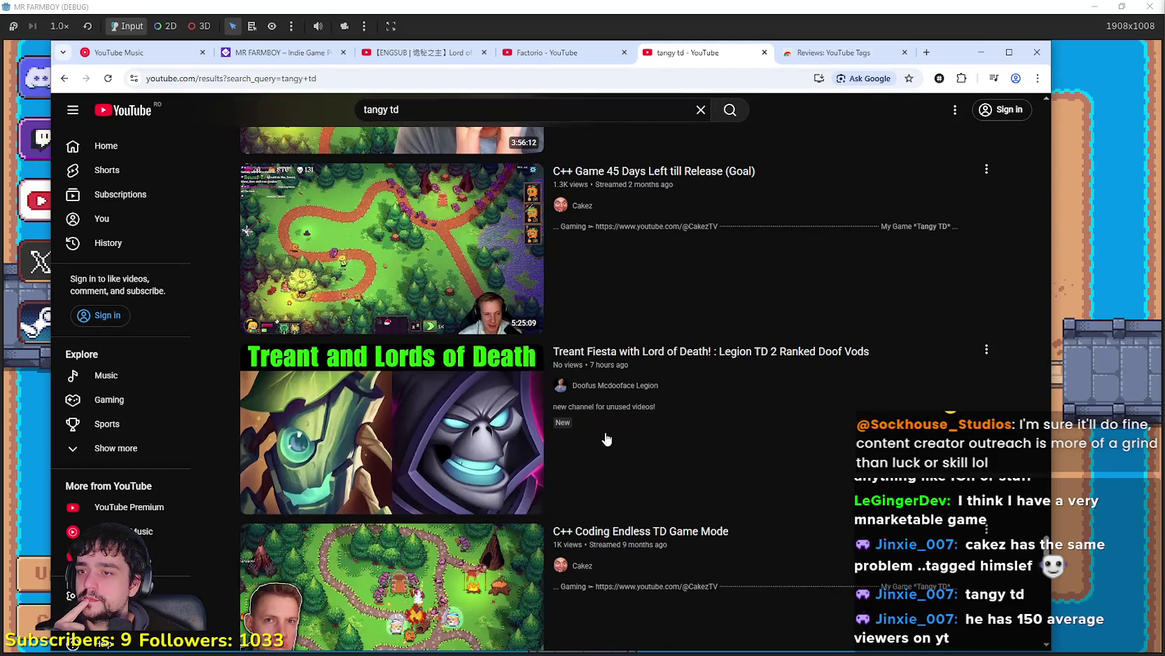
scroll(605, 432, down, 4)
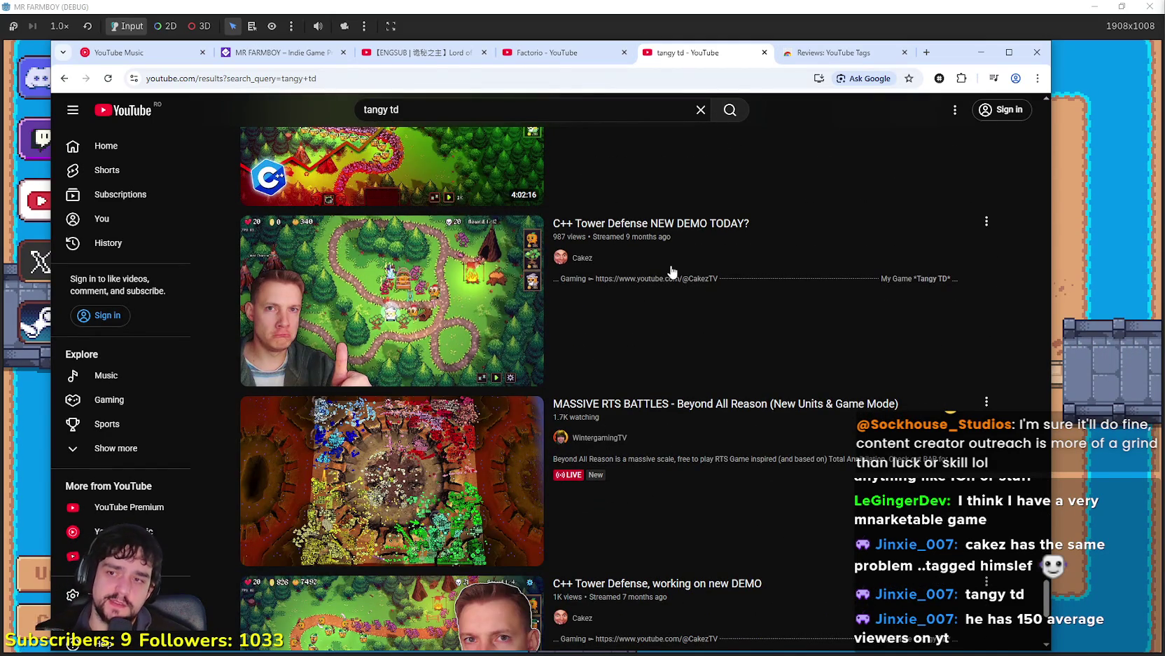
scroll(431, 346, down, 3)
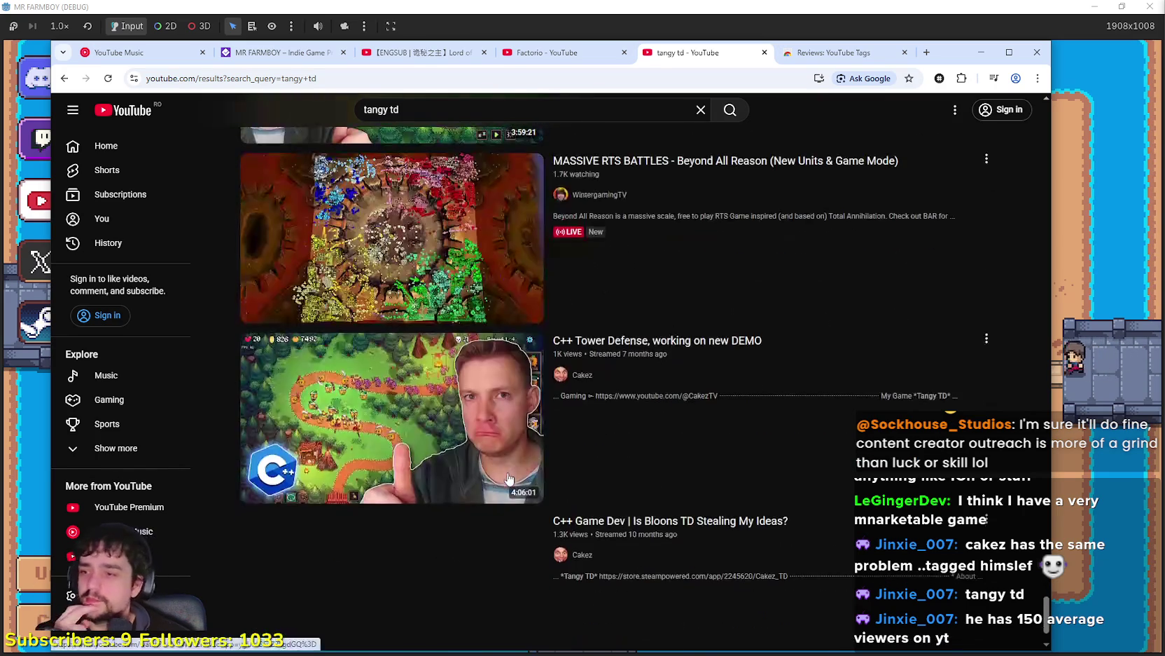
scroll(441, 440, up, 5)
scroll(416, 438, down, 6)
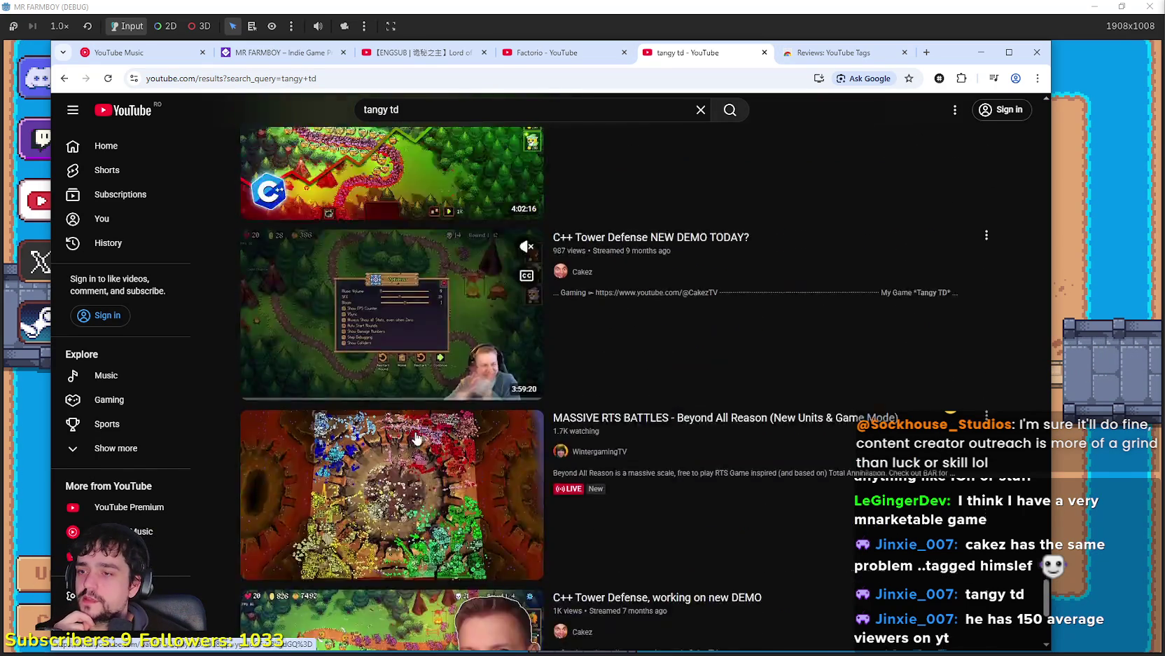
scroll(526, 508, down, 12)
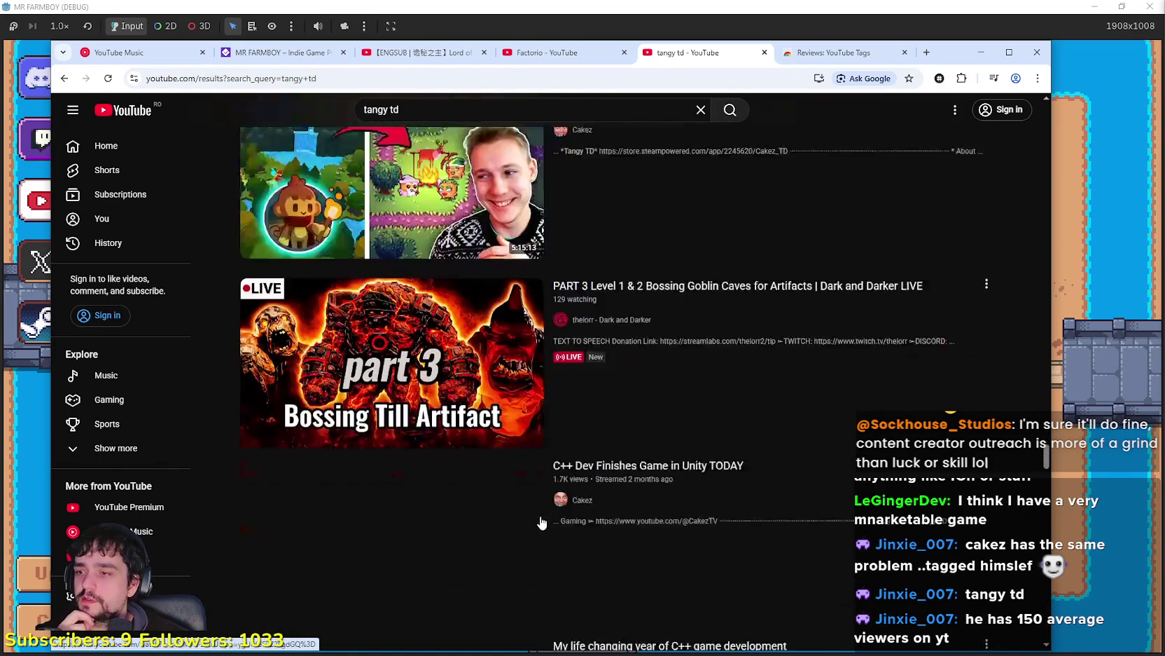
scroll(536, 511, down, 2)
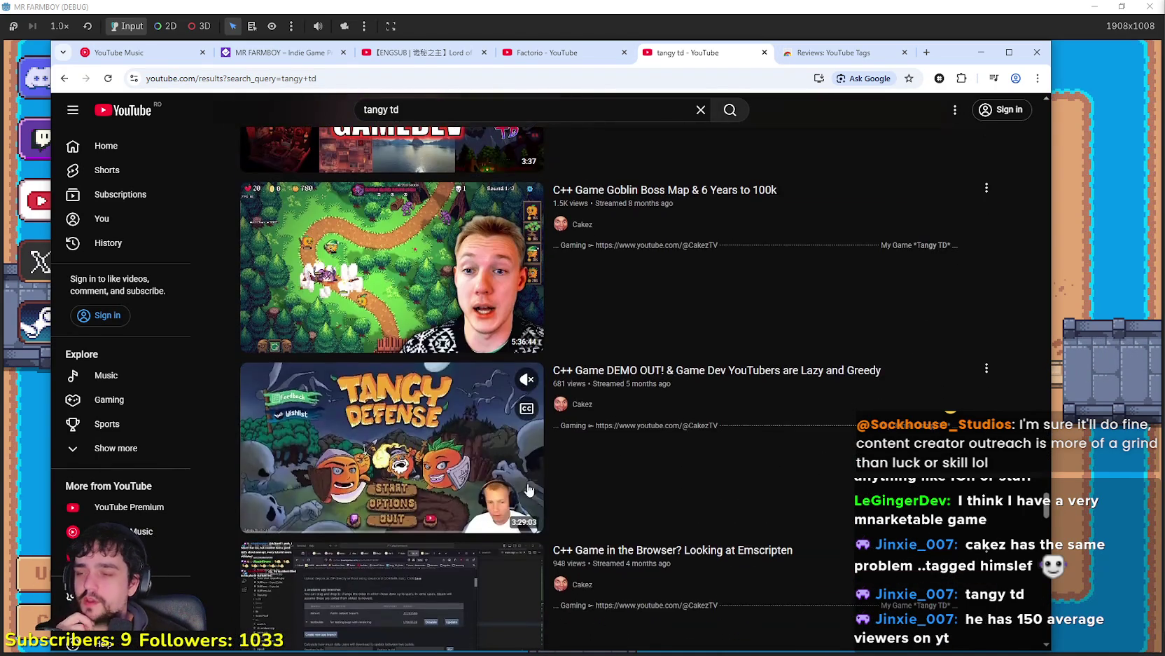
scroll(513, 317, down, 4)
scroll(441, 399, down, 15)
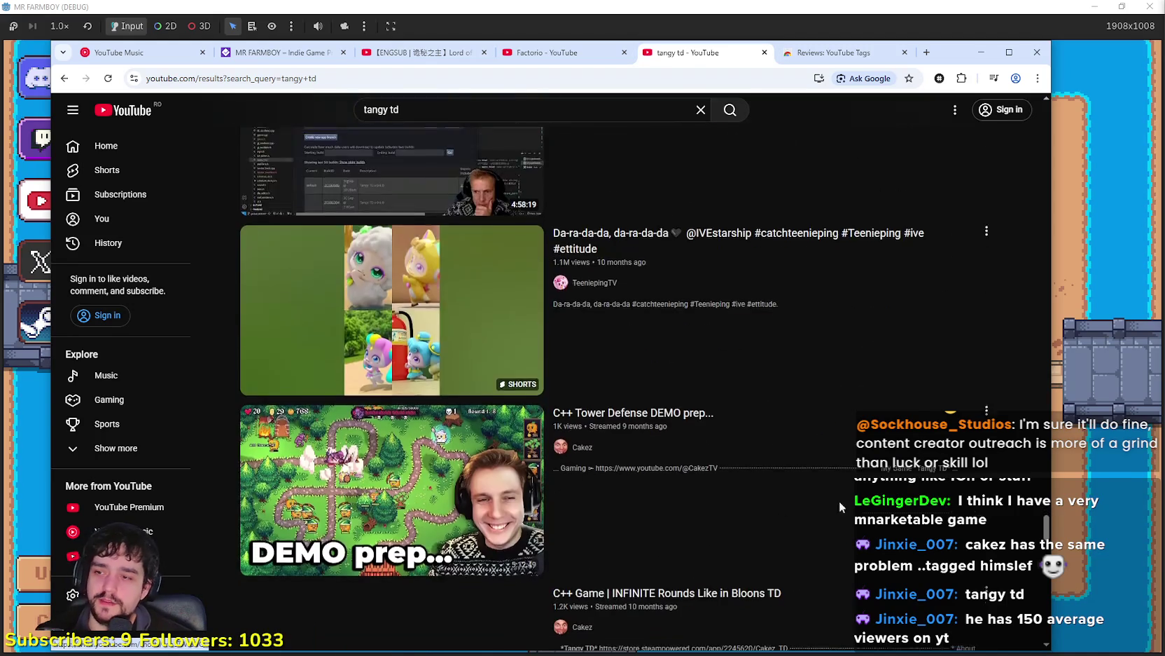
scroll(820, 435, down, 15)
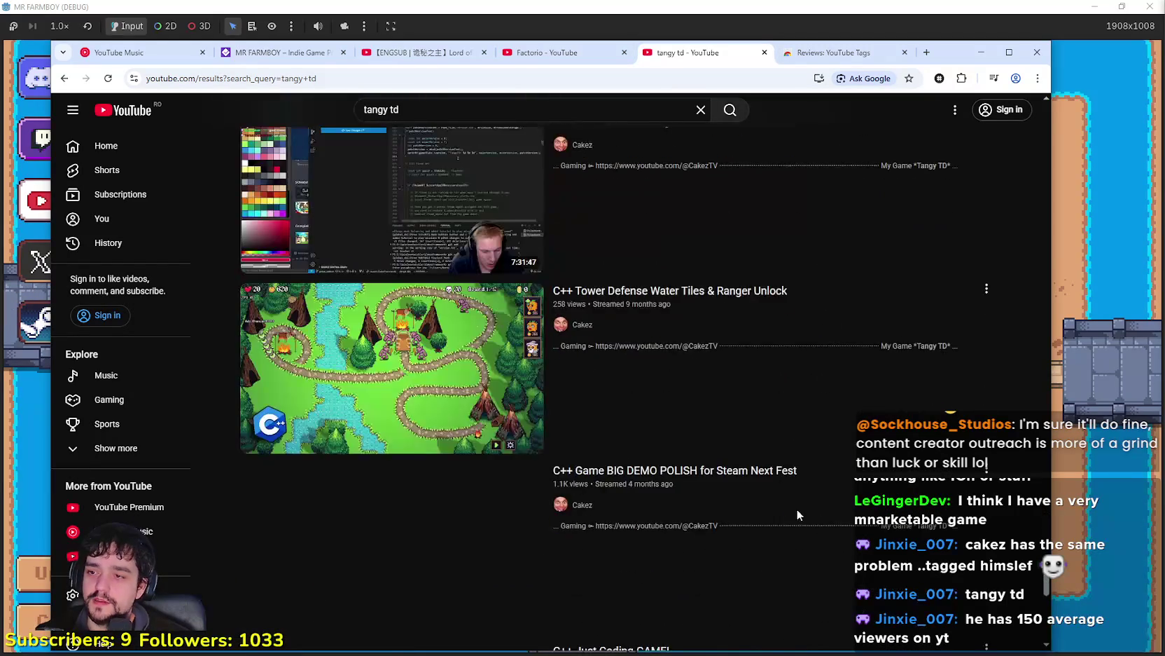
scroll(664, 428, down, 15)
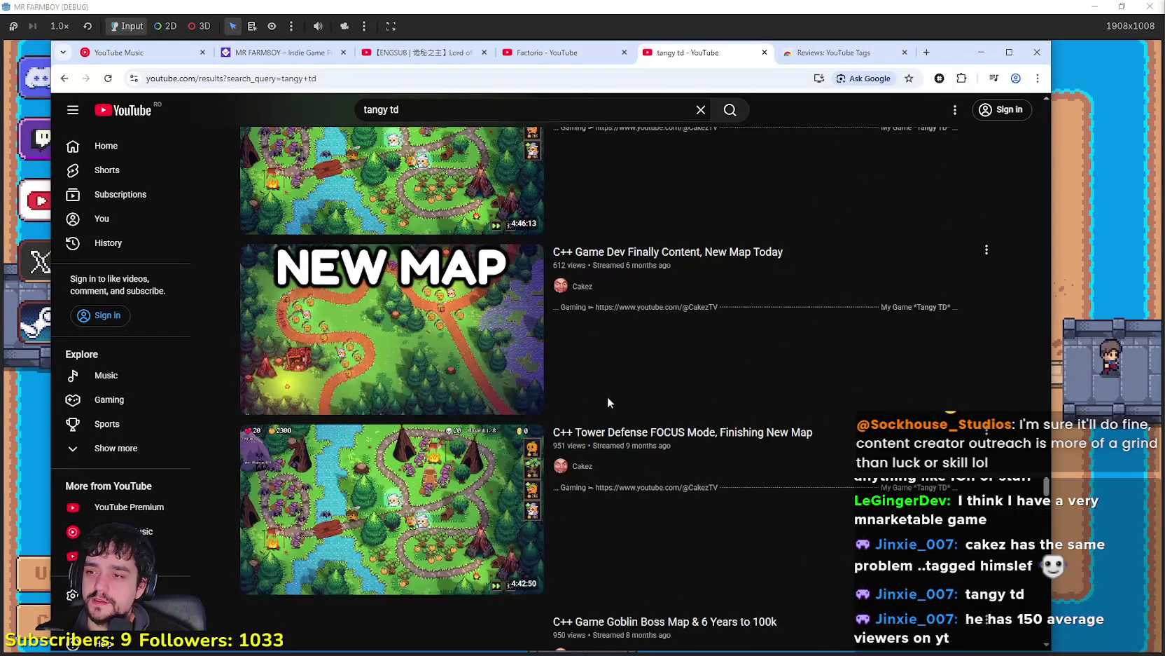
scroll(669, 478, down, 15)
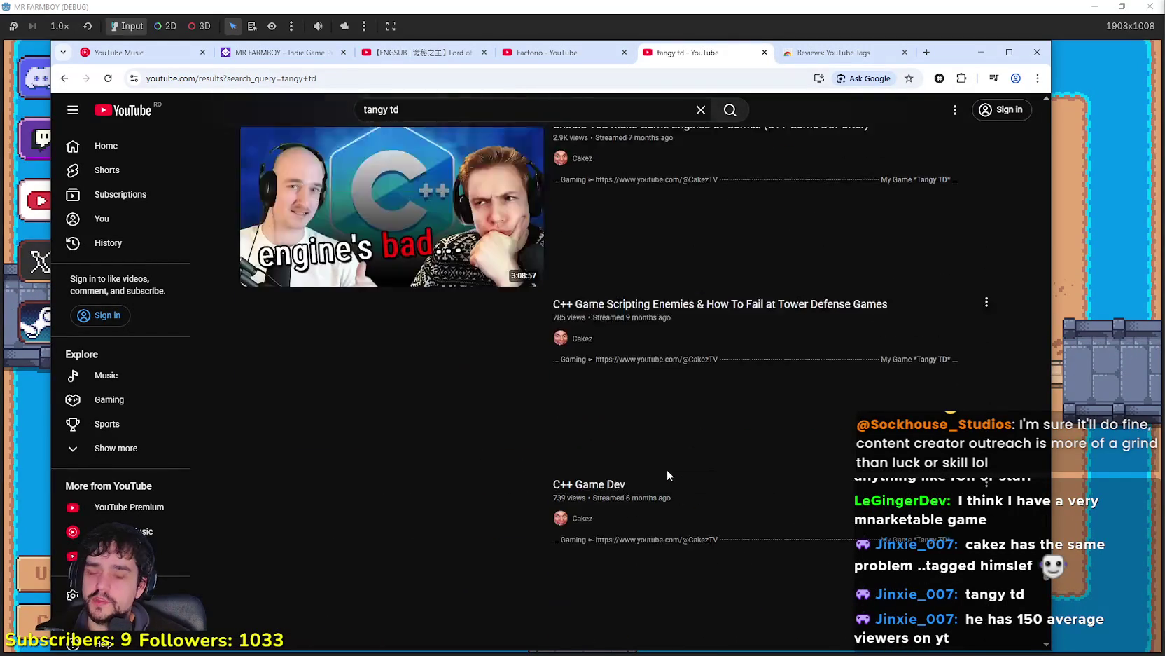
scroll(665, 466, down, 15)
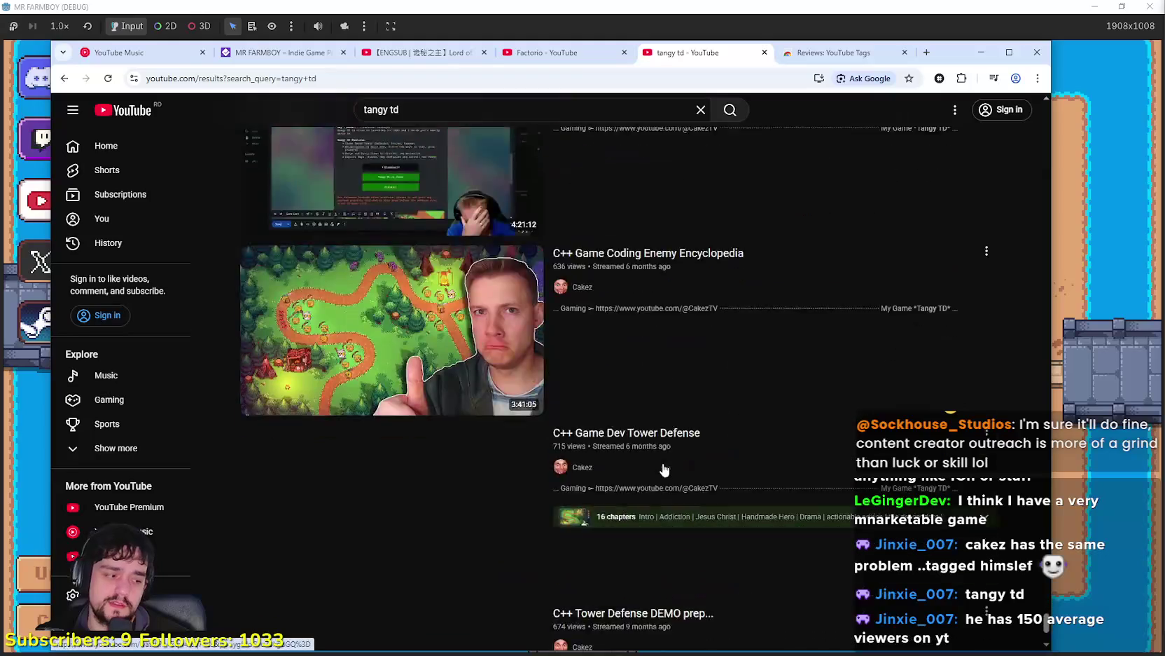
scroll(665, 457, down, 15)
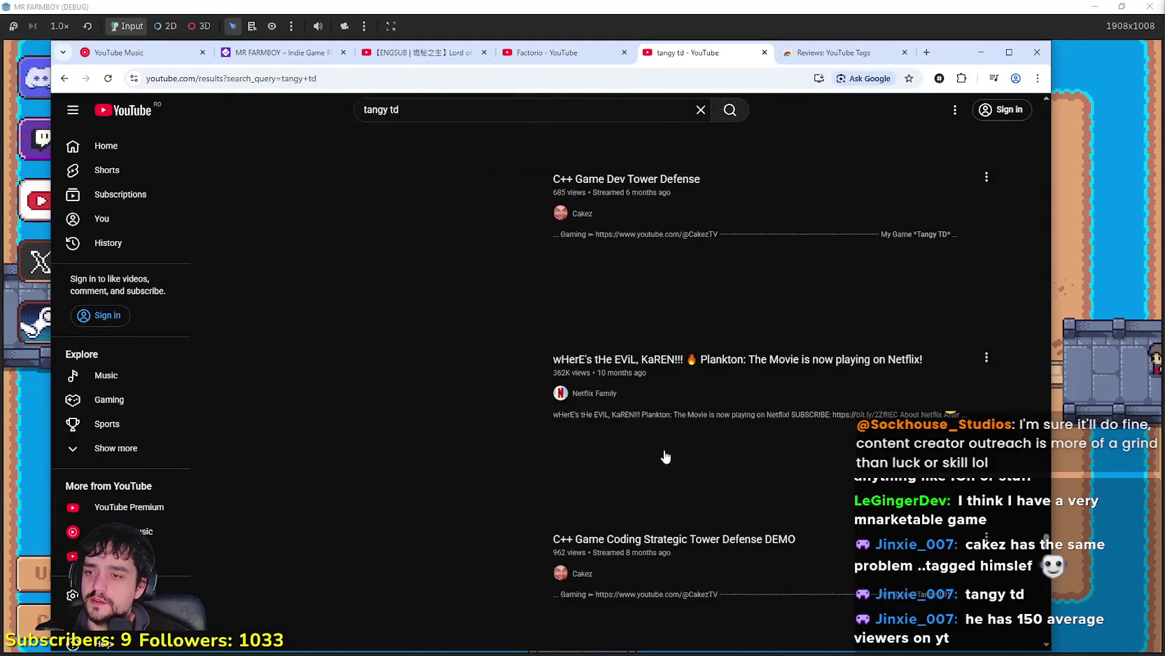
scroll(664, 454, down, 12)
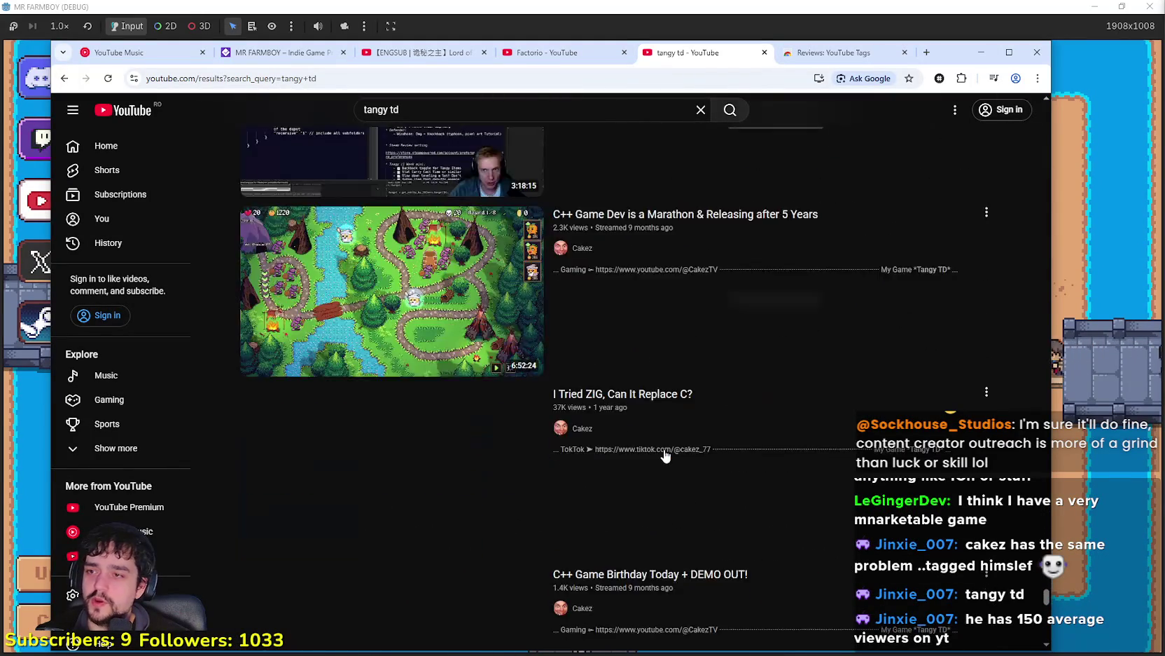
scroll(662, 457, up, 15)
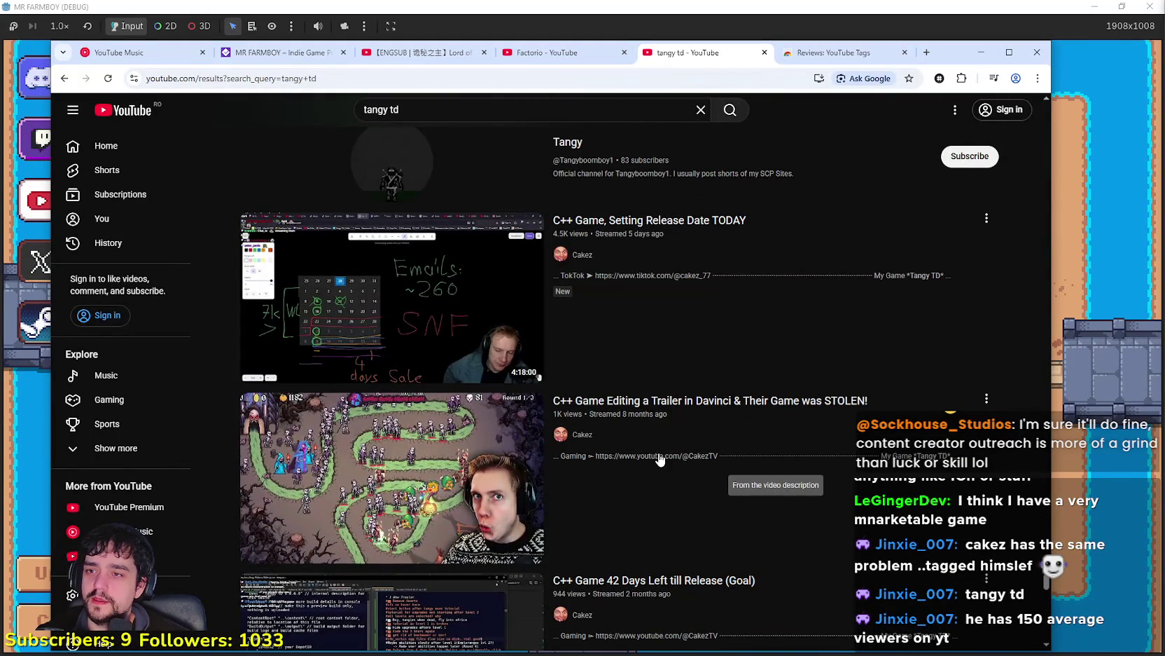
scroll(705, 449, down, 20)
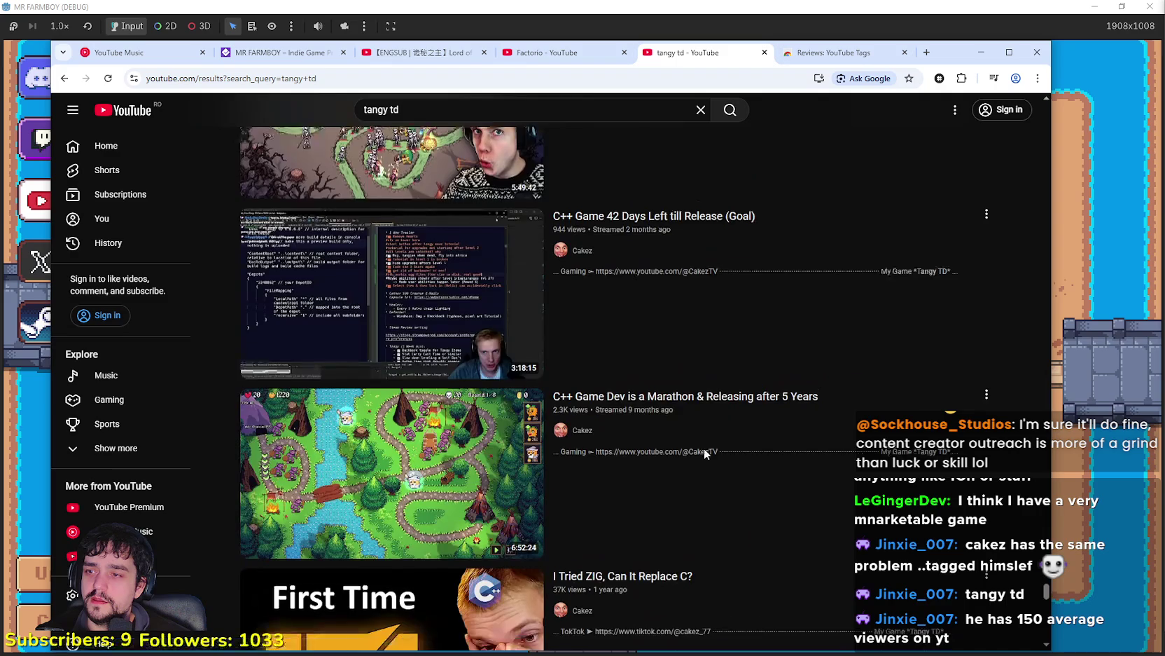
scroll(706, 454, down, 13)
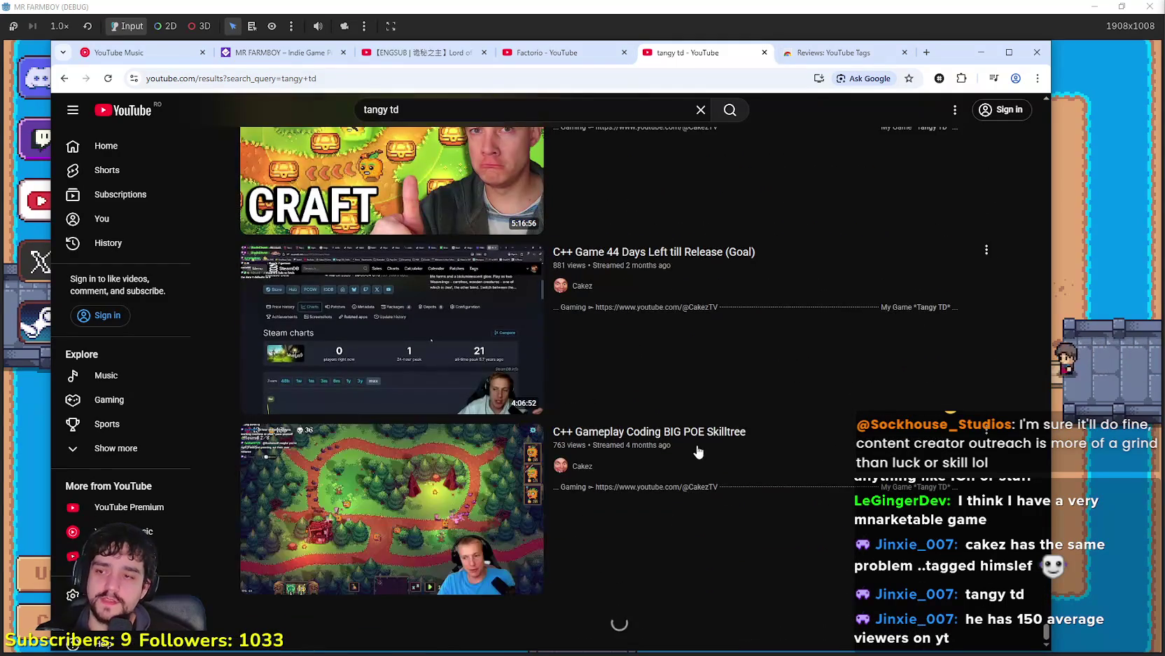
scroll(686, 449, down, 15)
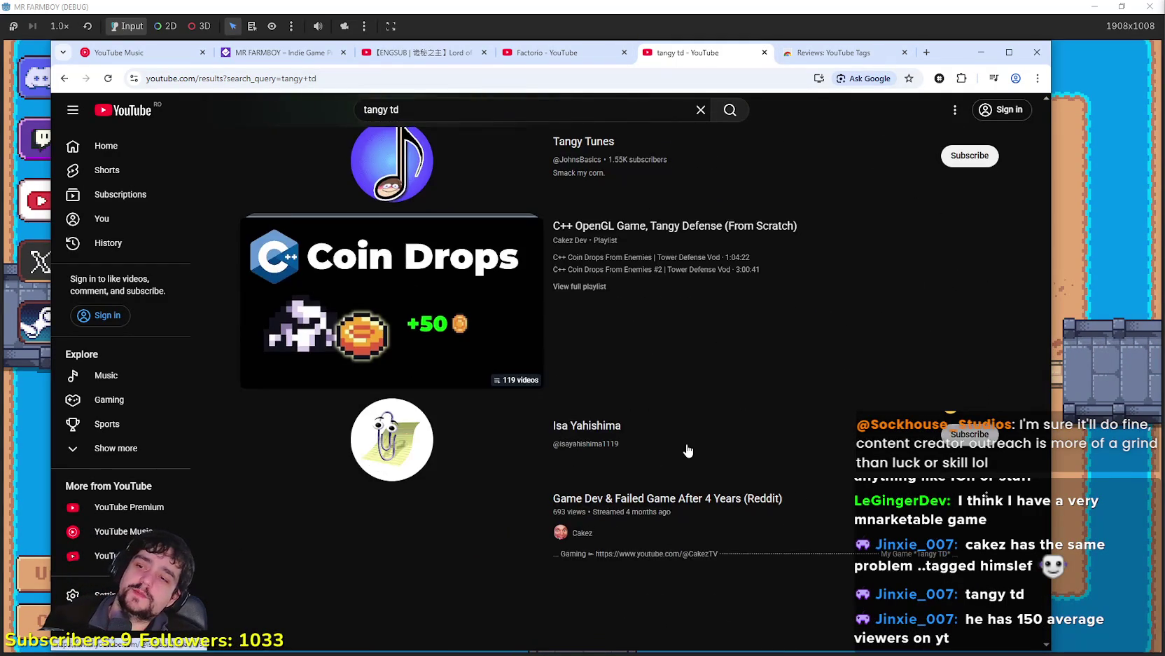
scroll(688, 450, down, 10)
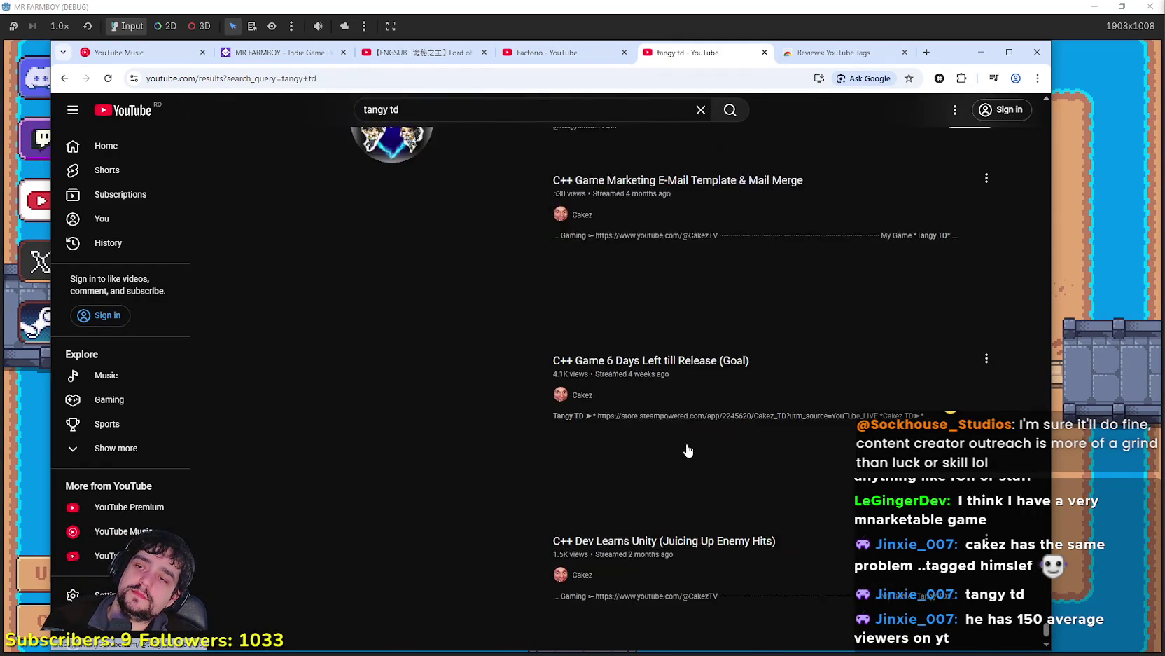
scroll(683, 456, down, 12)
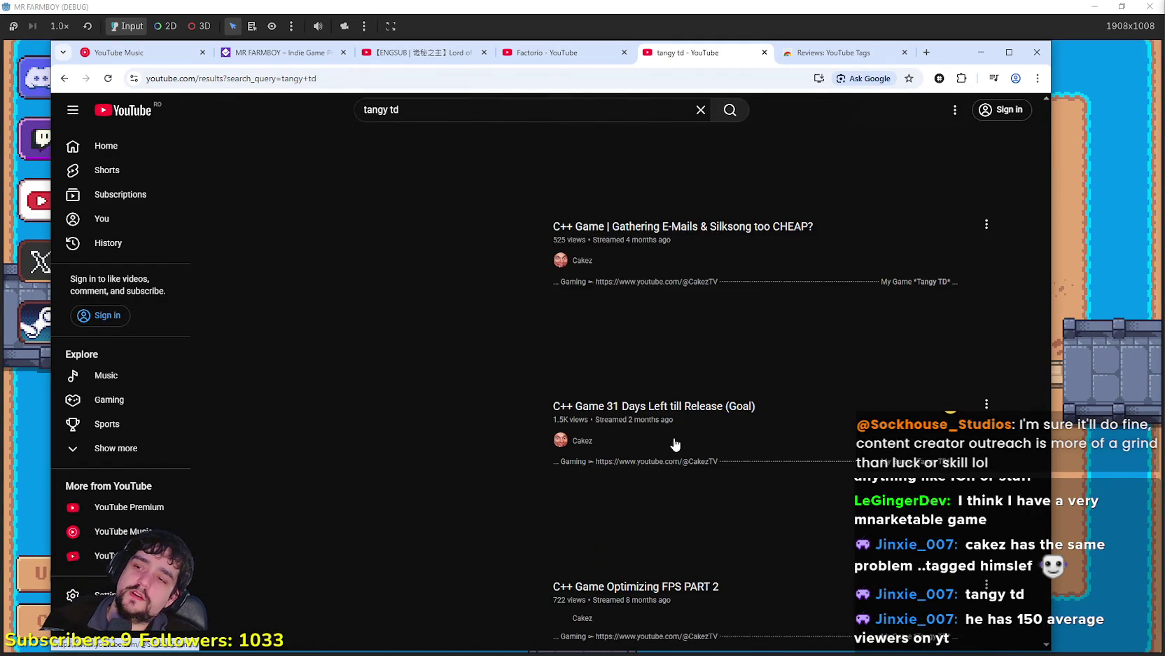
scroll(673, 483, down, 15)
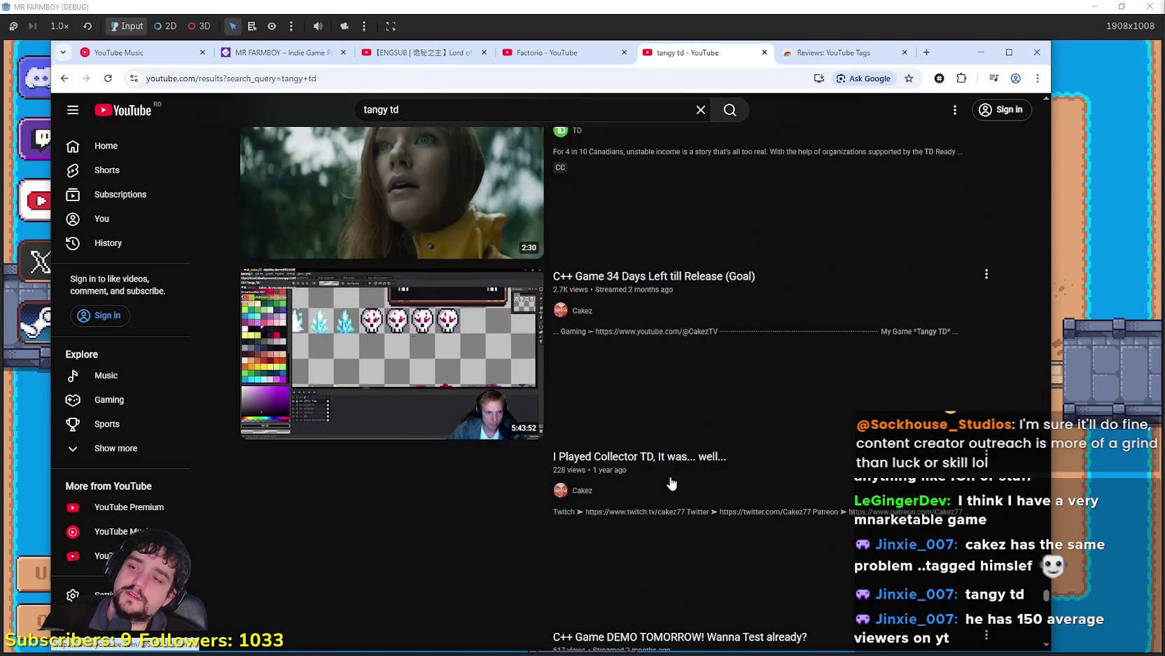
scroll(669, 472, down, 15)
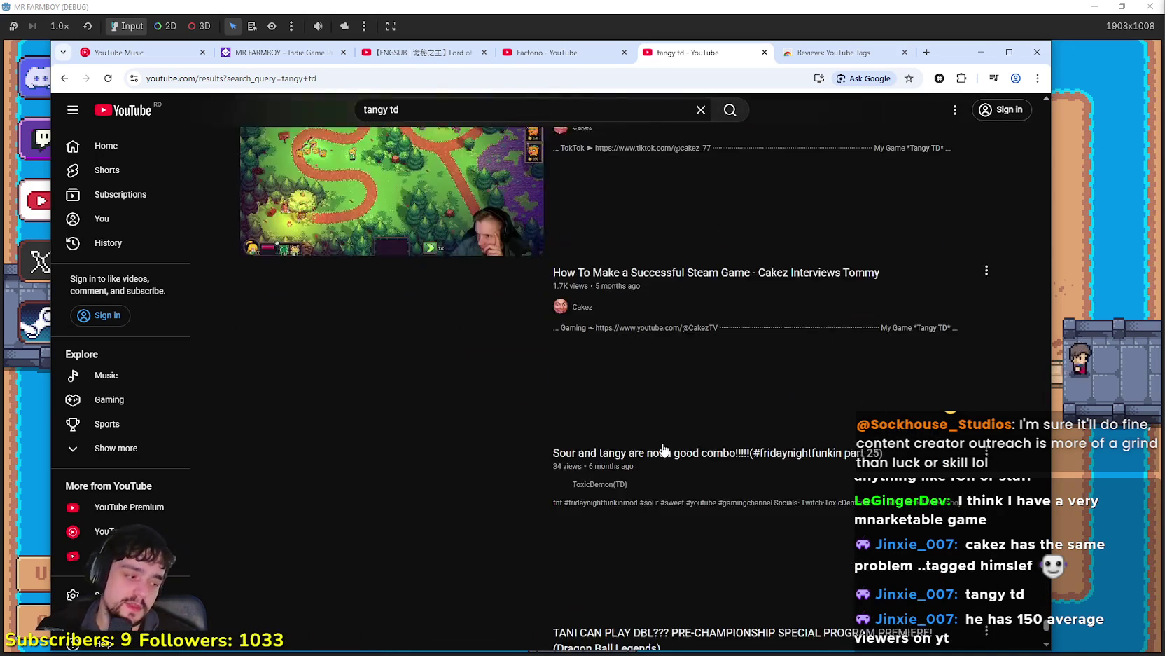
scroll(662, 446, down, 10)
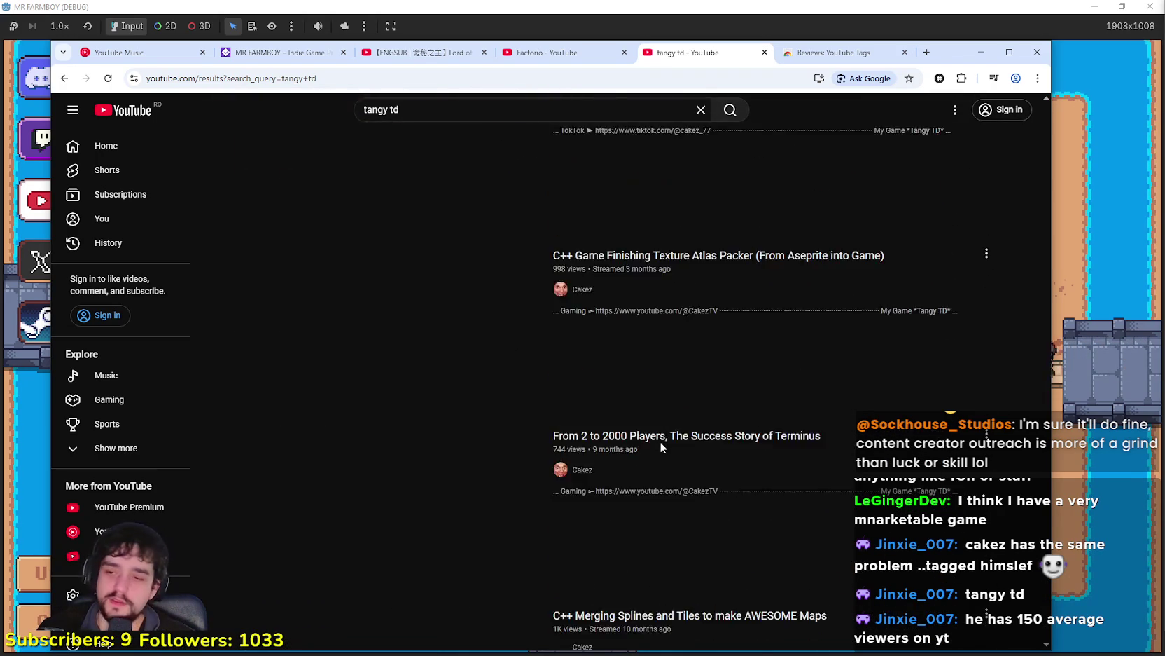
scroll(660, 440, down, 15)
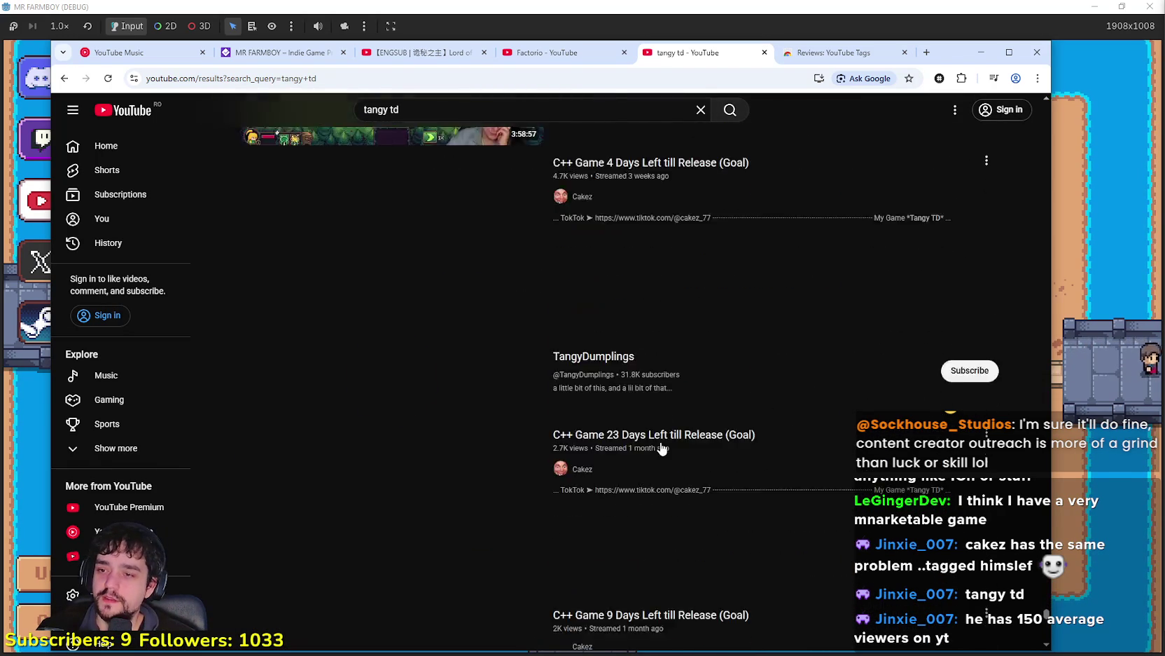
scroll(658, 441, down, 3)
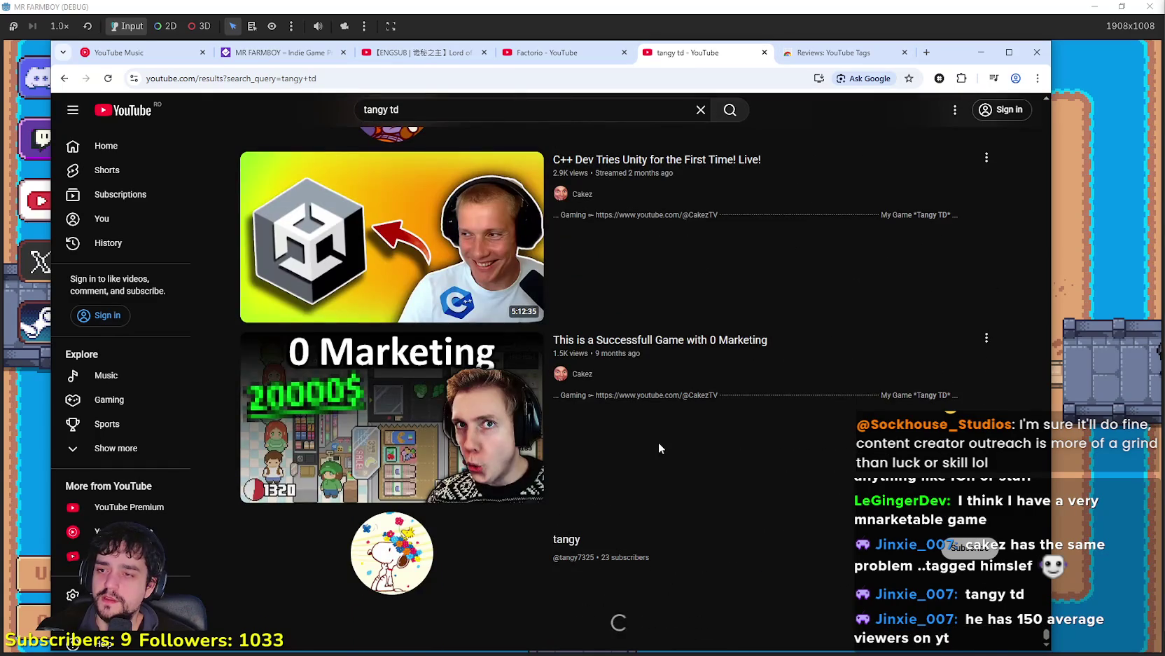
scroll(378, 395, down, 5)
scroll(467, 316, down, 10)
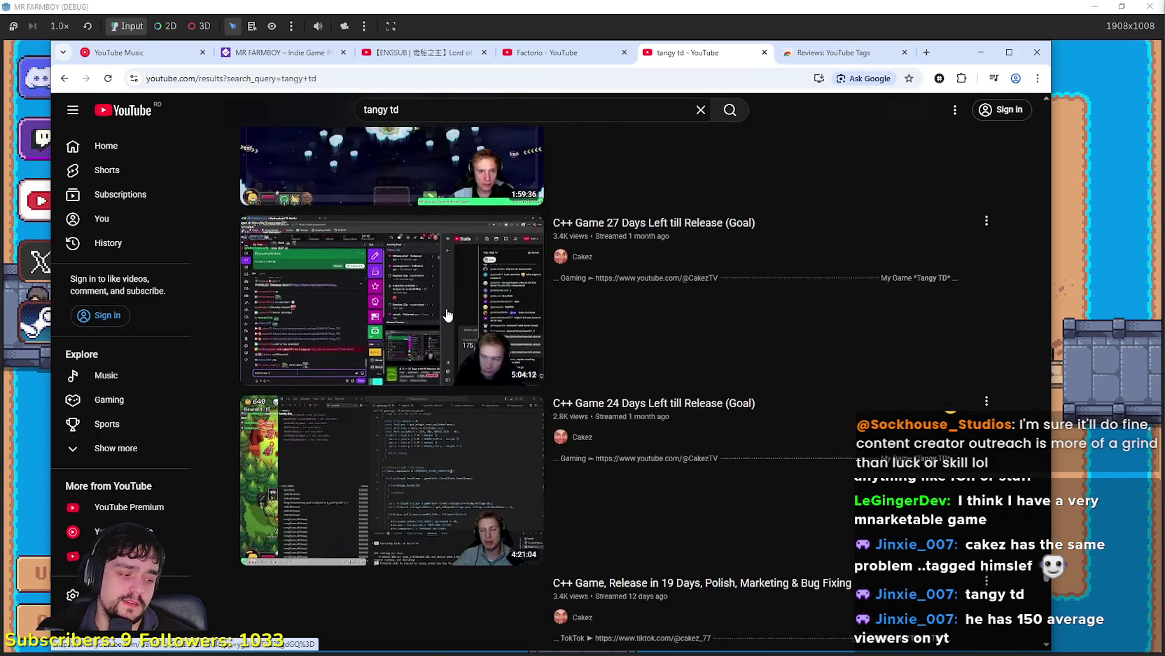
scroll(578, 417, up, 6)
scroll(515, 418, down, 5)
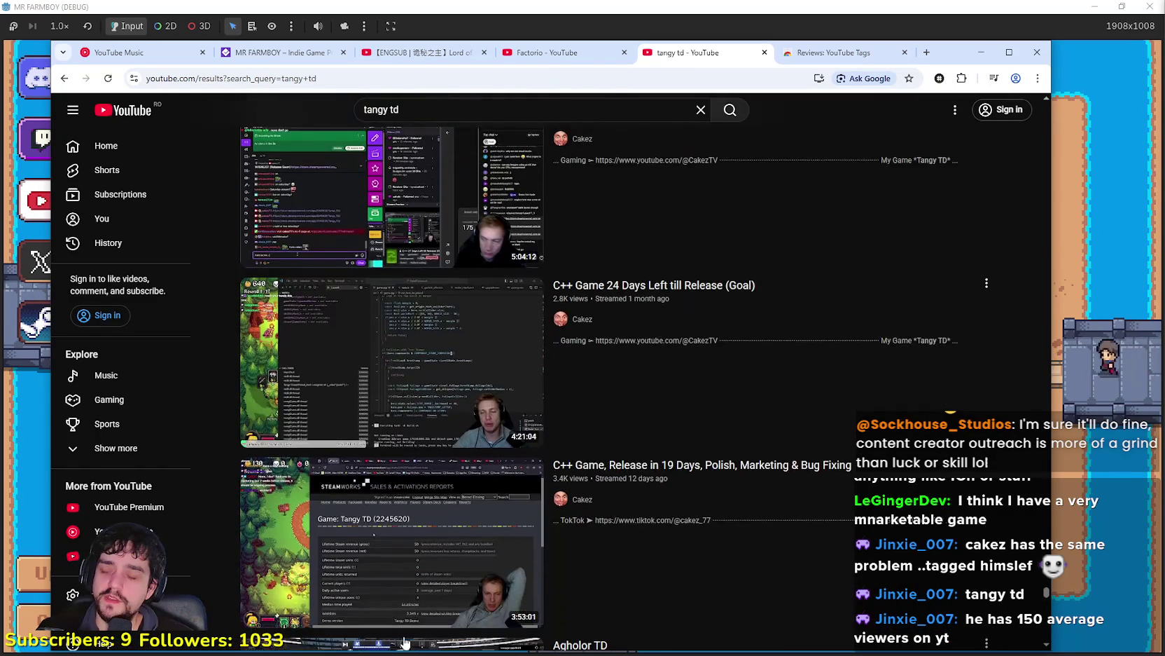
mouse_move(488, 302)
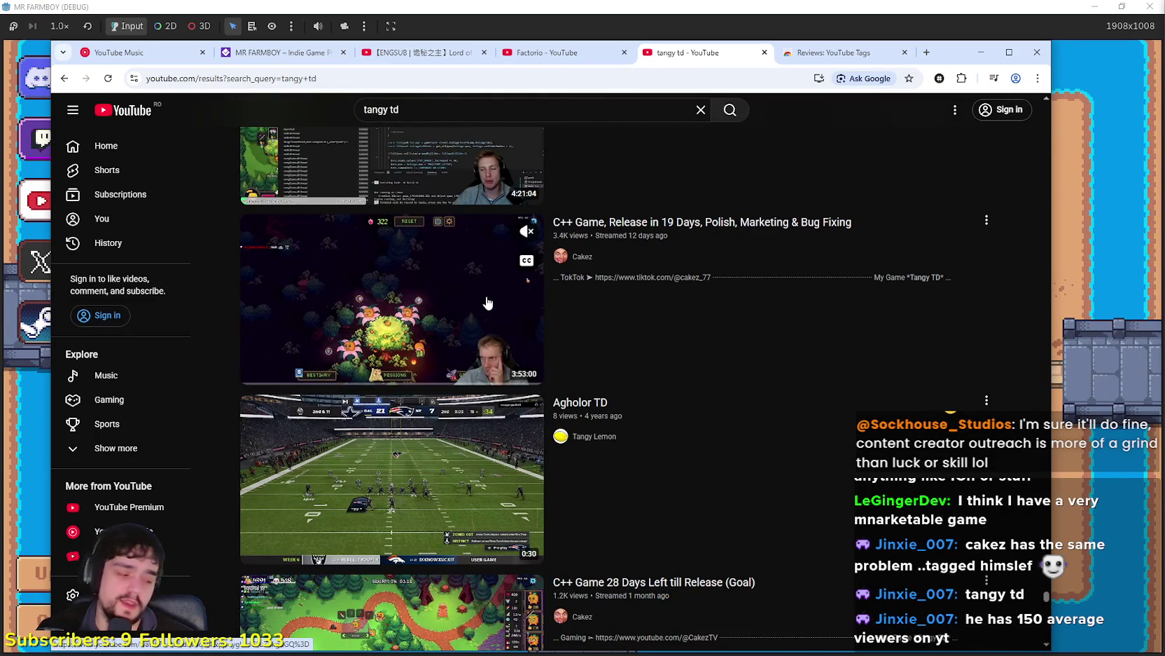
scroll(488, 303, down, 7)
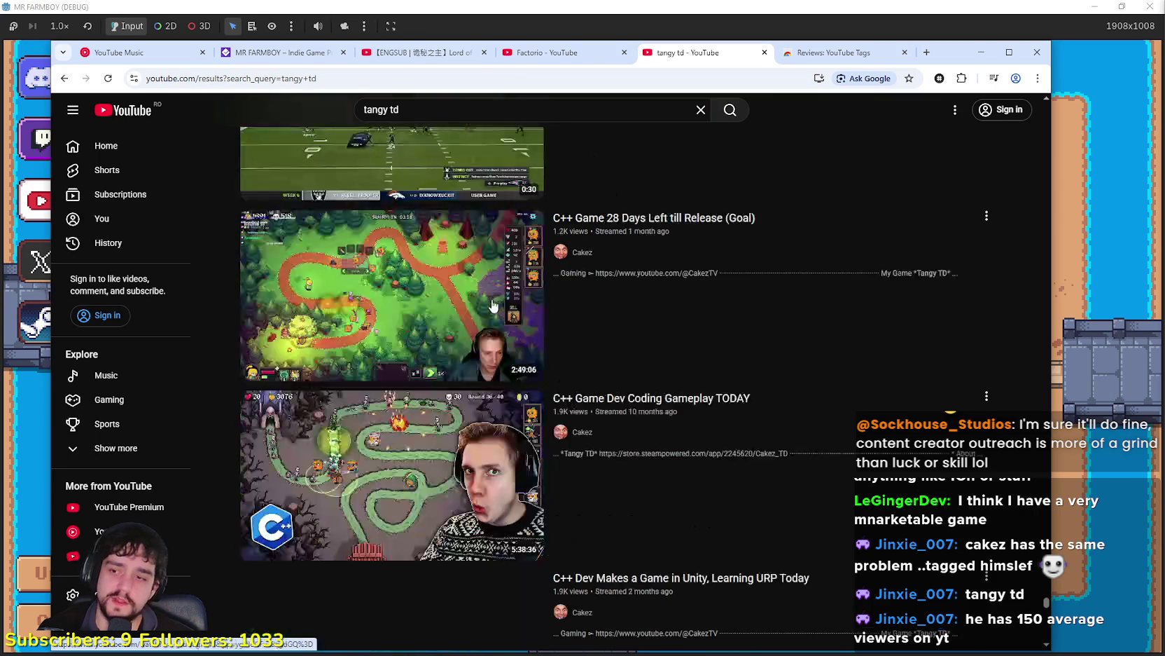
scroll(745, 496, down, 4)
scroll(605, 428, up, 3)
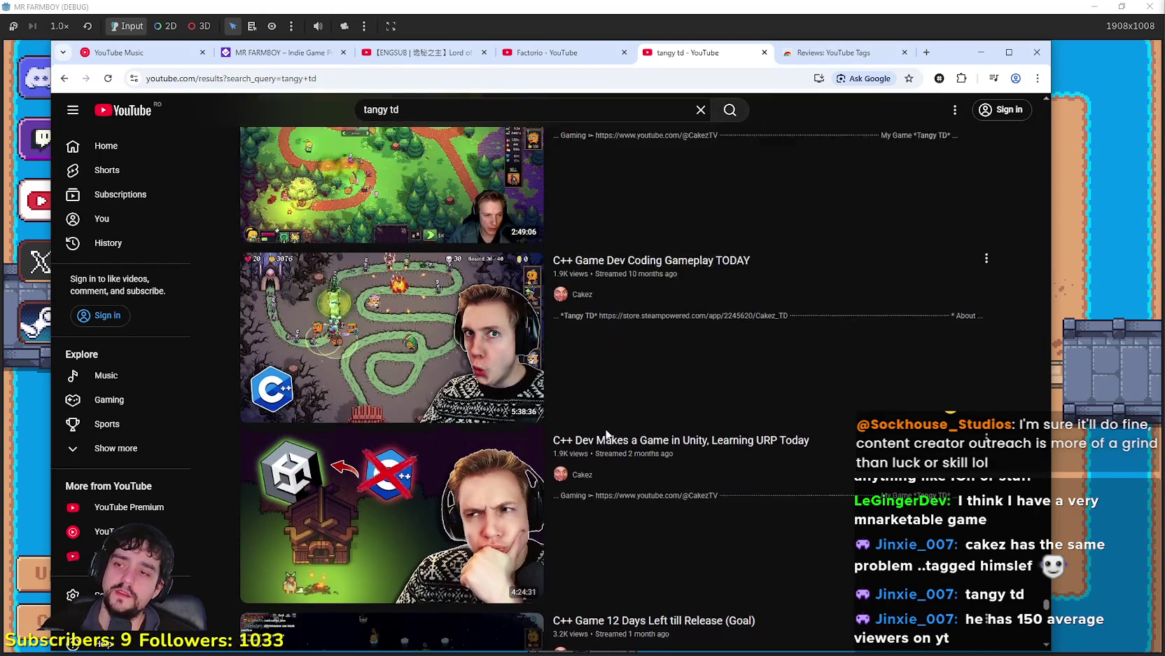
mouse_move(344, 419)
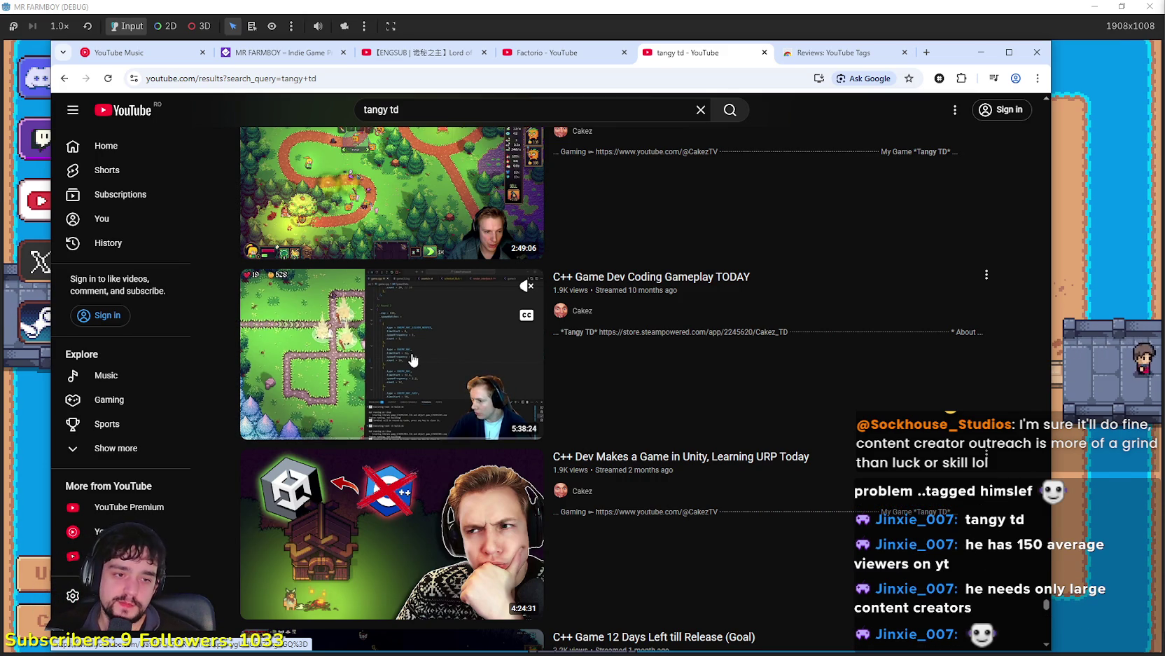
scroll(414, 360, down, 3)
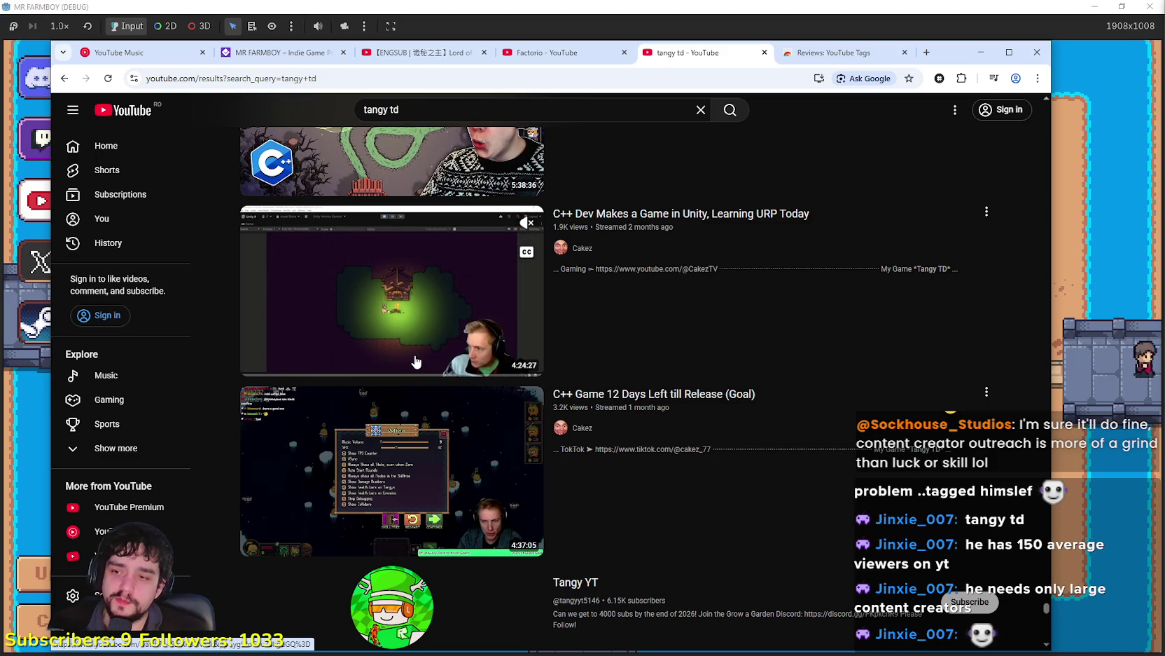
scroll(415, 361, down, 3)
scroll(502, 404, down, 5)
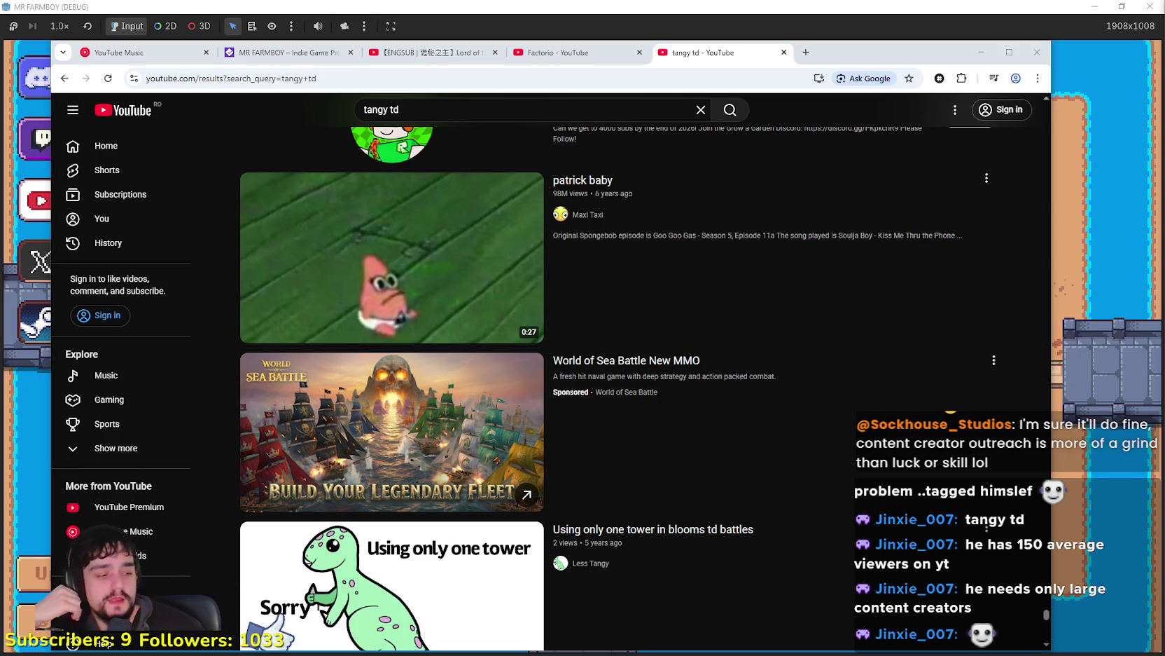
scroll(676, 452, down, 2)
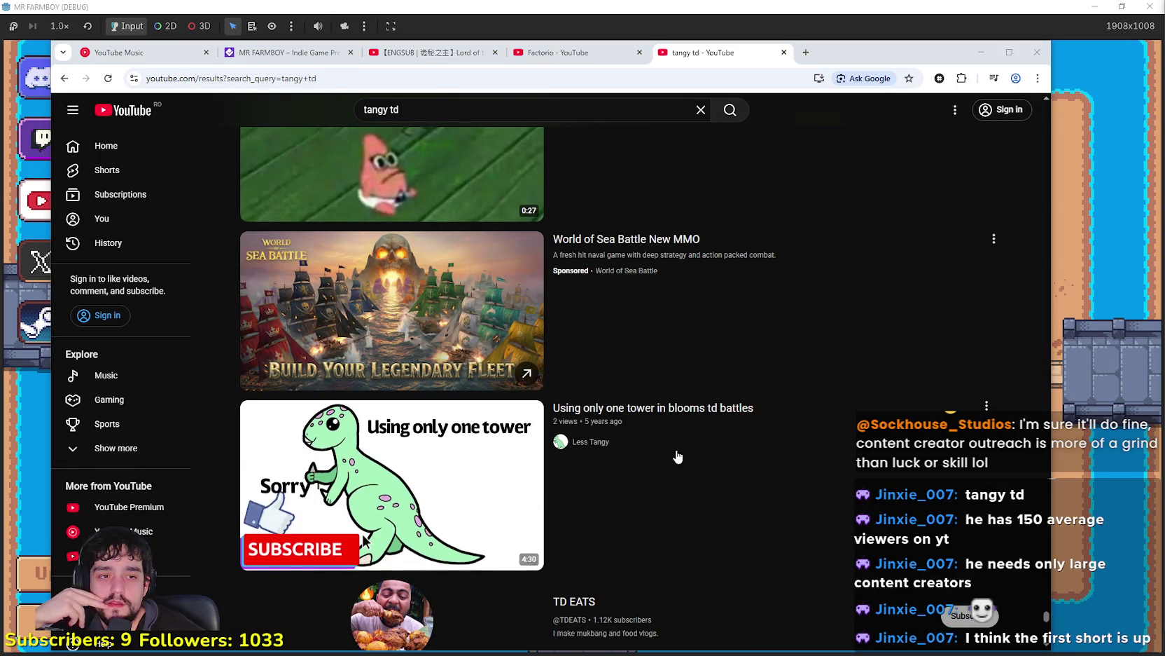
scroll(695, 435, down, 2)
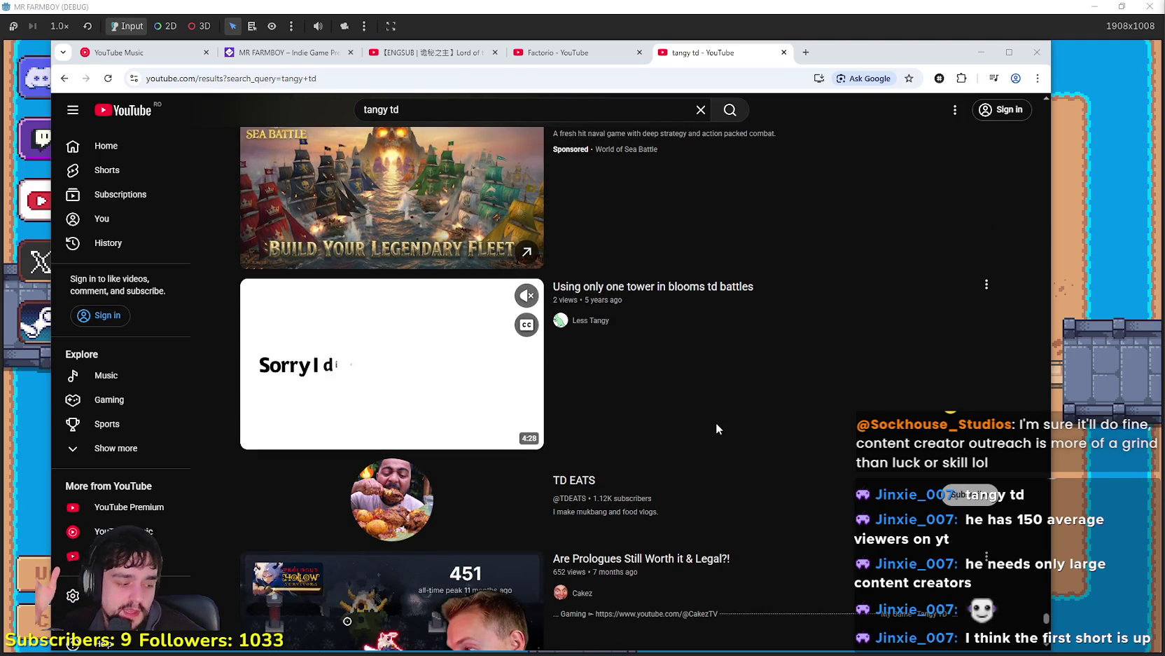
scroll(716, 422, up, 2)
scroll(724, 461, up, 20)
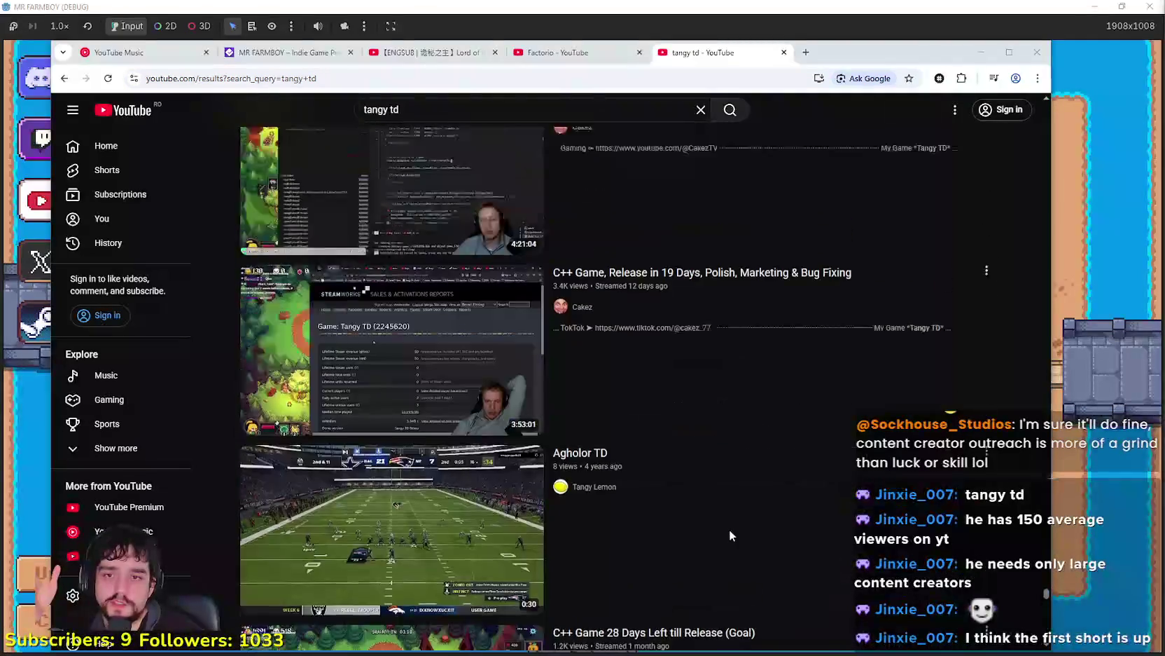
scroll(946, 590, down, 10)
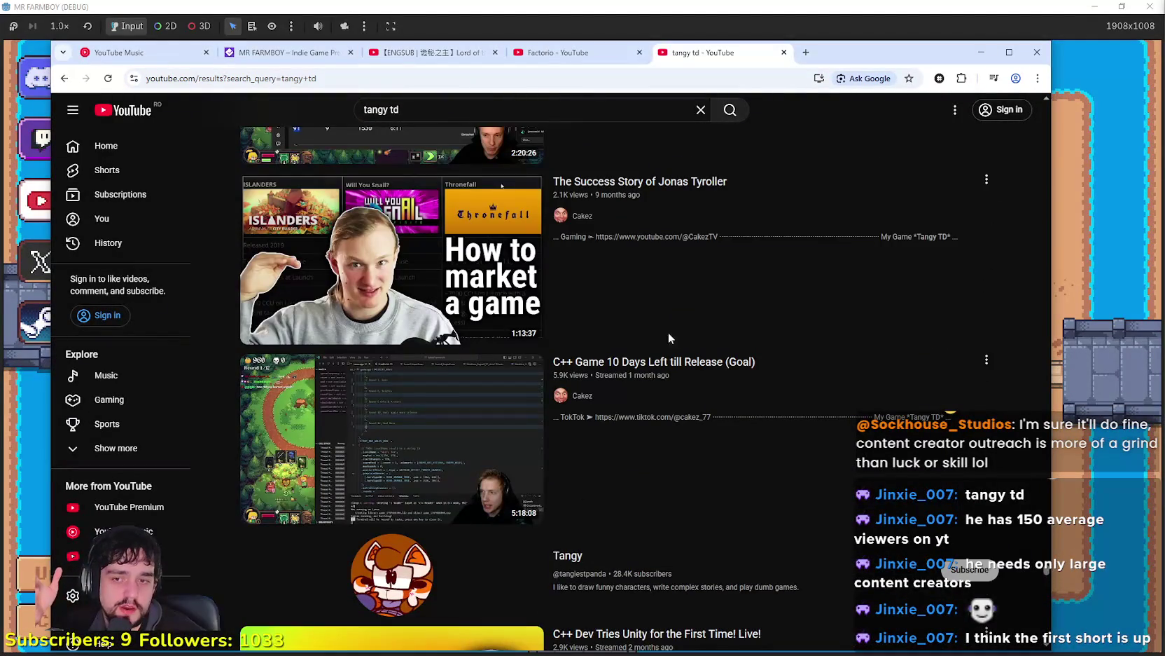
scroll(696, 339, down, 10)
scroll(783, 521, up, 3)
scroll(783, 517, up, 10)
scroll(788, 508, up, 15)
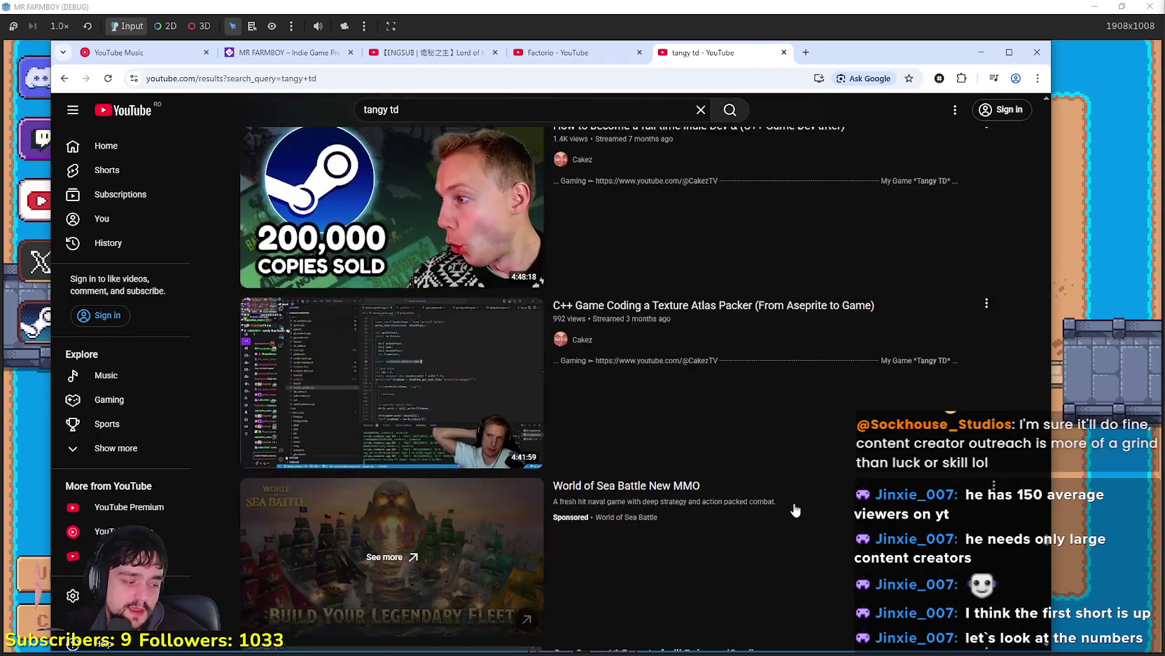
scroll(789, 521, up, 10)
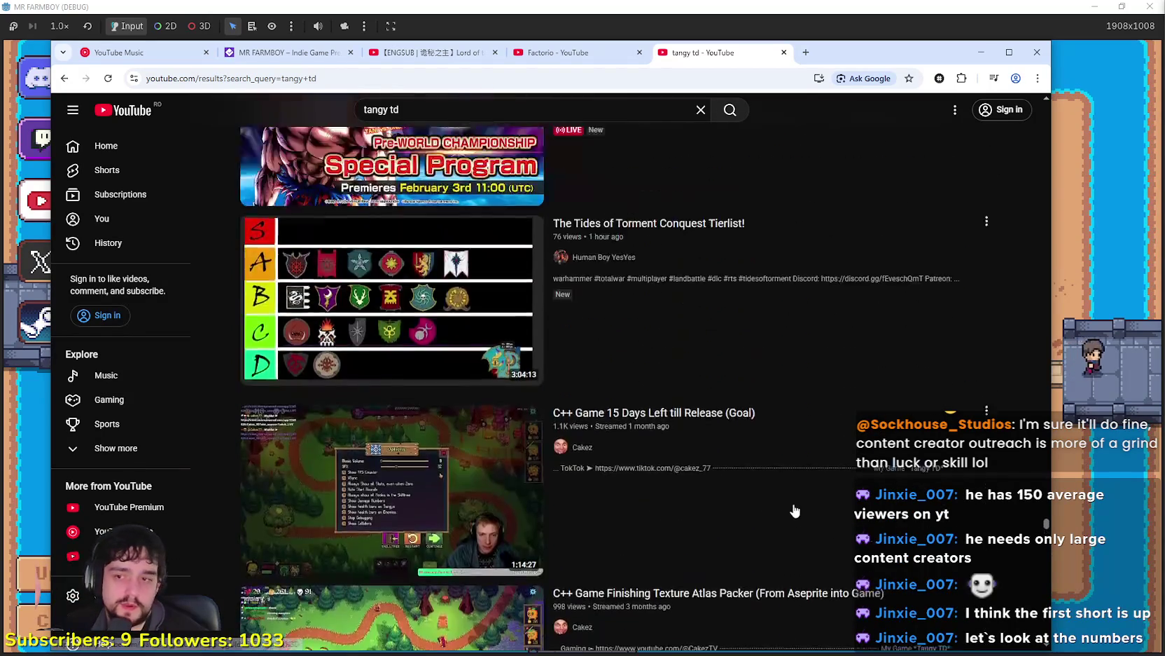
mouse_move(904, 358)
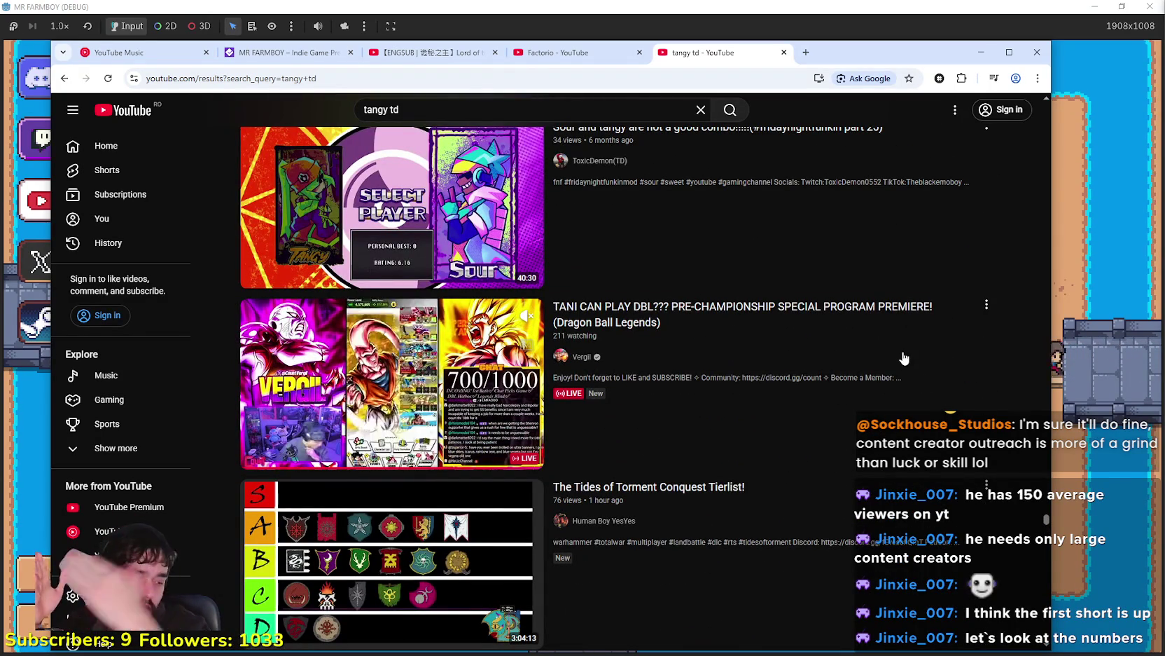
scroll(951, 272, up, 5)
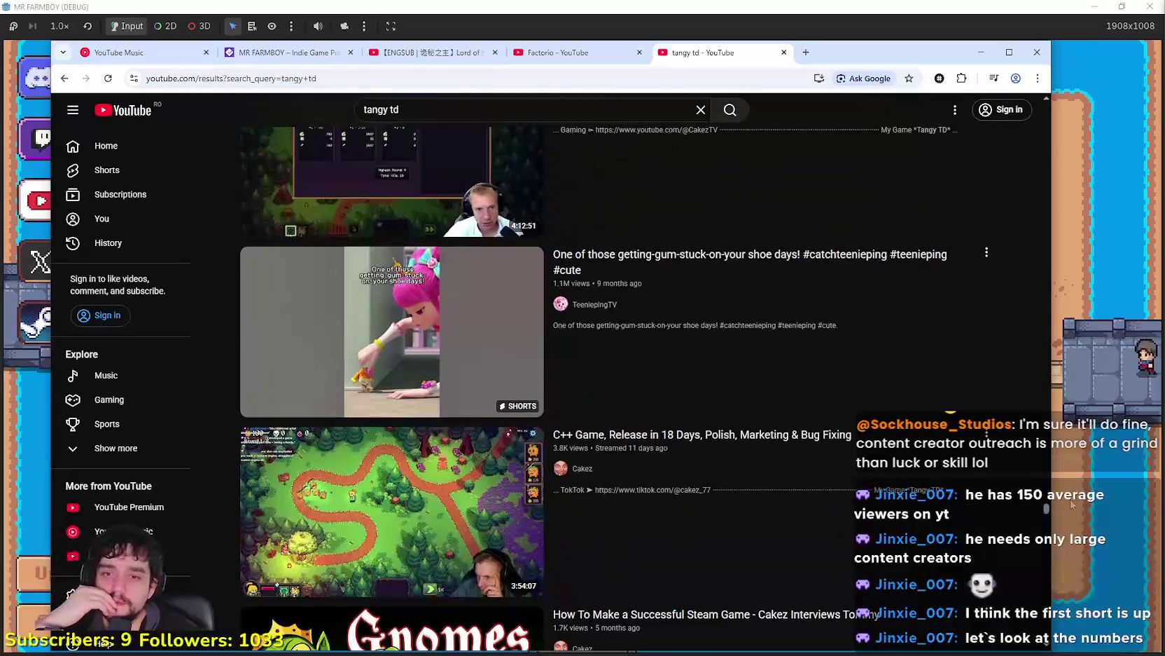
drag(1046, 507, 1027, 124)
scroll(1000, 575, up, 3)
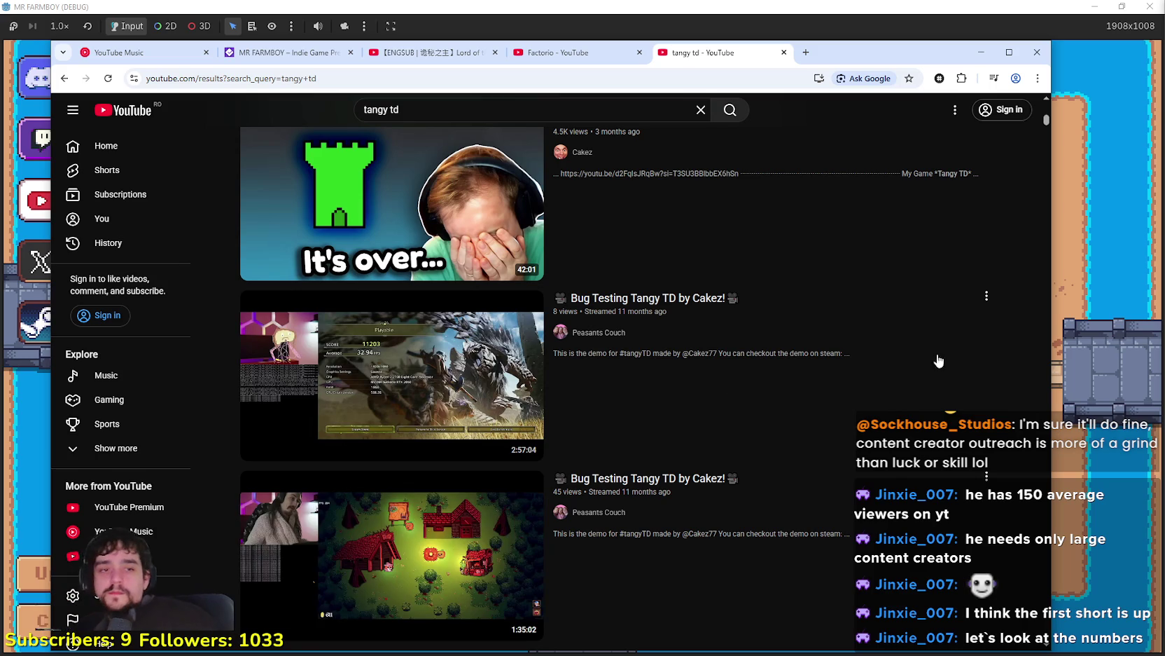
scroll(1041, 379, up, 10)
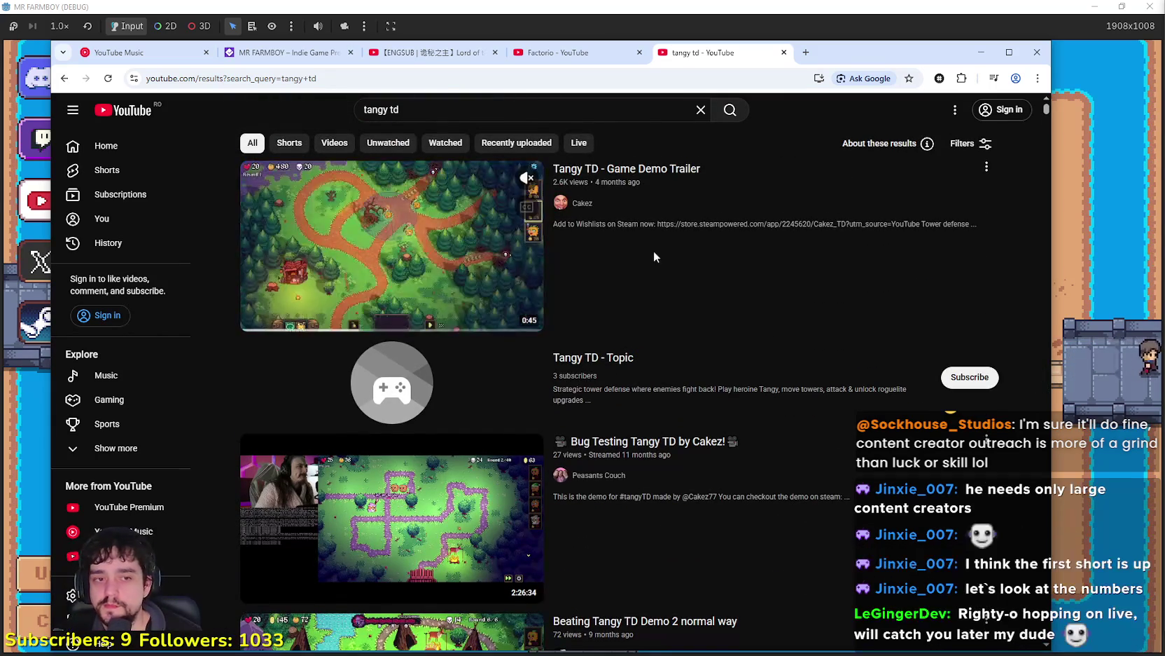
key(/)
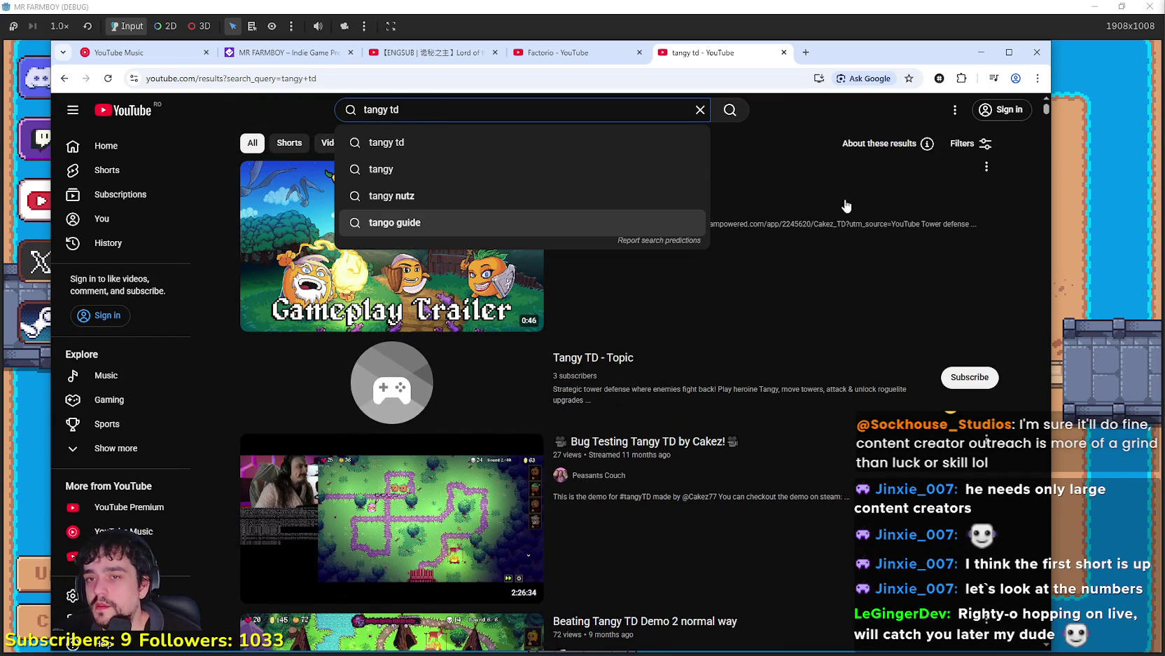
Step: Open the Cakez channel from the Tangy TD trailer and list its Shorts
click(808, 117)
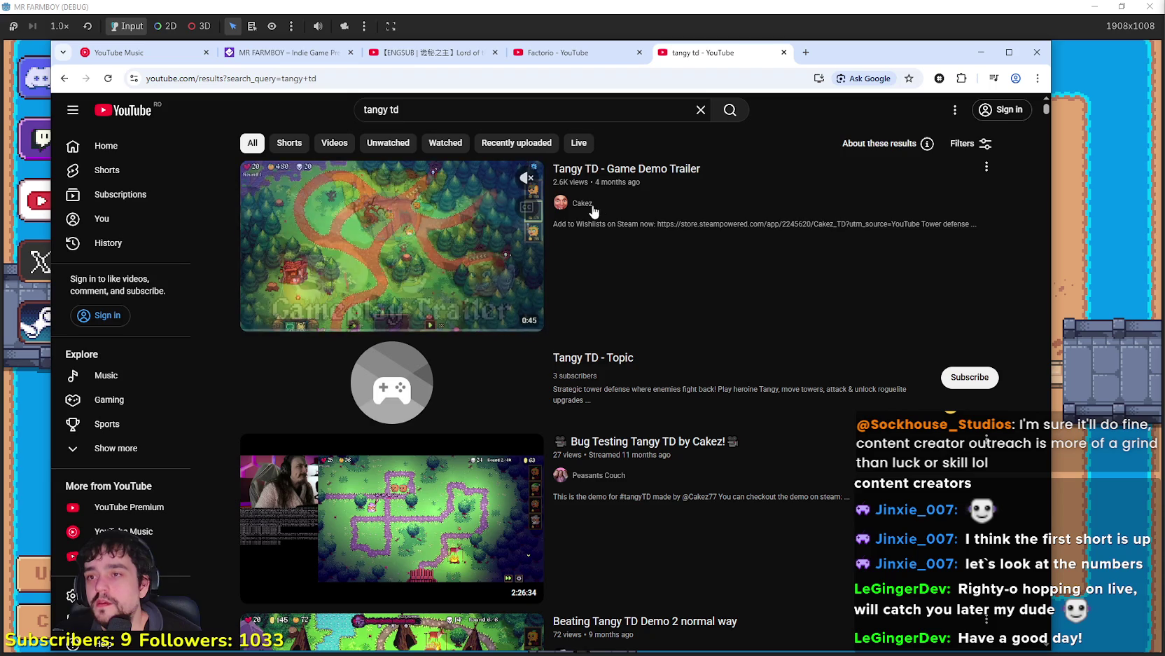
click(587, 211)
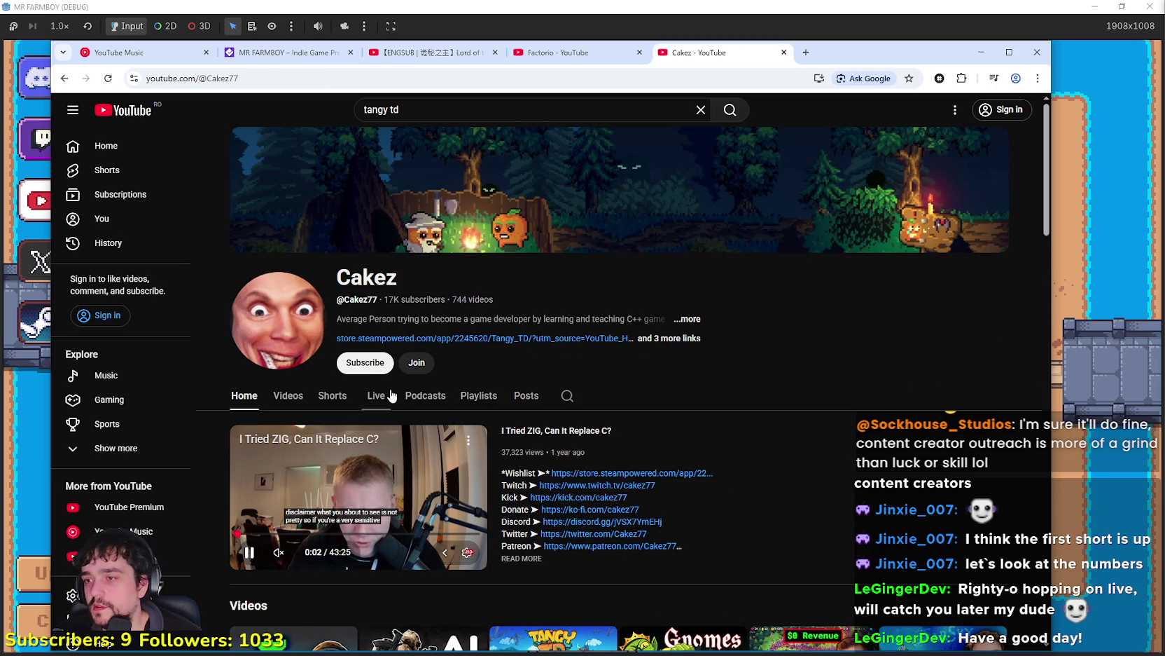
click(332, 402)
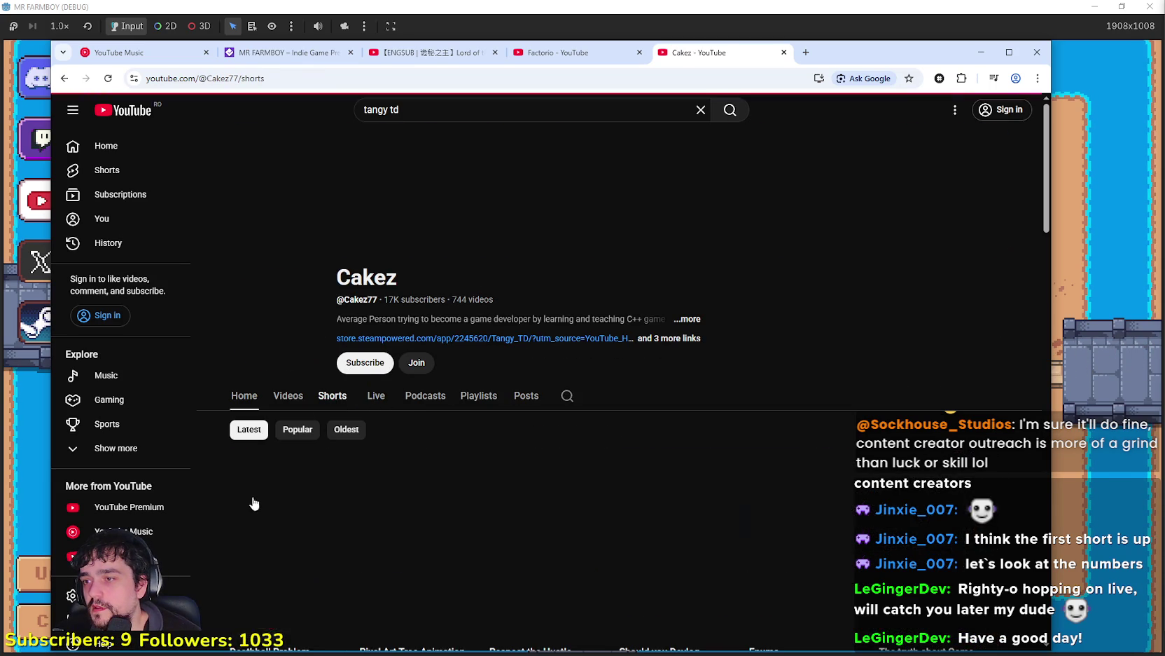
scroll(341, 458, down, 3)
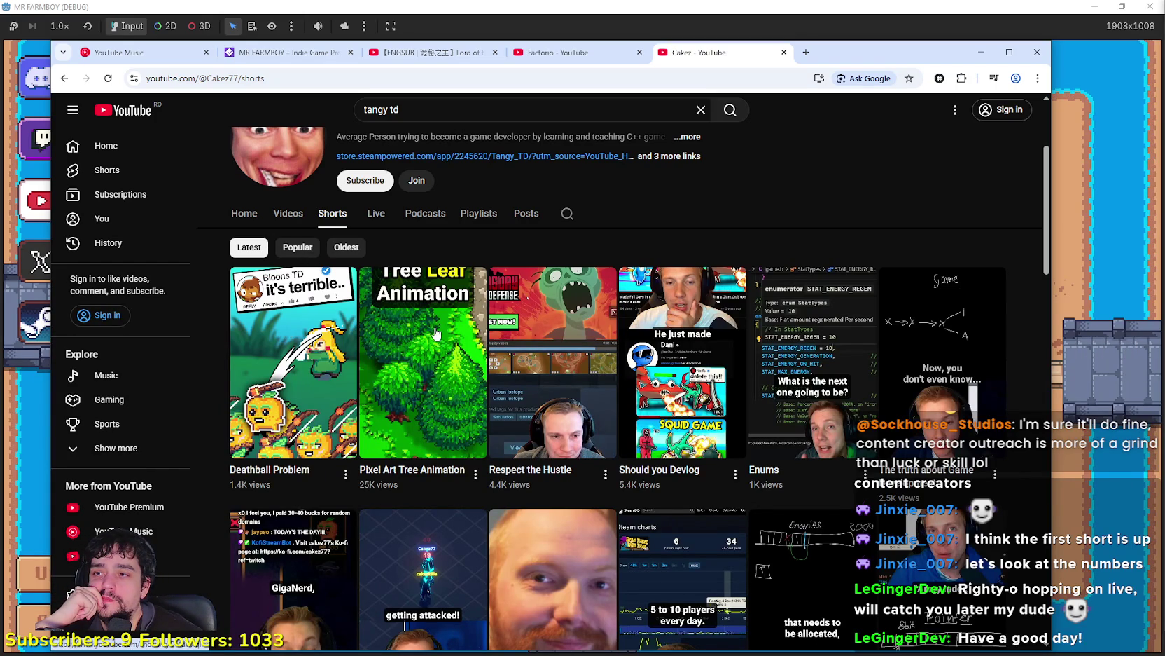
Step: Play the Deathball Problem short, reloading the page to restart it
click(291, 345)
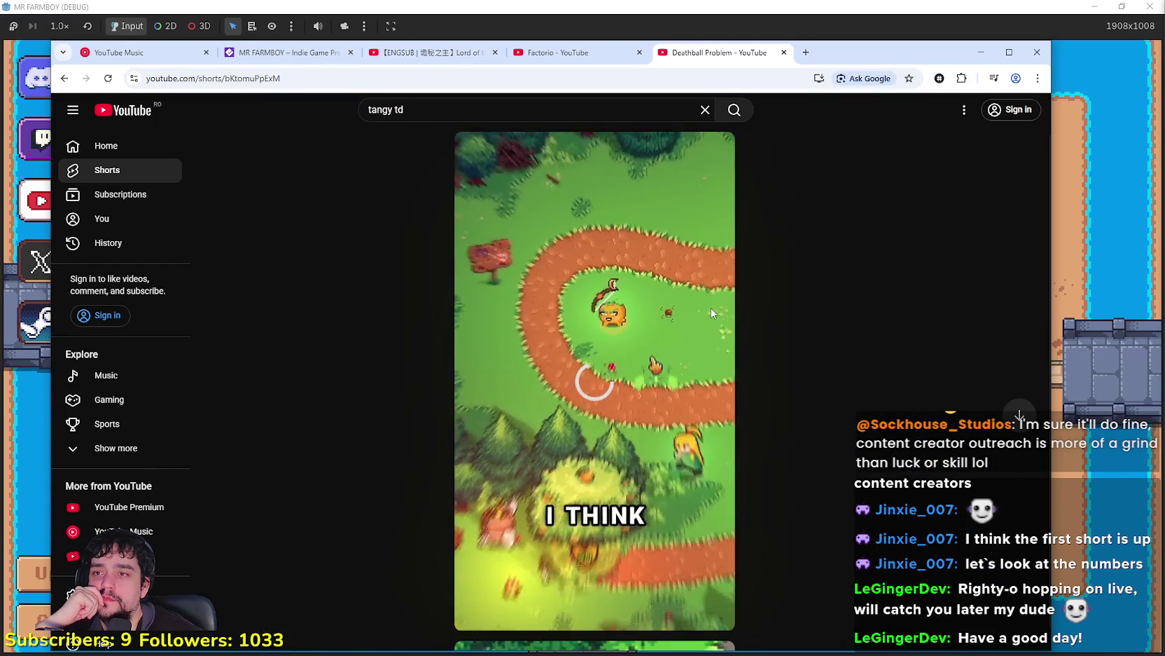
click(675, 162)
scroll(767, 514, down, 1)
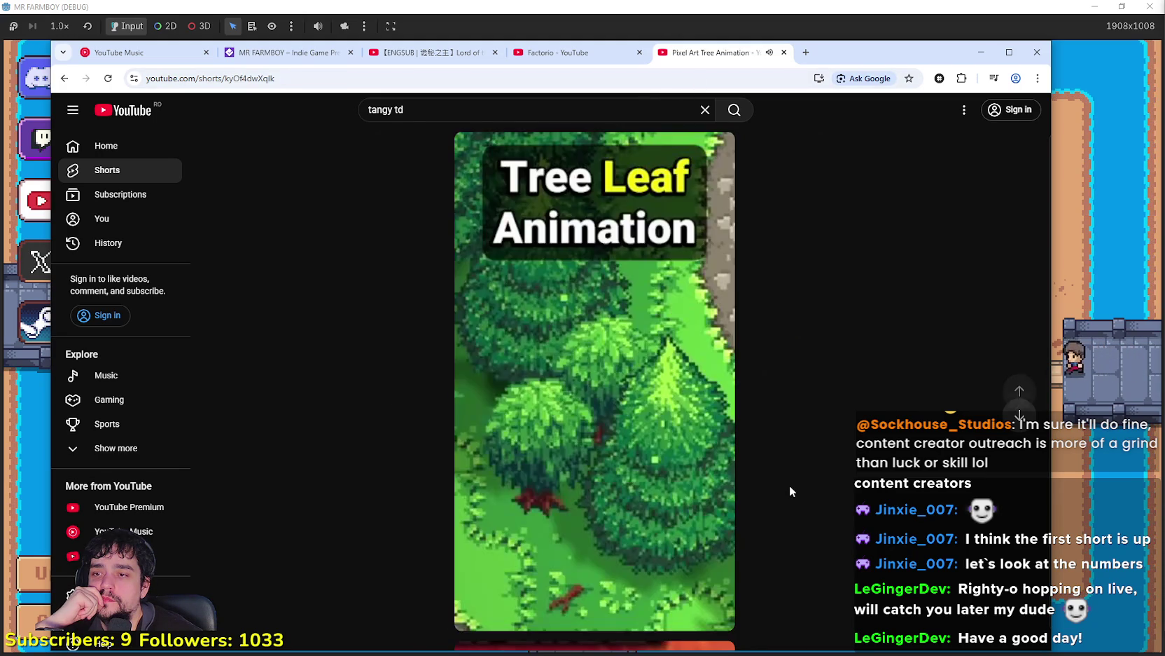
scroll(720, 342, up, 1)
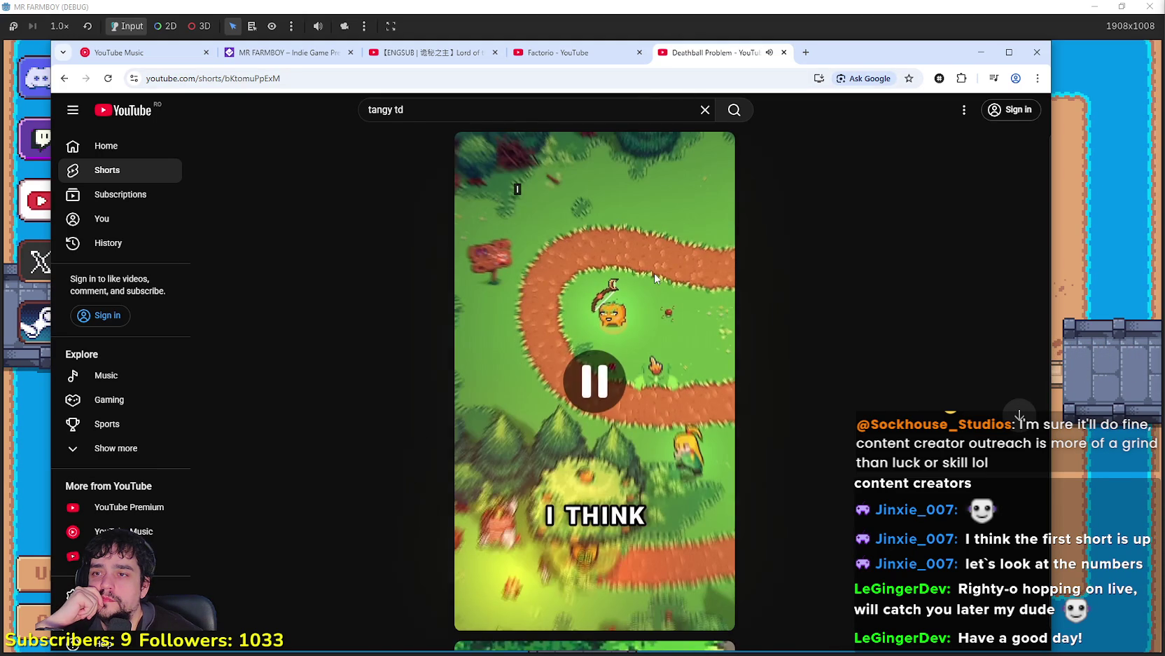
right_click(657, 276)
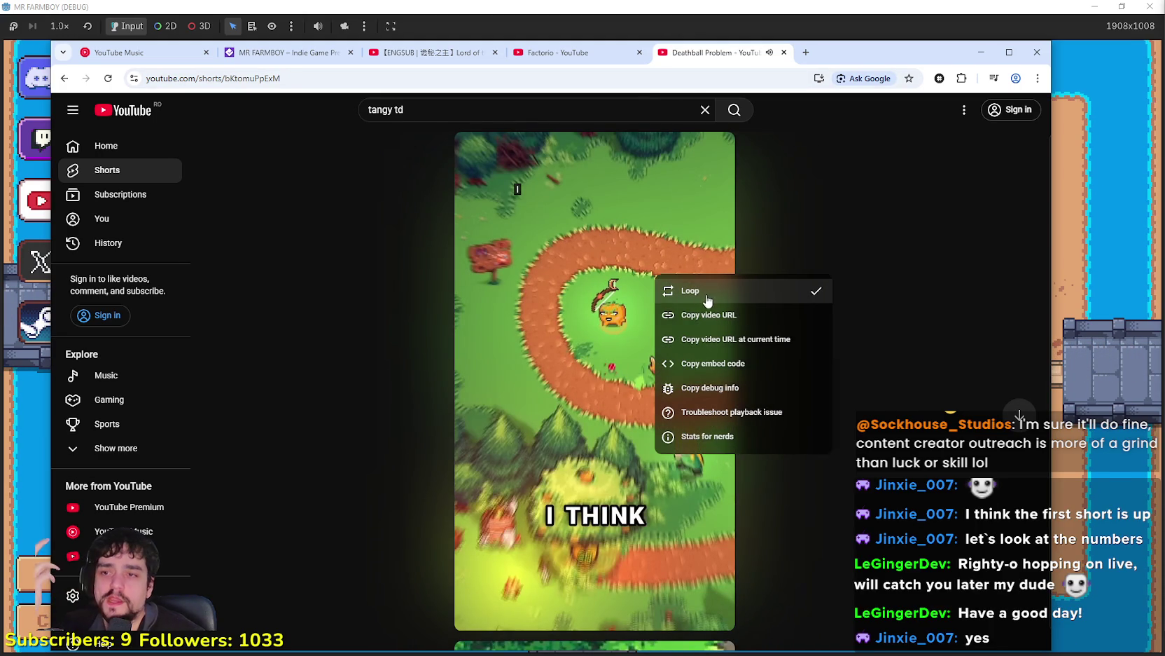
click(109, 78)
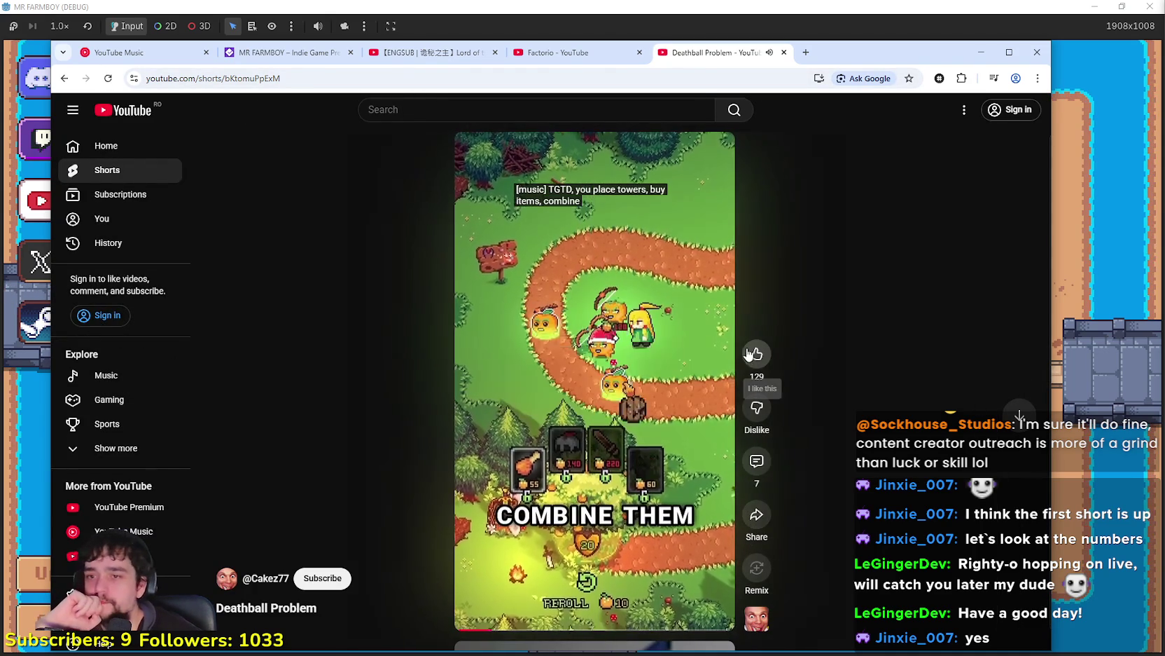
Step: Browse the short's comments, then show its description with 129 likes and 1,415 views
click(757, 462)
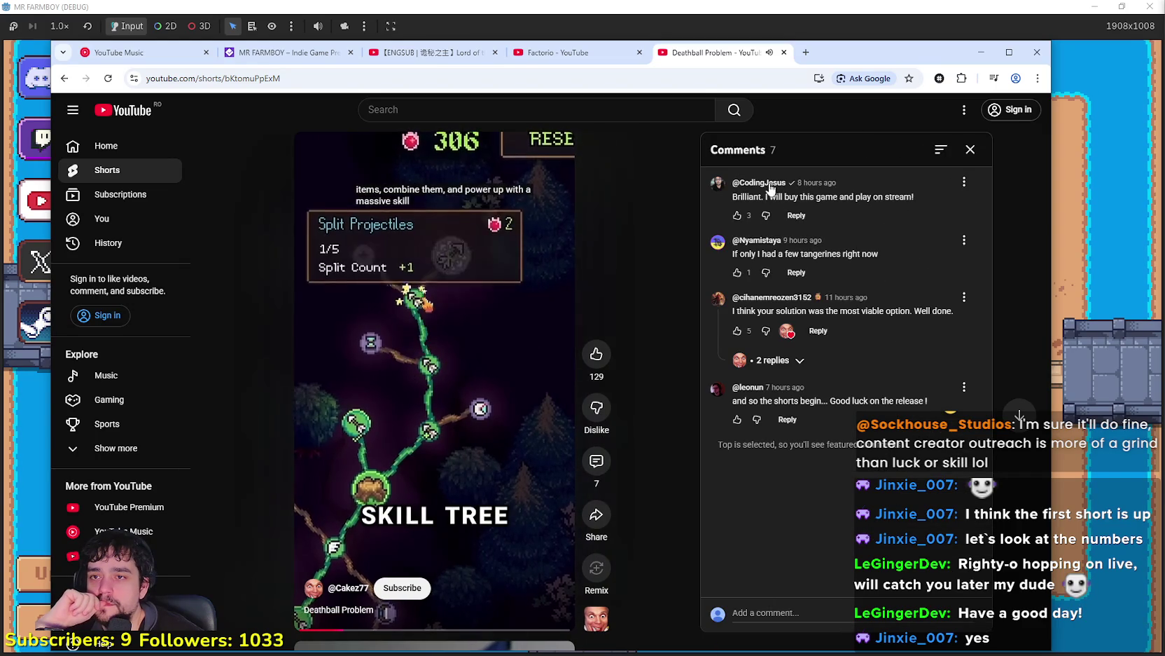
click(941, 151)
click(643, 456)
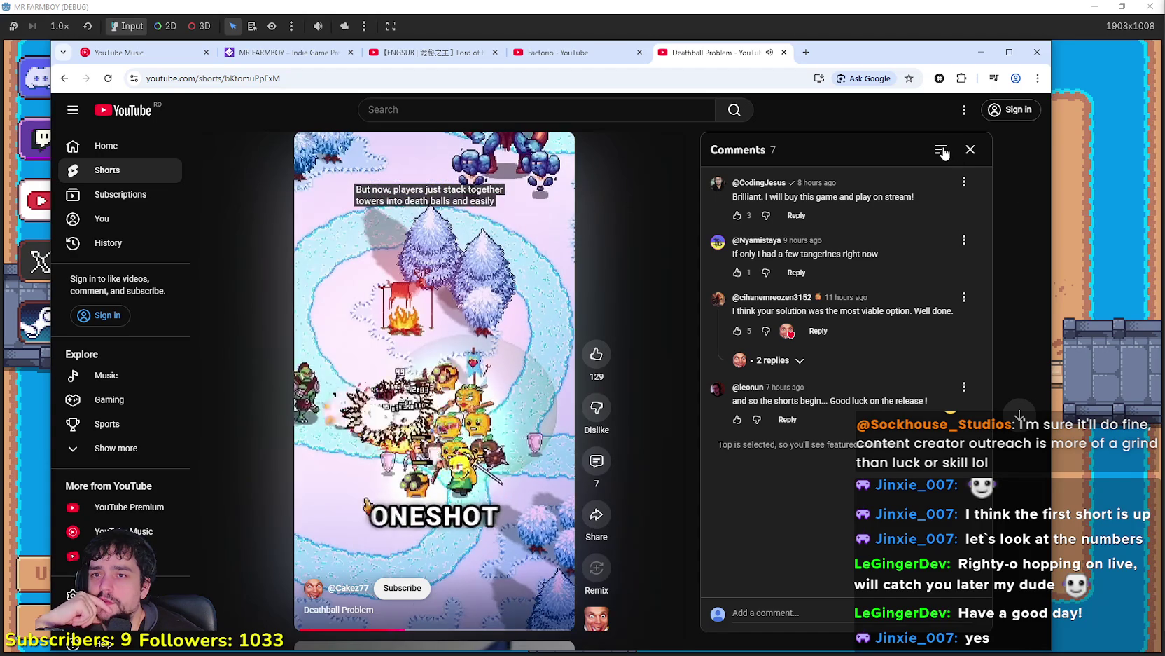
click(969, 149)
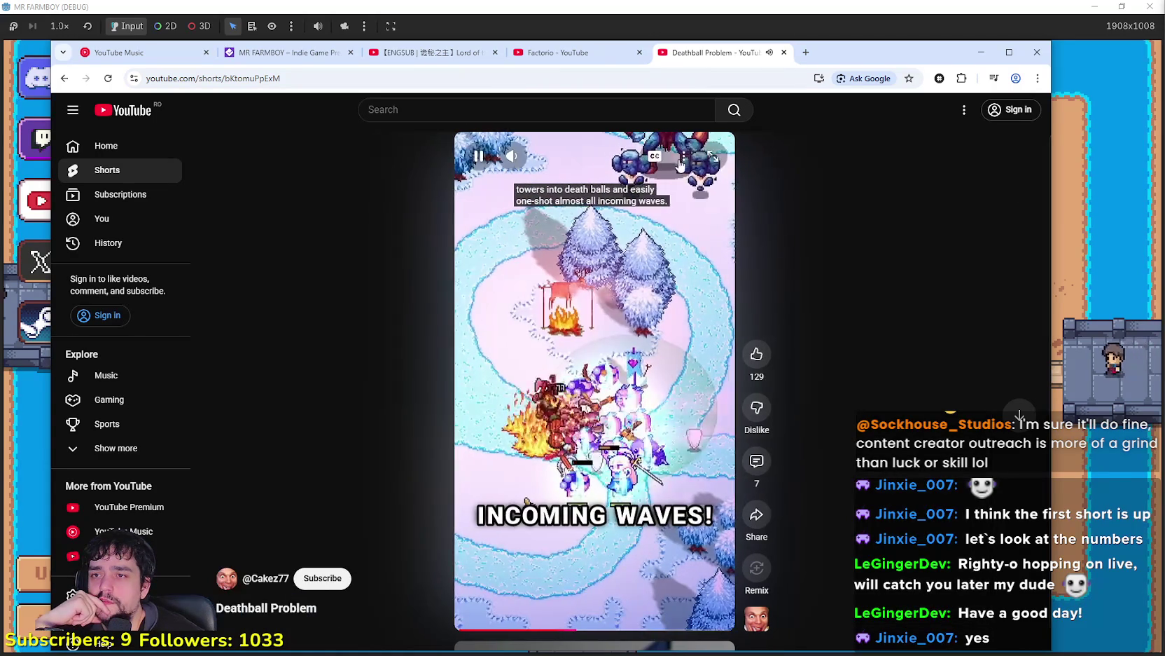
click(683, 157)
click(704, 190)
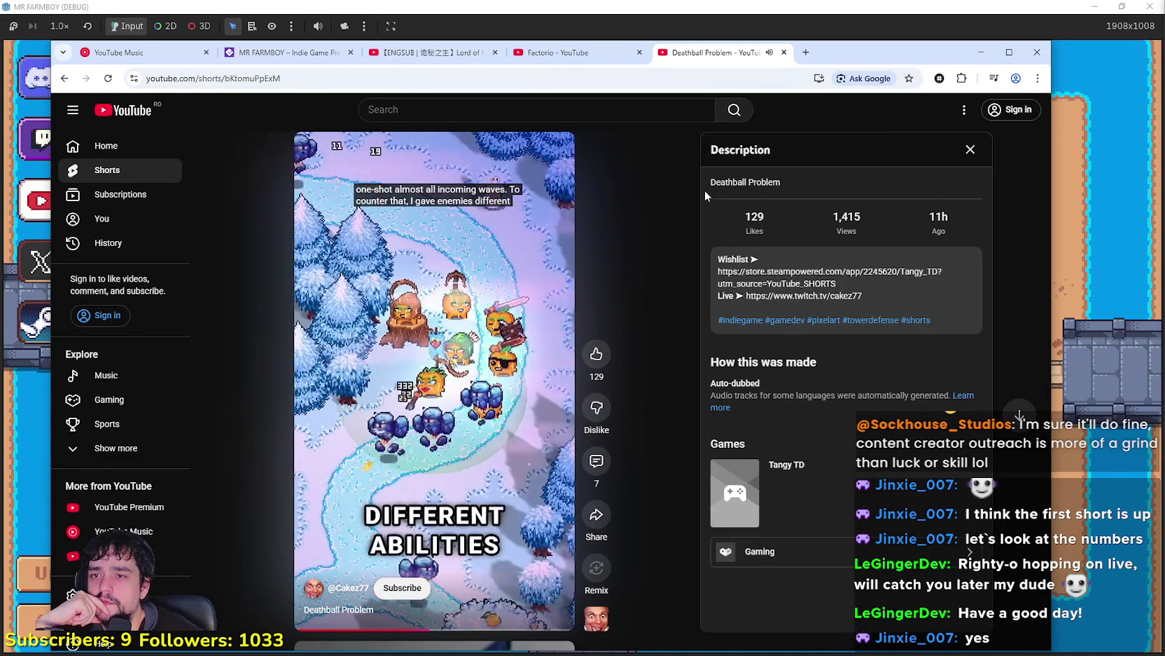
drag(899, 237, 730, 213)
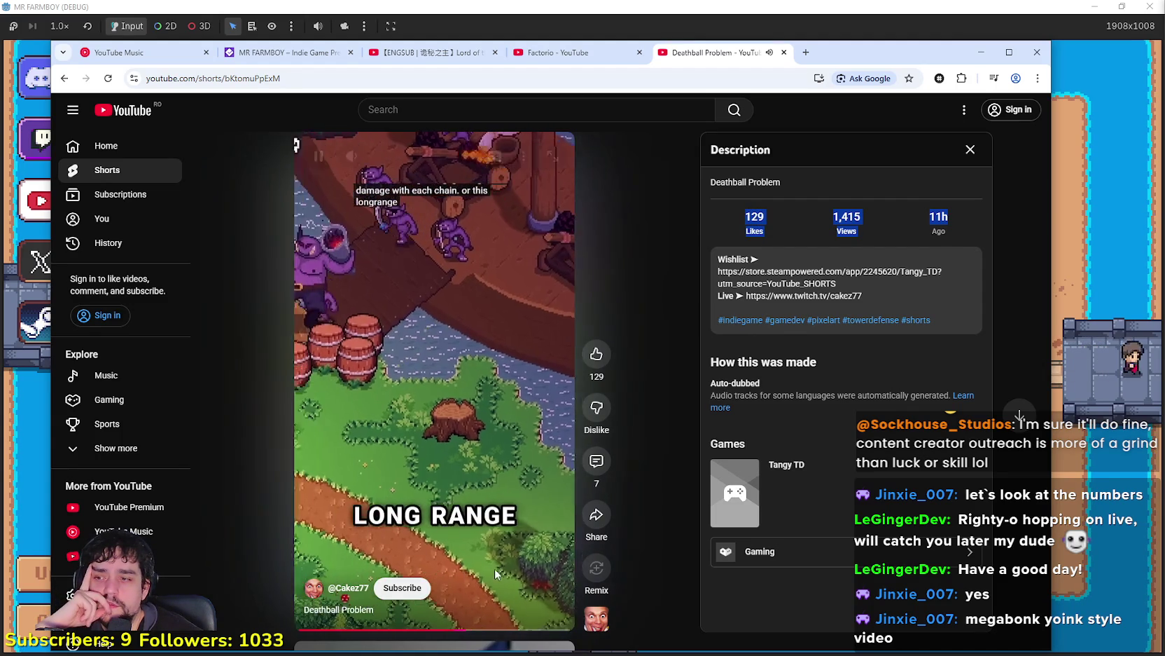
click(612, 262)
mouse_move(353, 156)
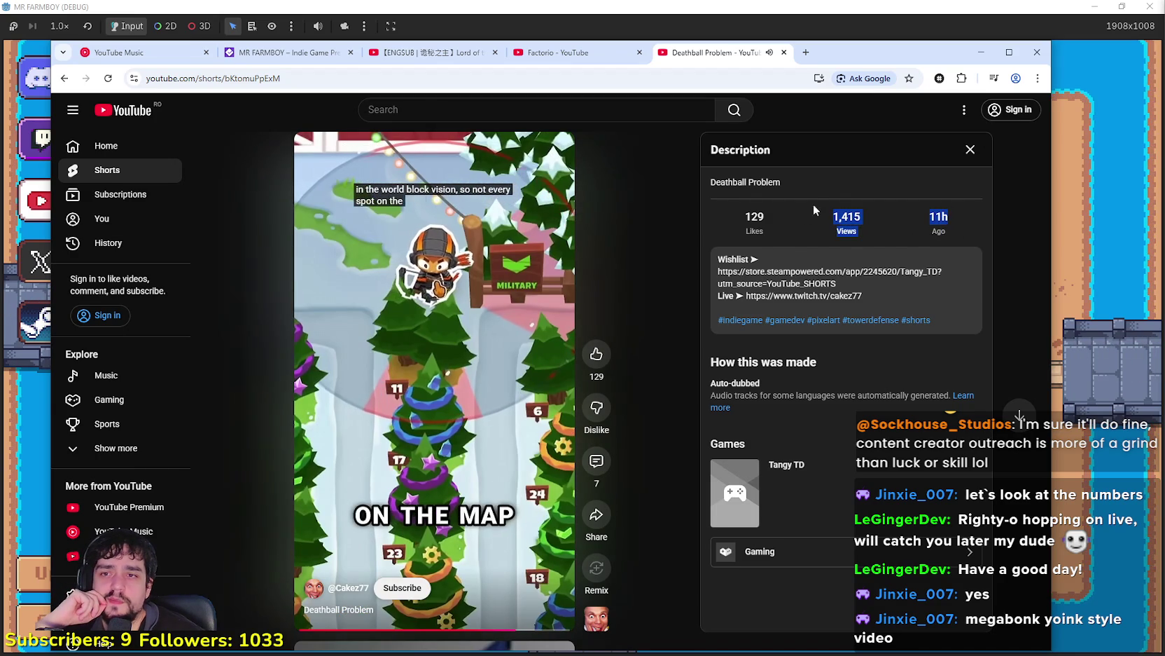
drag(819, 205, 739, 200)
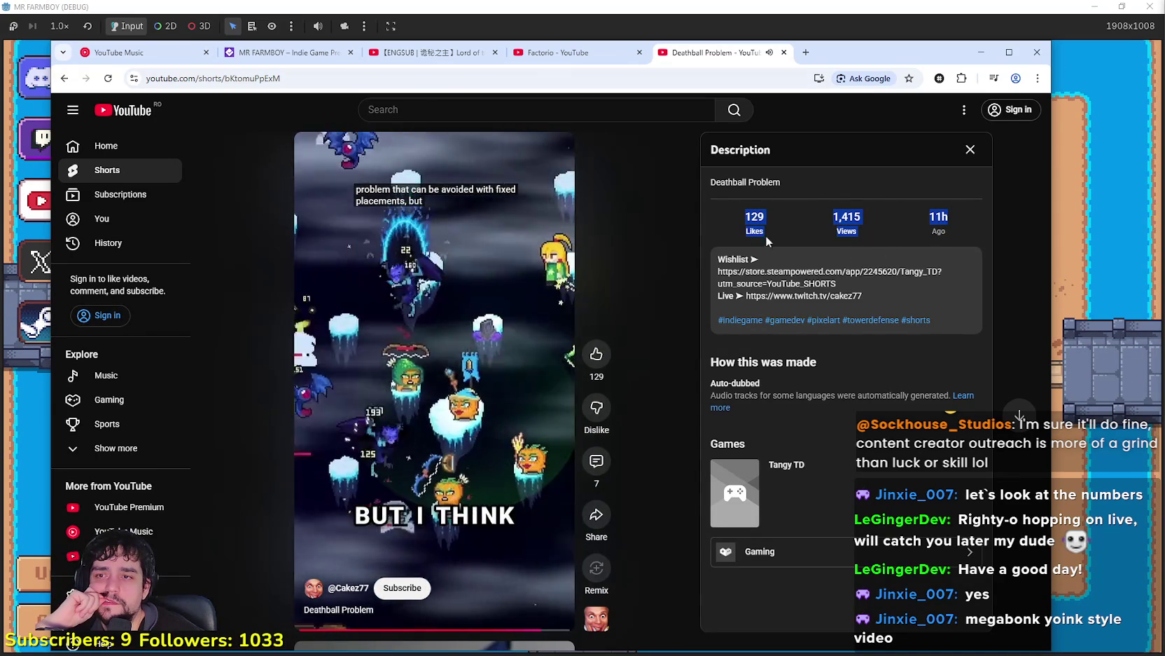
click(727, 202)
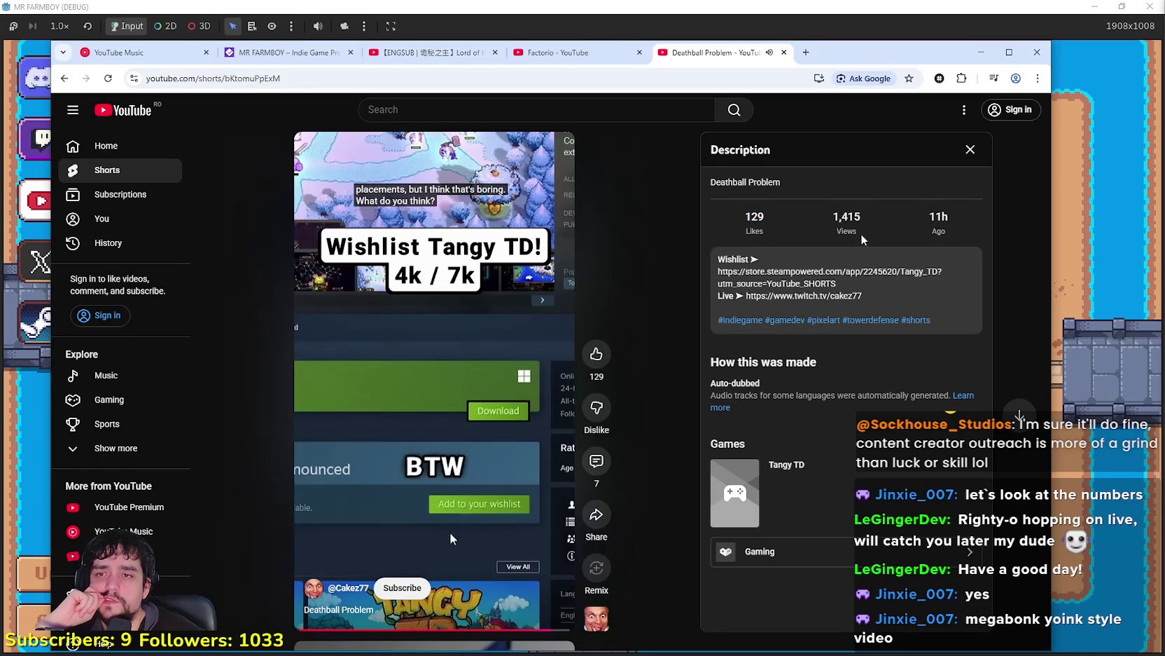
click(776, 234)
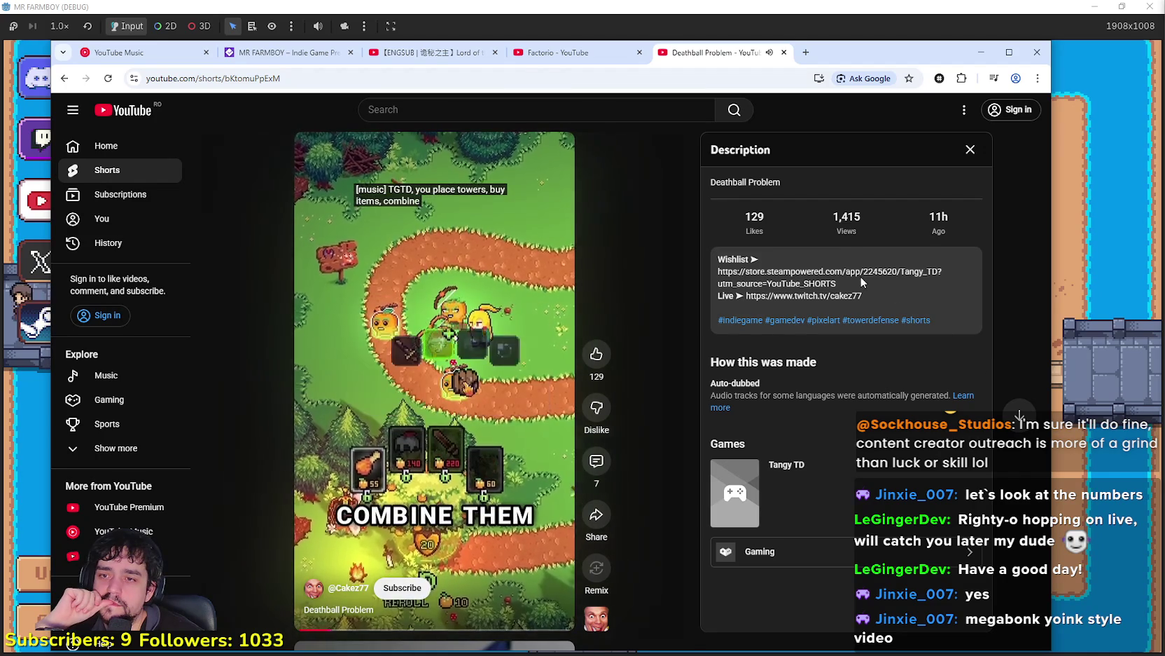
mouse_move(726, 216)
mouse_down()
mouse_move(740, 233)
mouse_move(874, 203)
mouse_move(781, 230)
mouse_move(727, 201)
mouse_move(732, 184)
mouse_up()
click(852, 212)
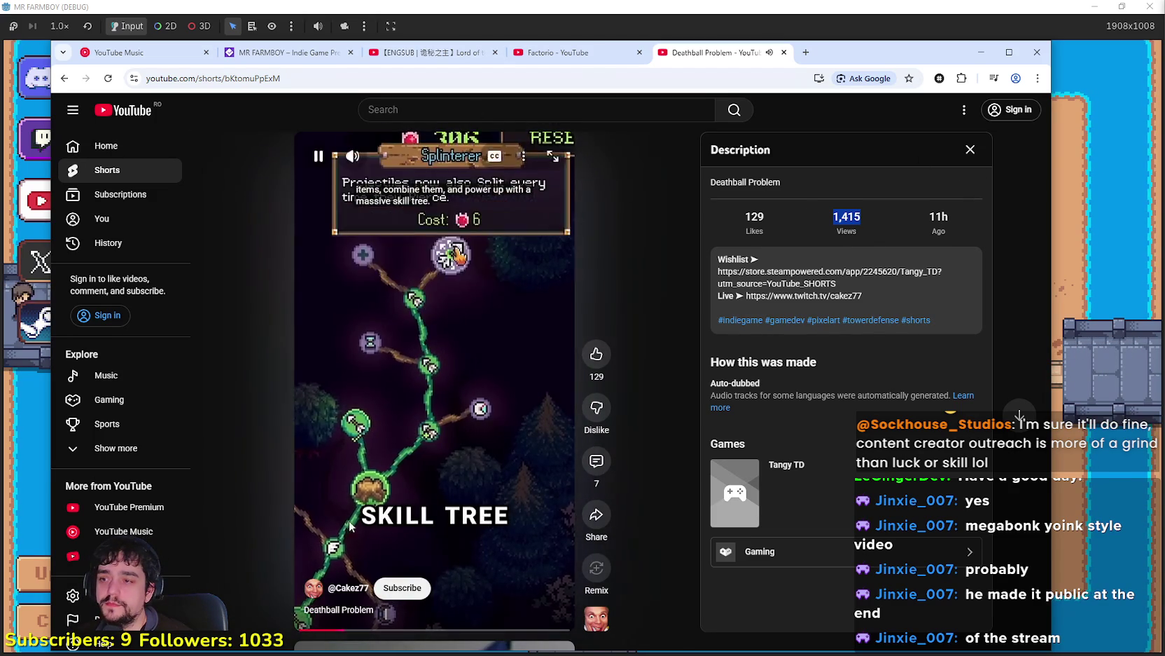
Step: Return to YouTube home, resume the NieR song in the Music tab, and minimise Chrome
click(120, 112)
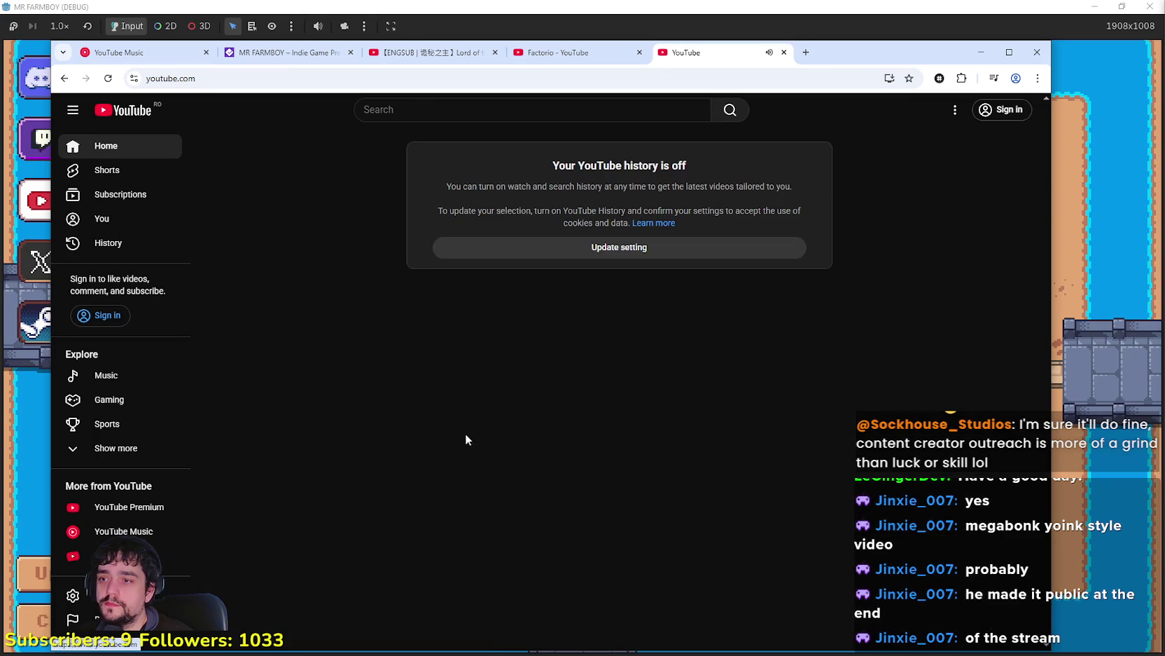
click(983, 46)
key(alt+Tab)
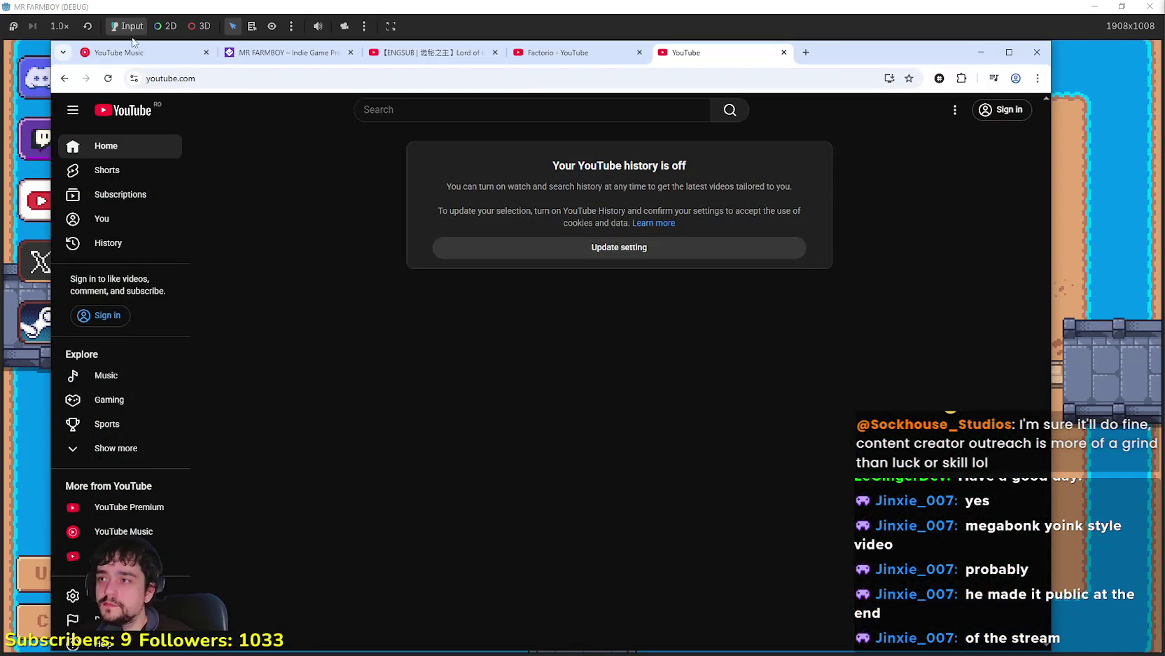
click(157, 53)
click(643, 391)
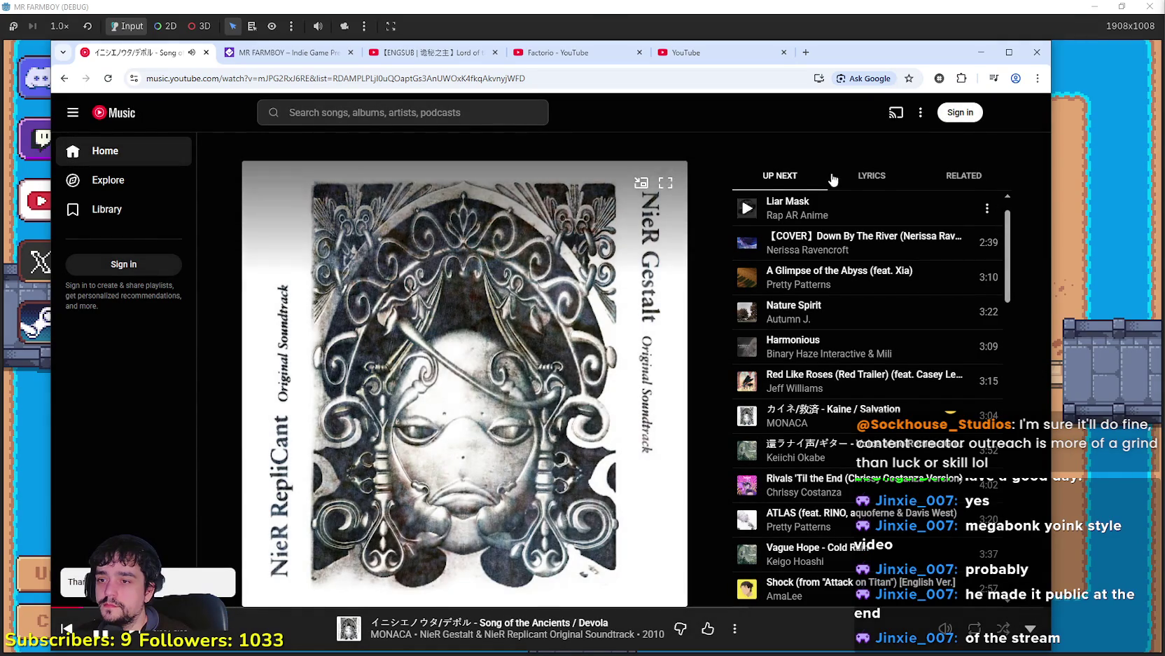
click(978, 56)
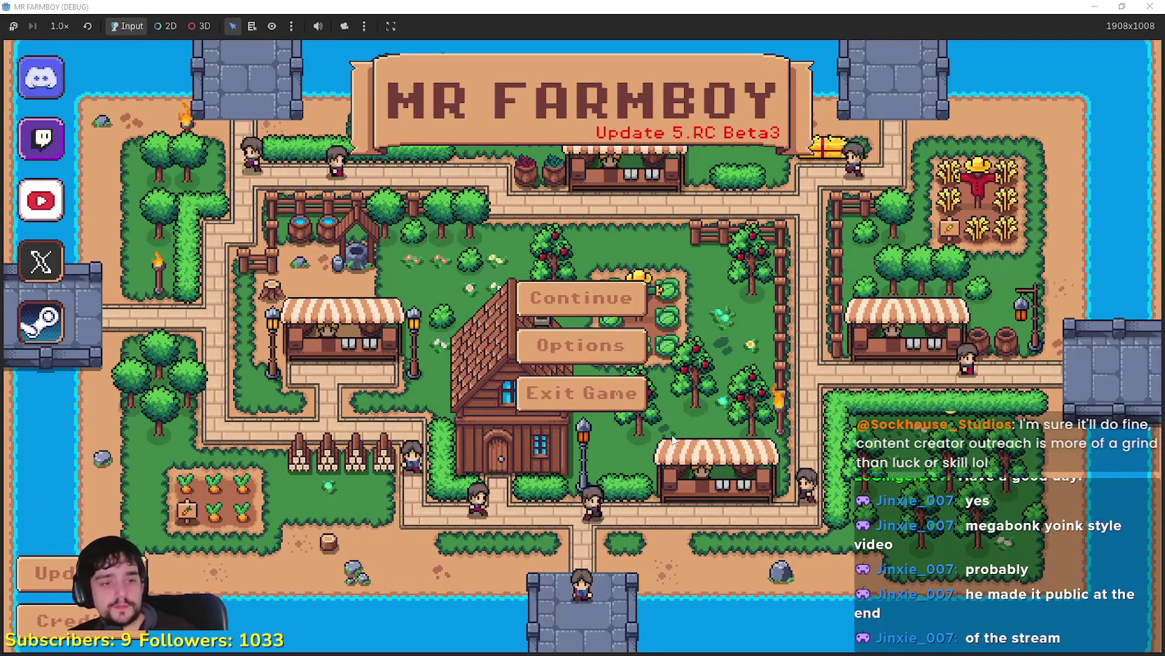
Step: Load Save 2 from the Continue save list, then switch to the Godot editor
click(622, 313)
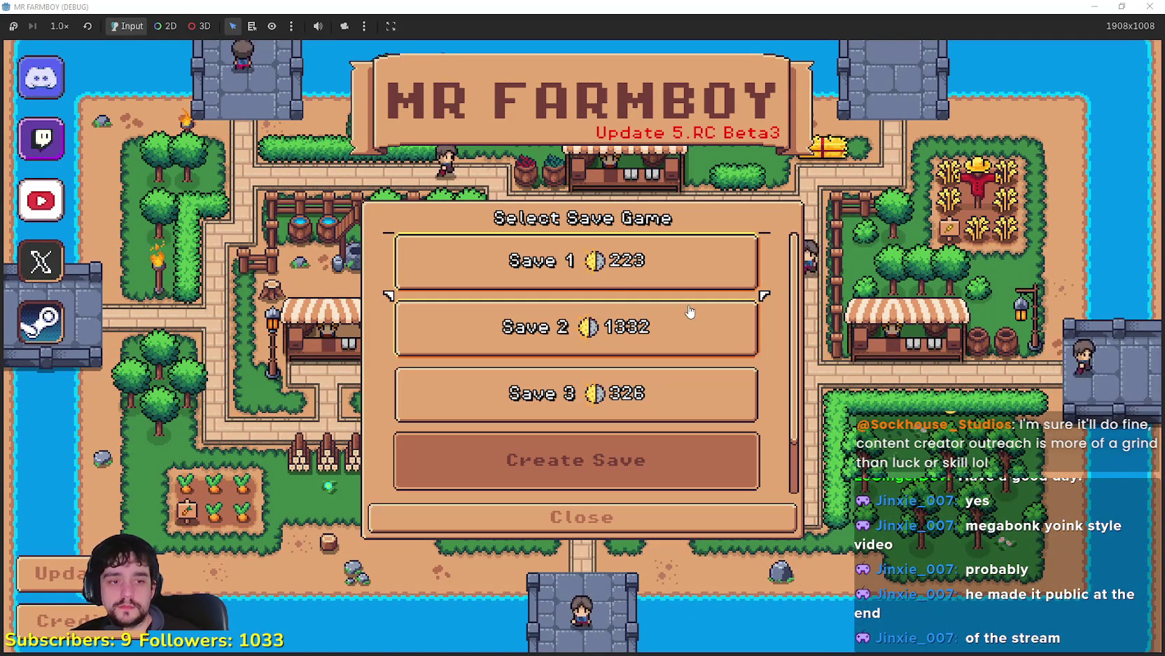
scroll(696, 378, down, 1)
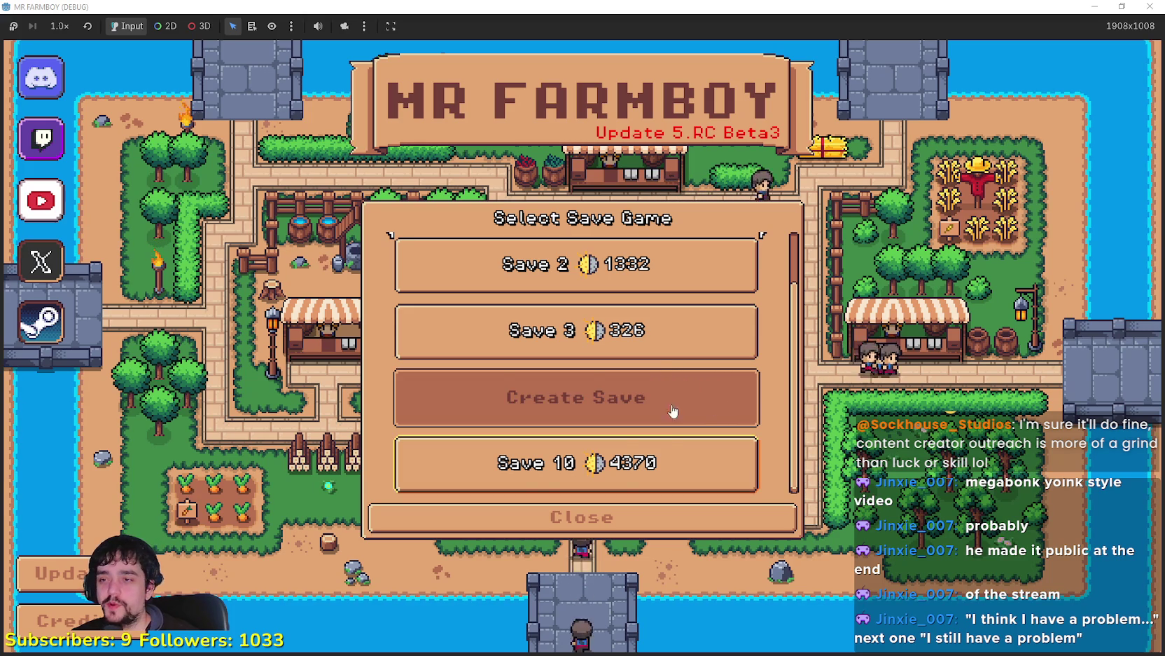
scroll(615, 399, up, 1)
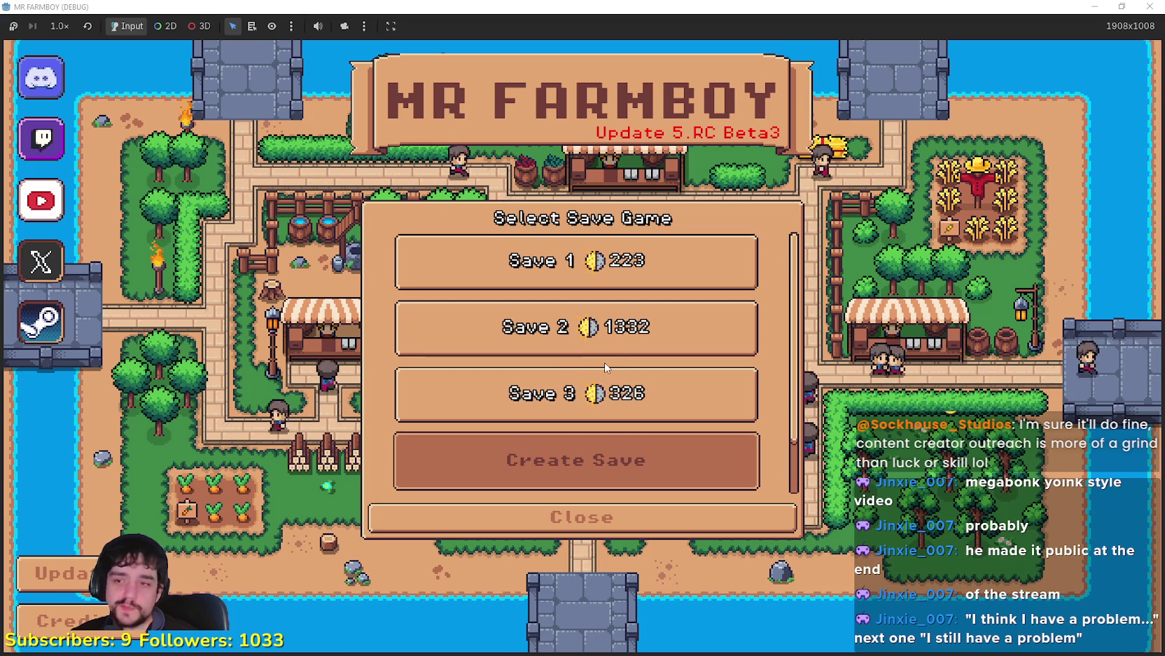
scroll(663, 484, down, 1)
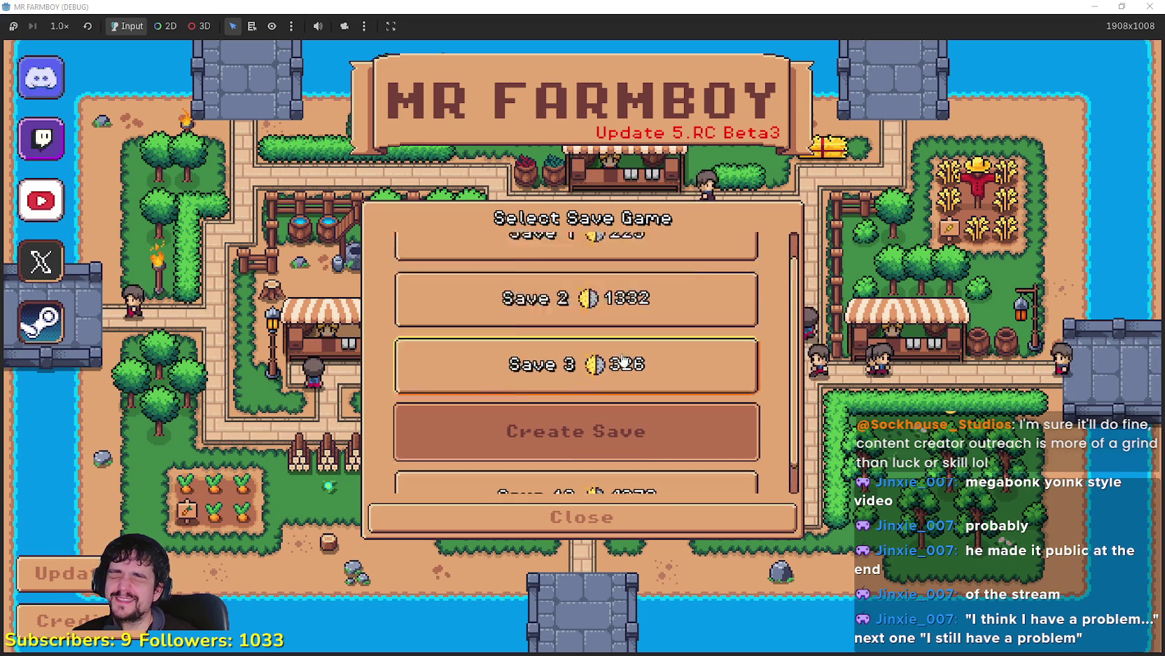
scroll(622, 360, up, 1)
scroll(641, 414, down, 1)
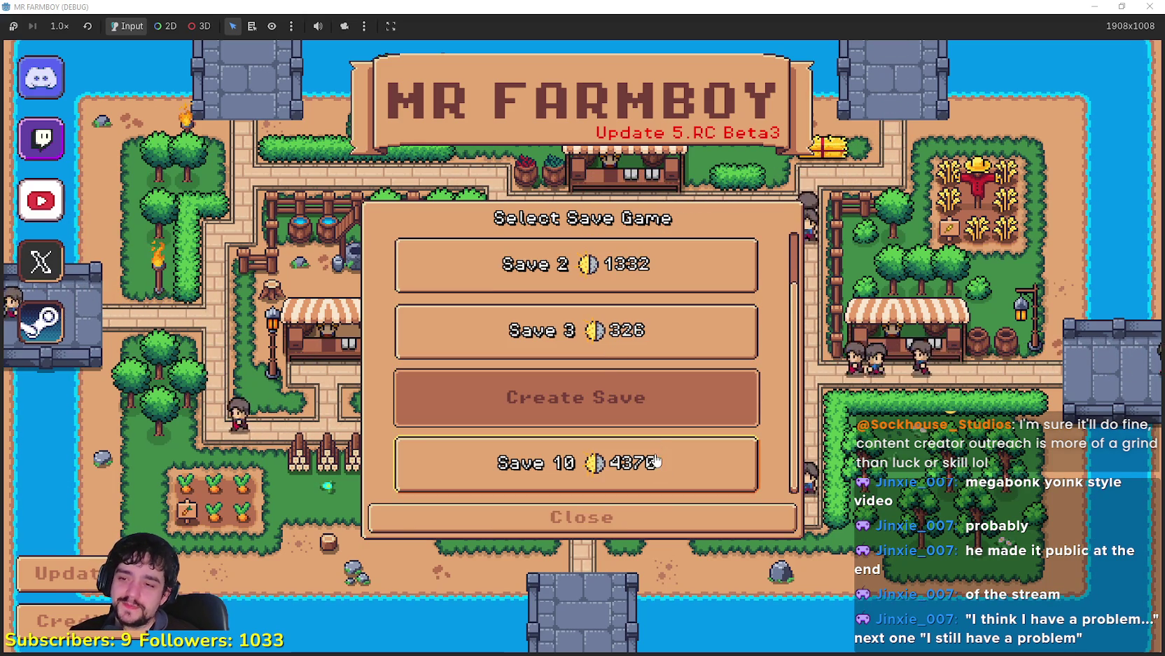
scroll(637, 456, up, 1)
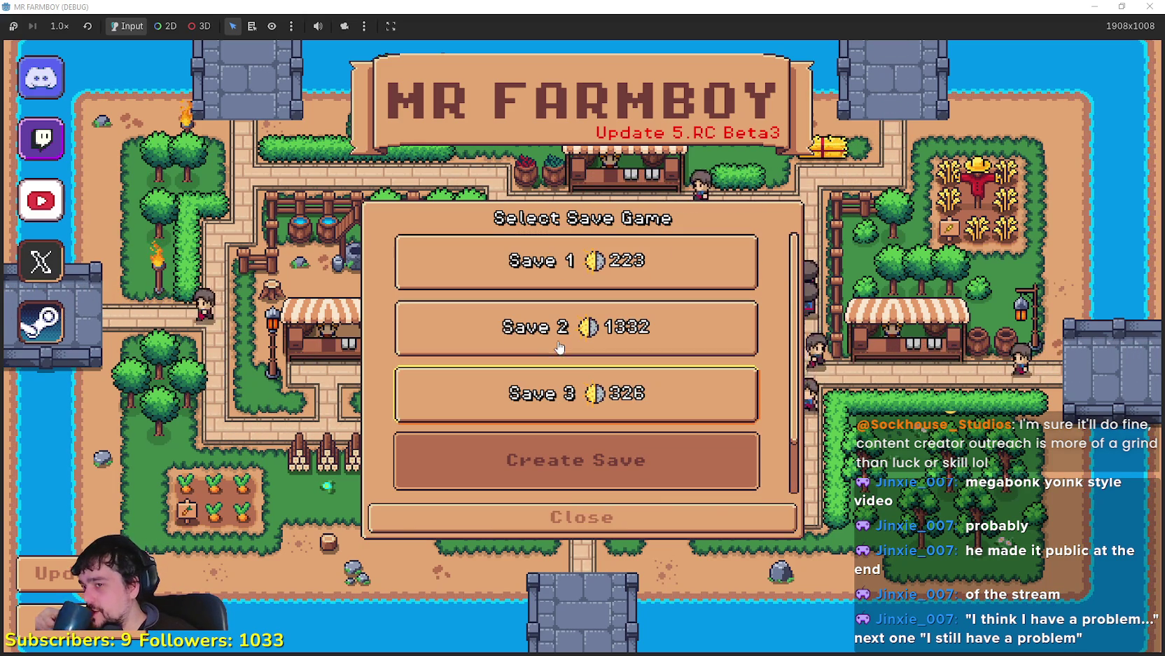
click(576, 348)
click(517, 342)
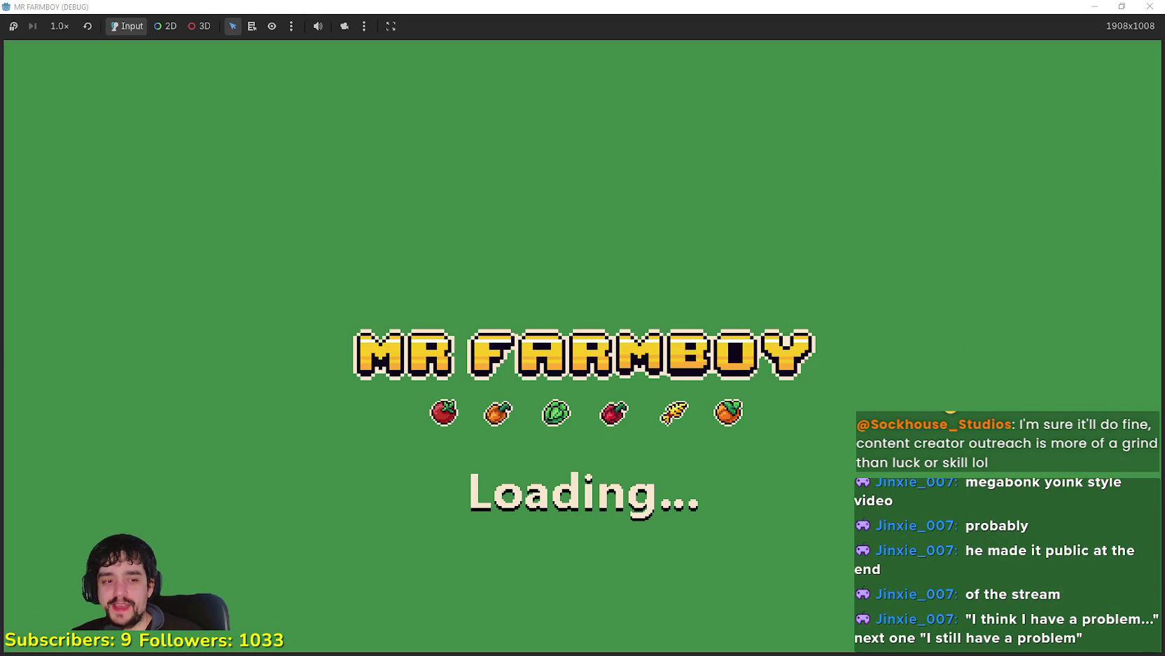
key(alt+Tab)
key(alt+Tab)
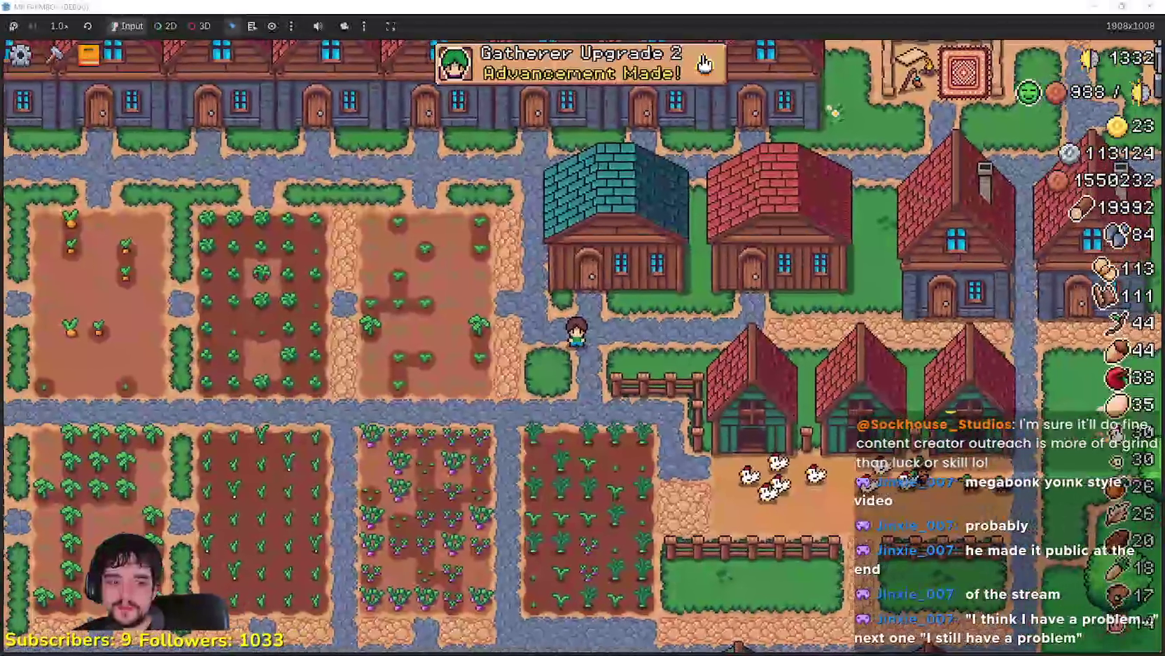
key(alt+Tab)
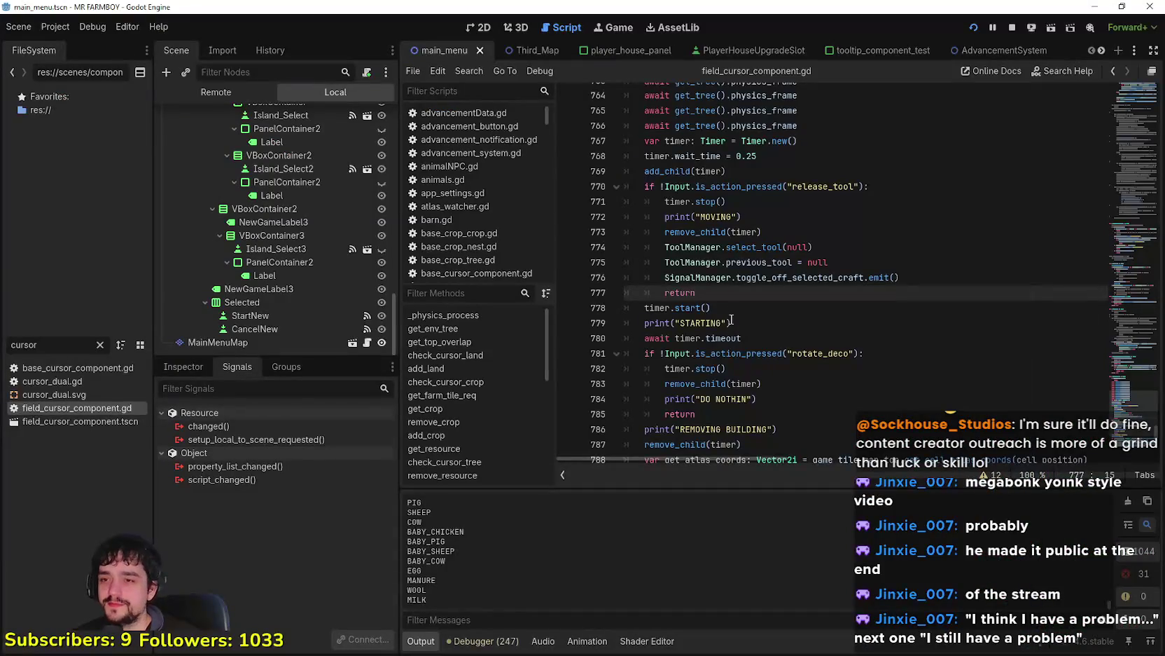
Step: Scroll field_cursor_component.gd up to the cancel_deco function and place the caret near it
click(732, 308)
scroll(730, 308, up, 7)
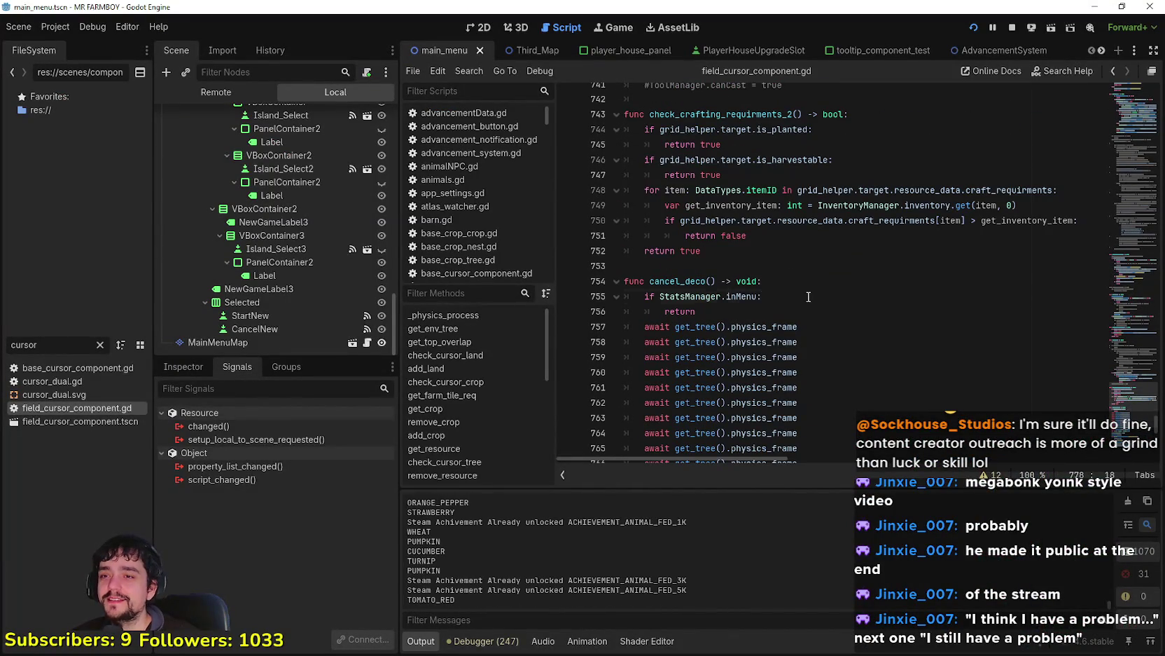
click(846, 316)
click(732, 267)
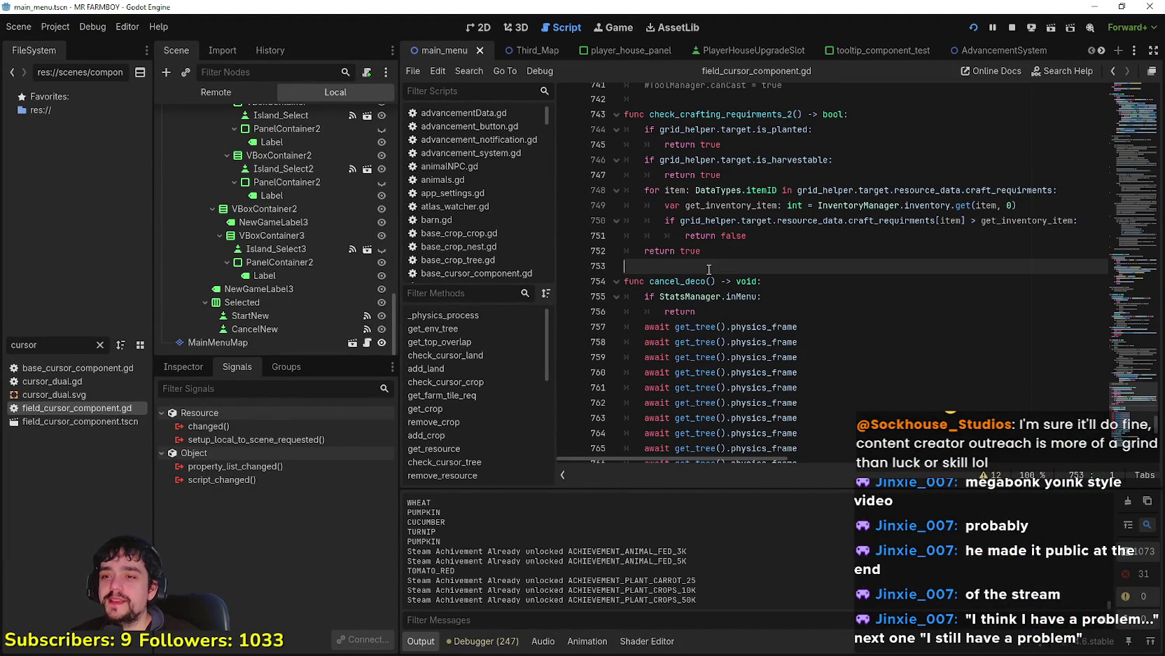
scroll(709, 265, down, 2)
Step: Return to the running game, then to Chrome's Factorio search results tab
key(F5)
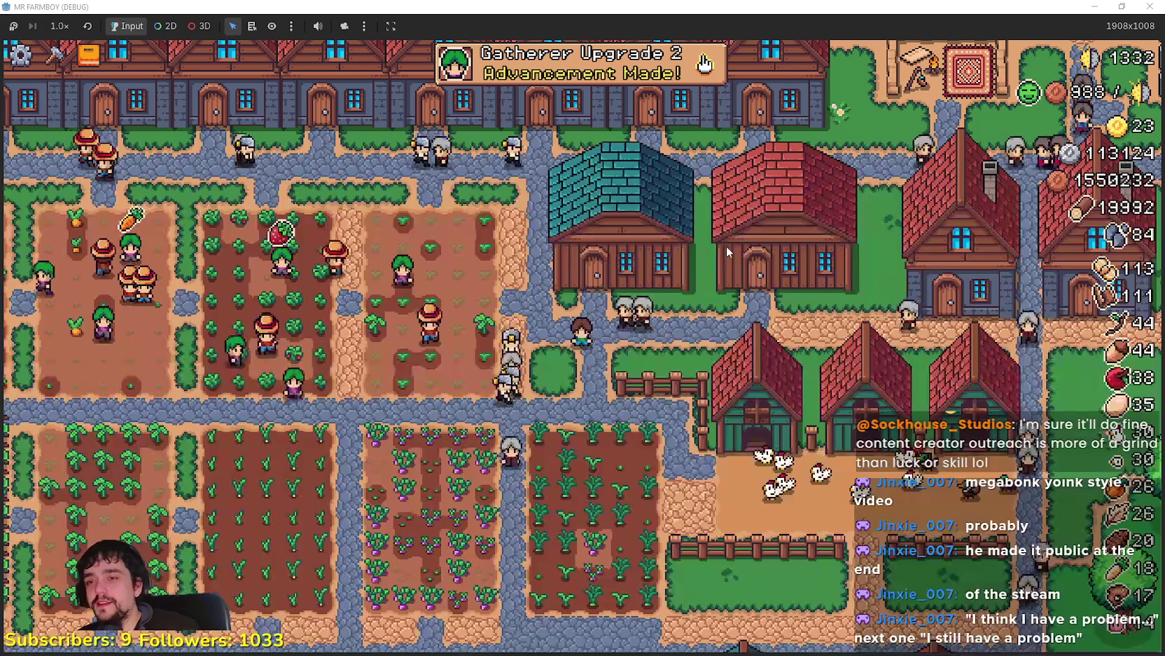
key(alt+Tab)
click(565, 56)
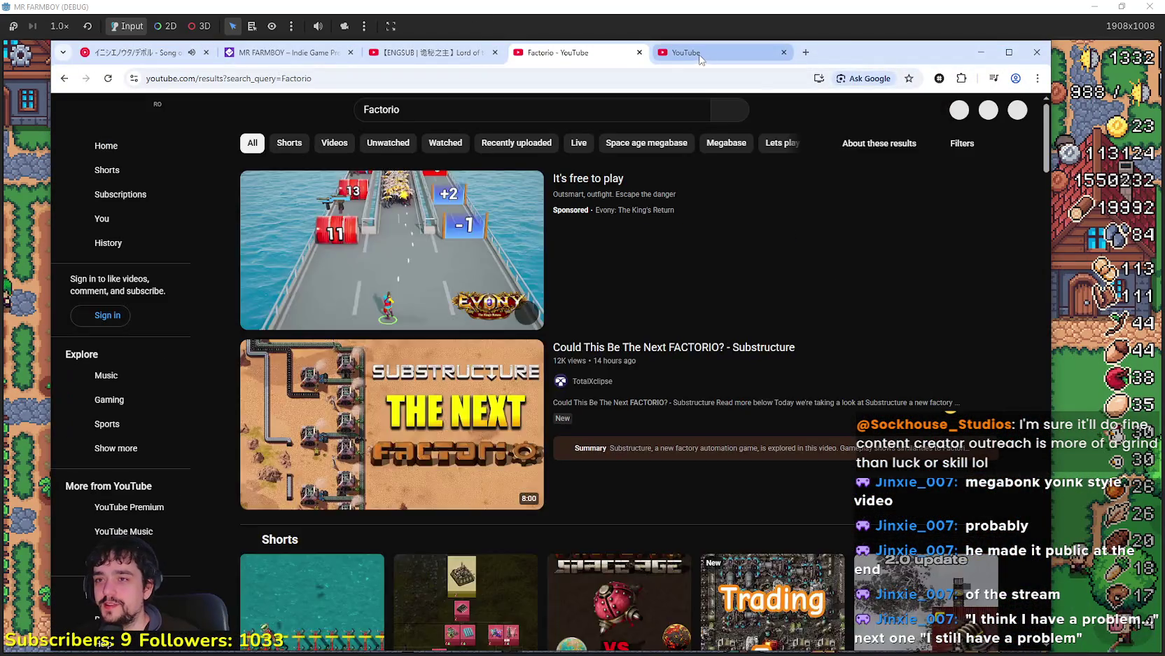
Step: Switch to the YouTube home tab, then minimise Chrome back to the farm game
click(671, 56)
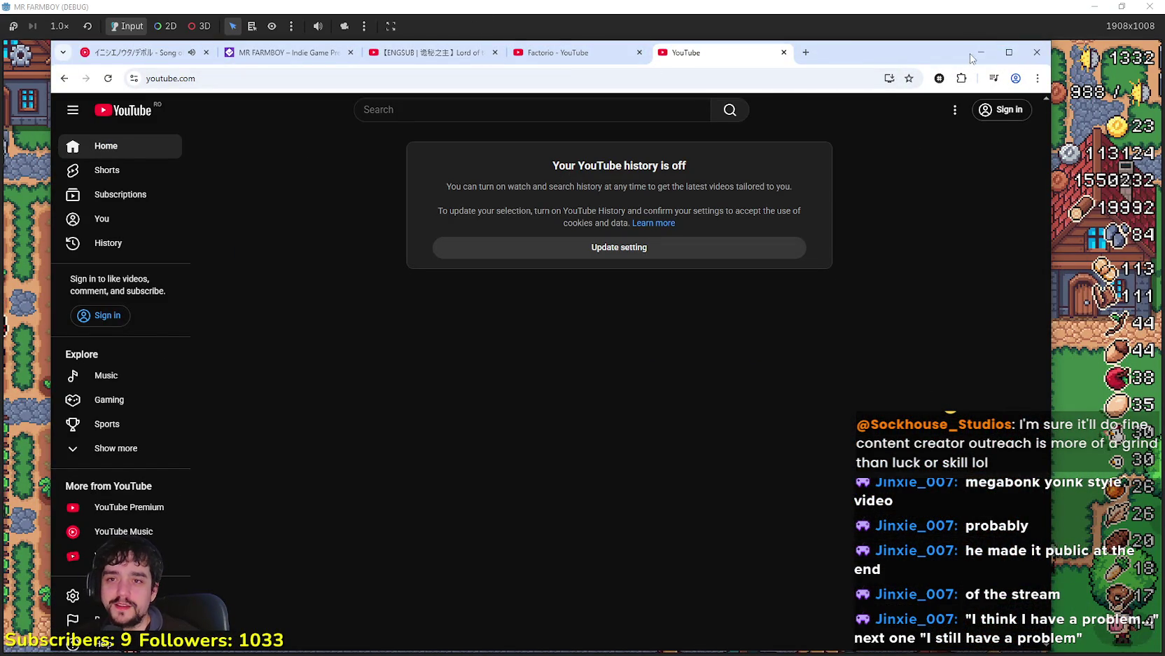
click(980, 52)
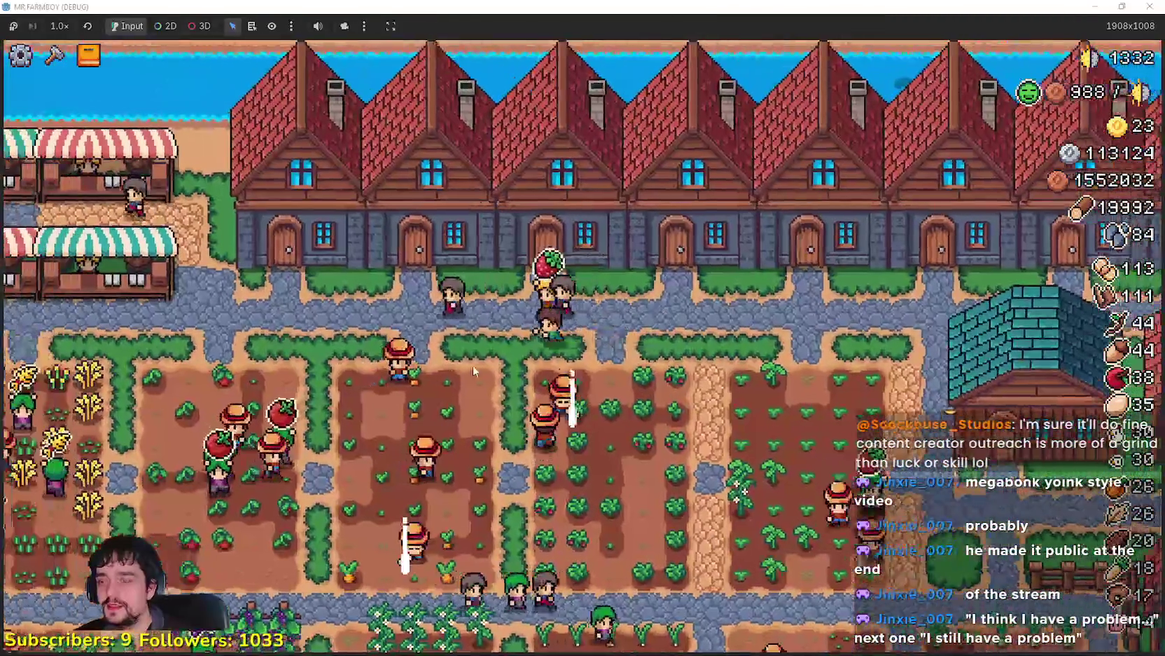
Step: Select the carrot from the Decorations crafting tab and place it on the grass
key(c)
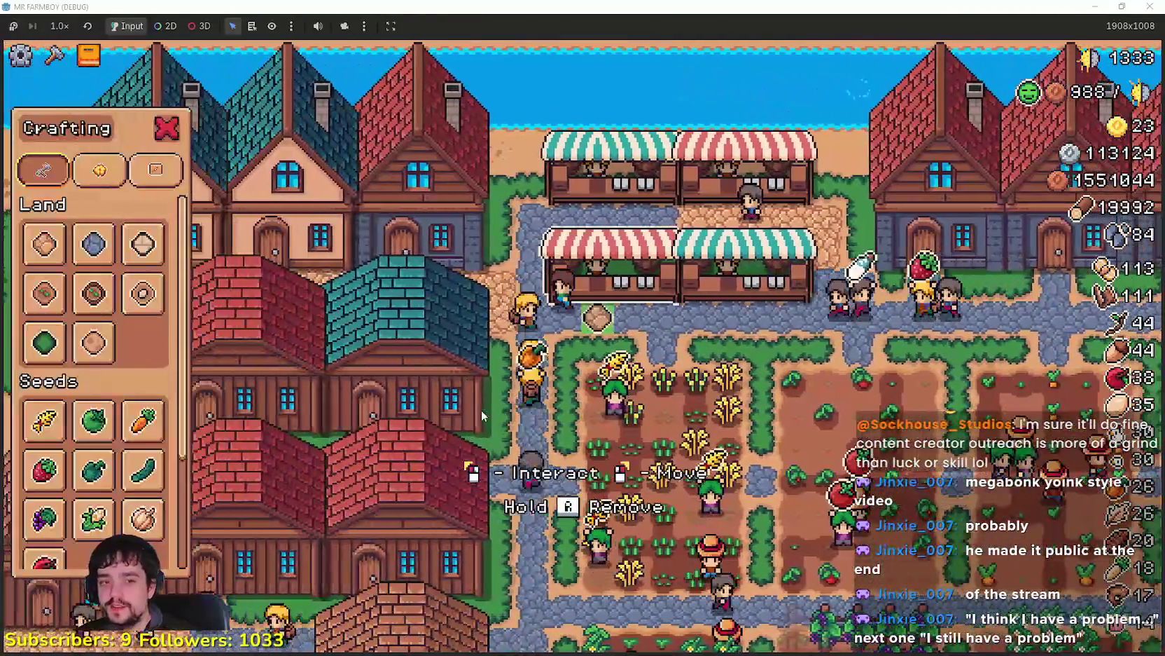
key(c)
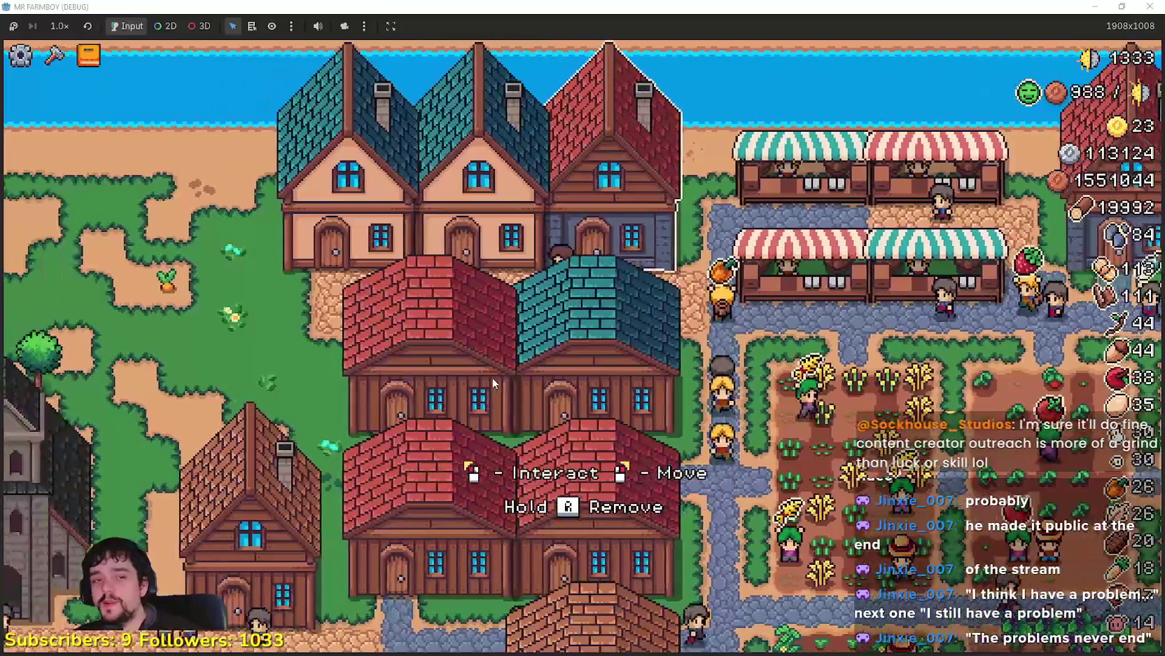
key(c)
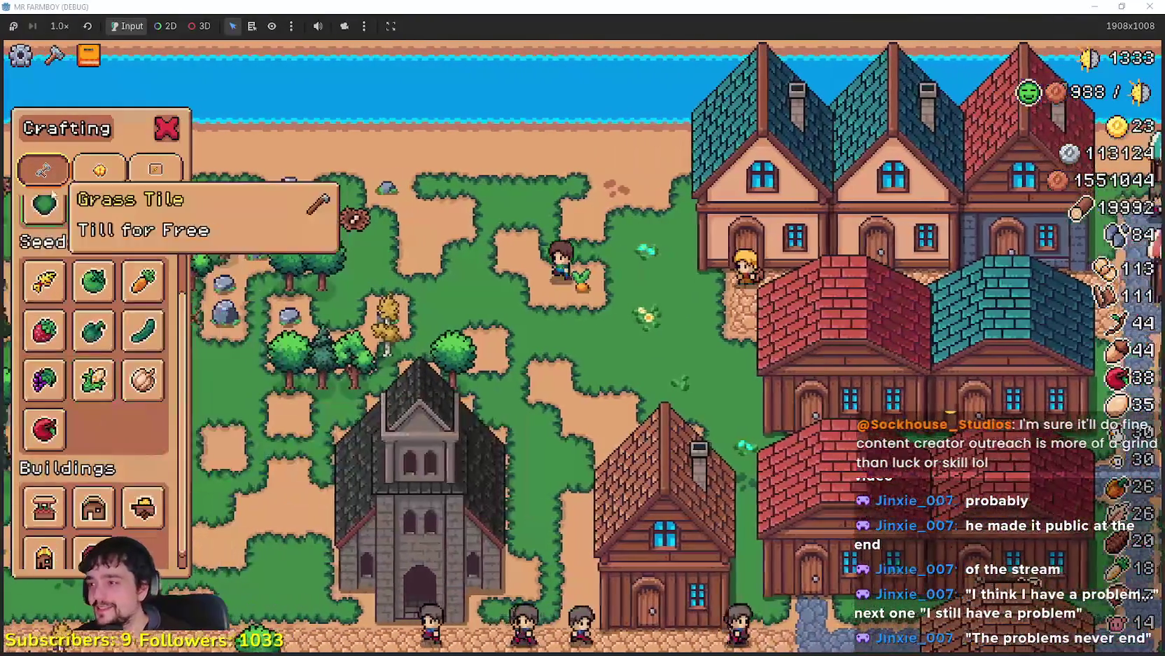
click(100, 169)
click(93, 306)
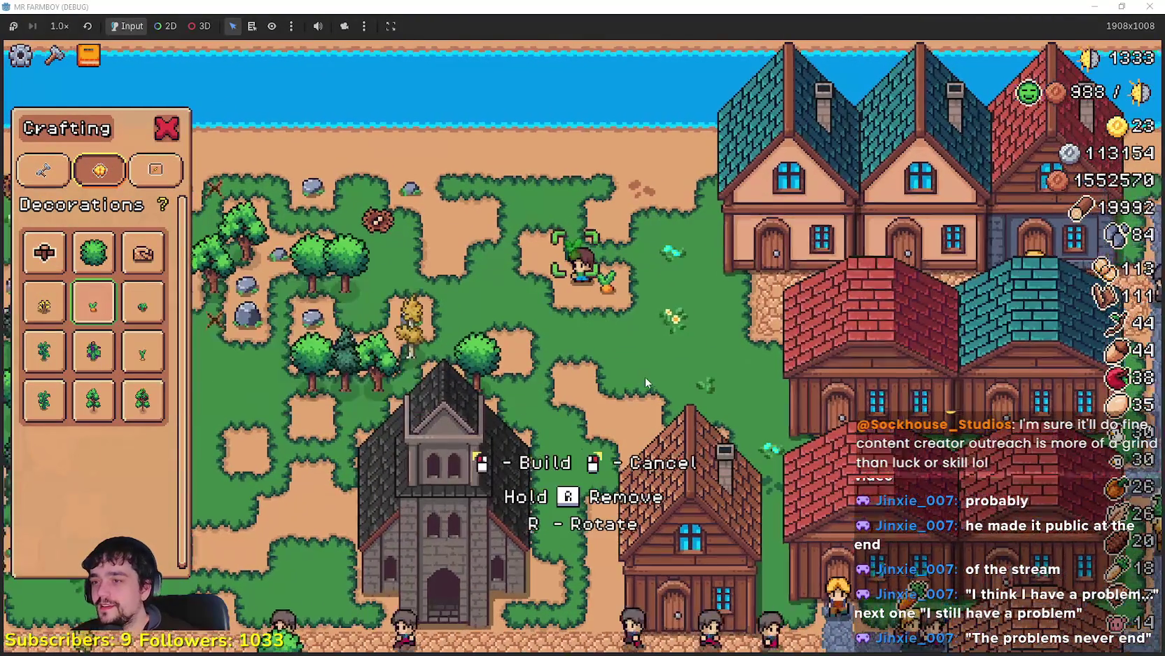
scroll(647, 384, up, 5)
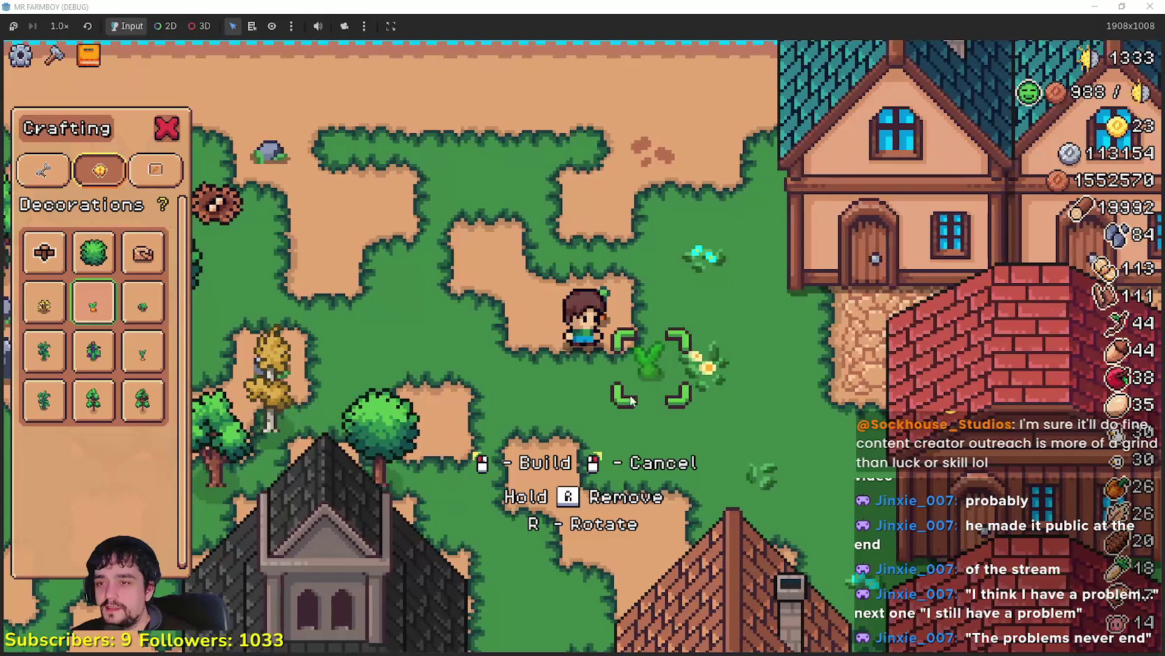
click(630, 399)
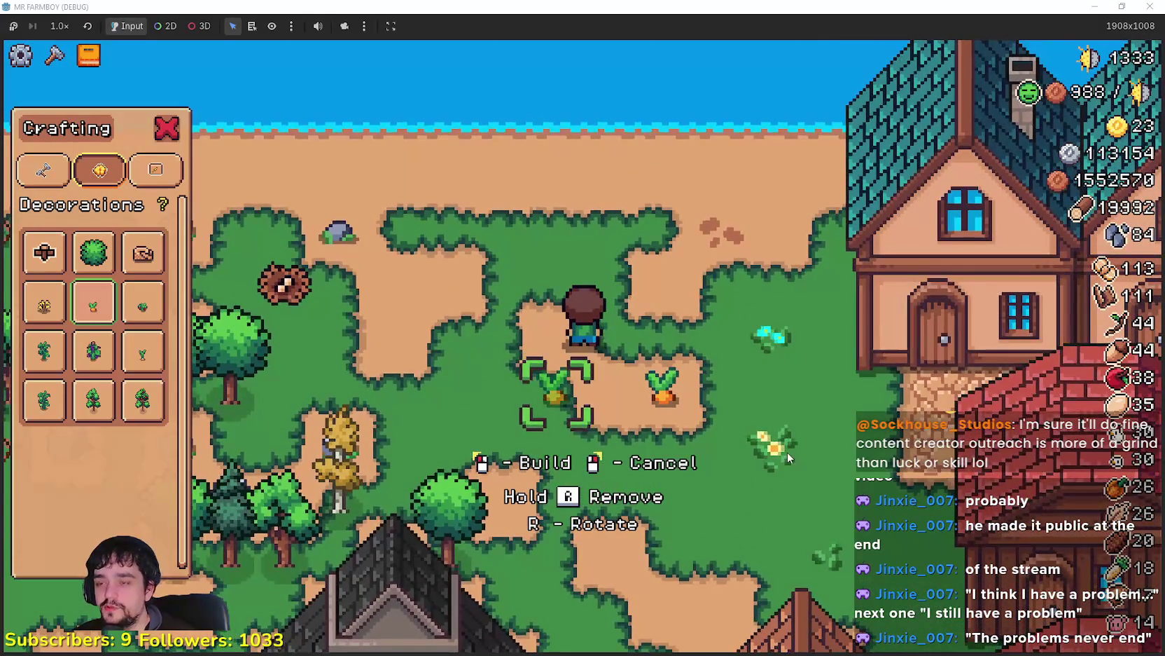
Step: Walk the farmer left and right across the placed carrot, then go back to Godot
key(s)
key(a)
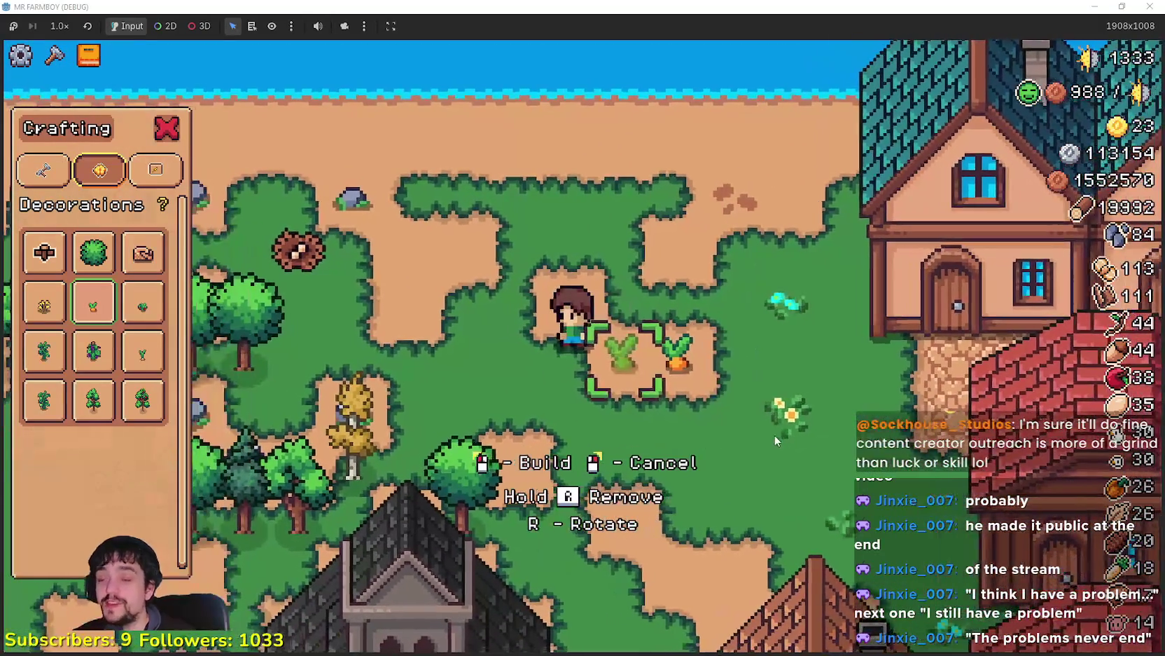
key(d)
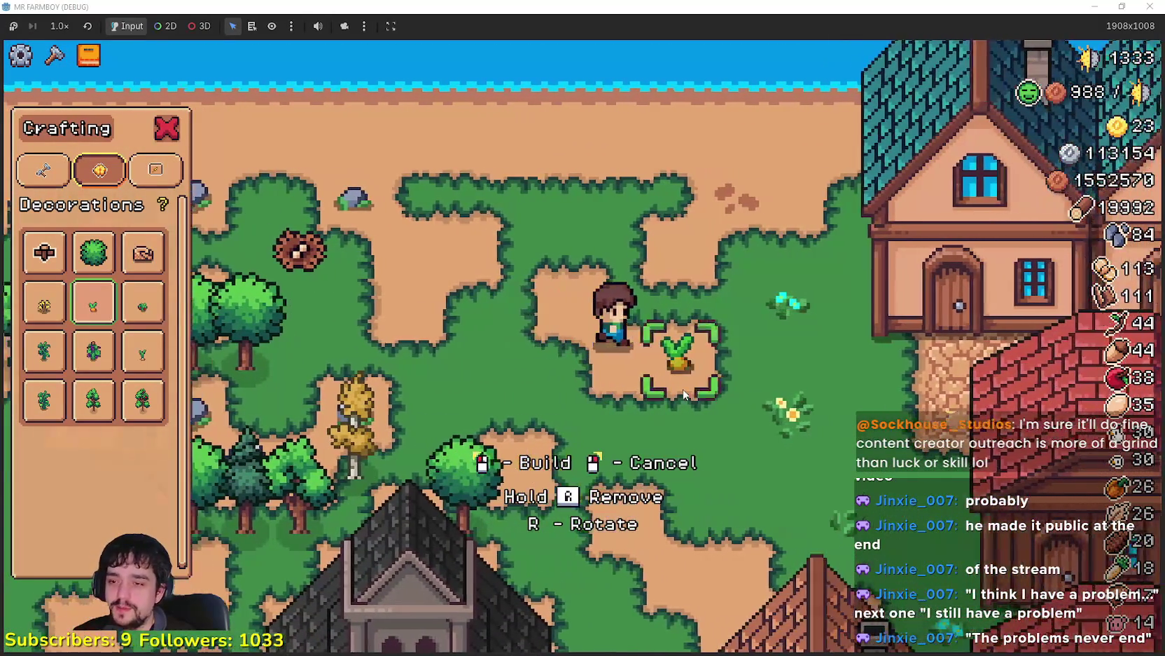
key(a)
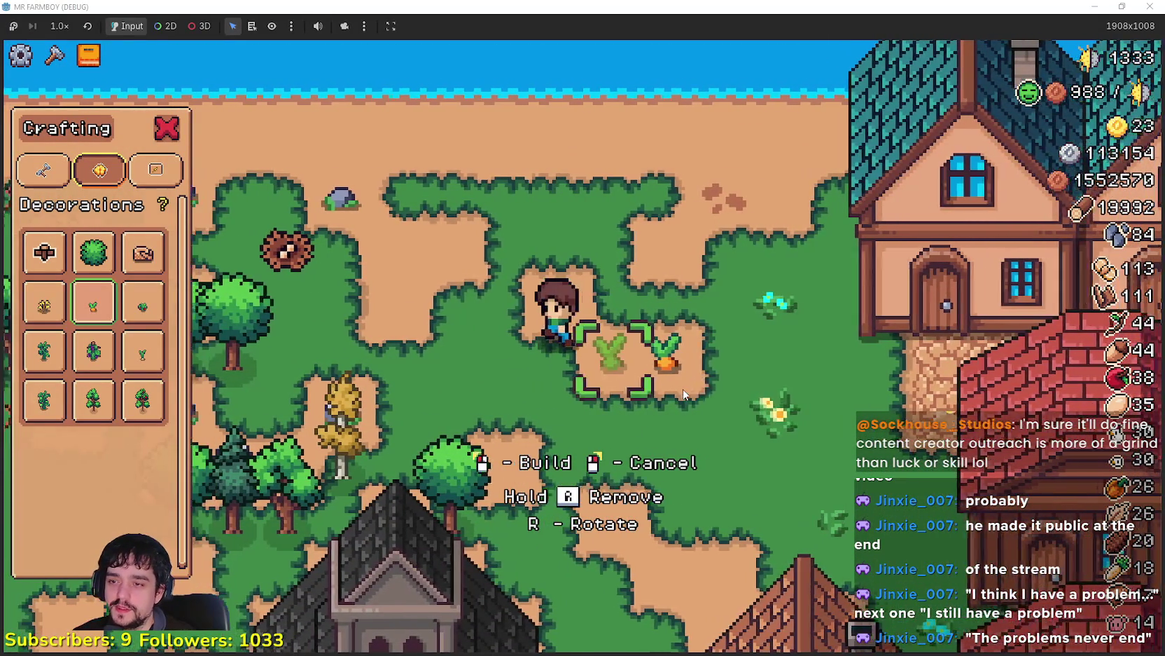
key(d)
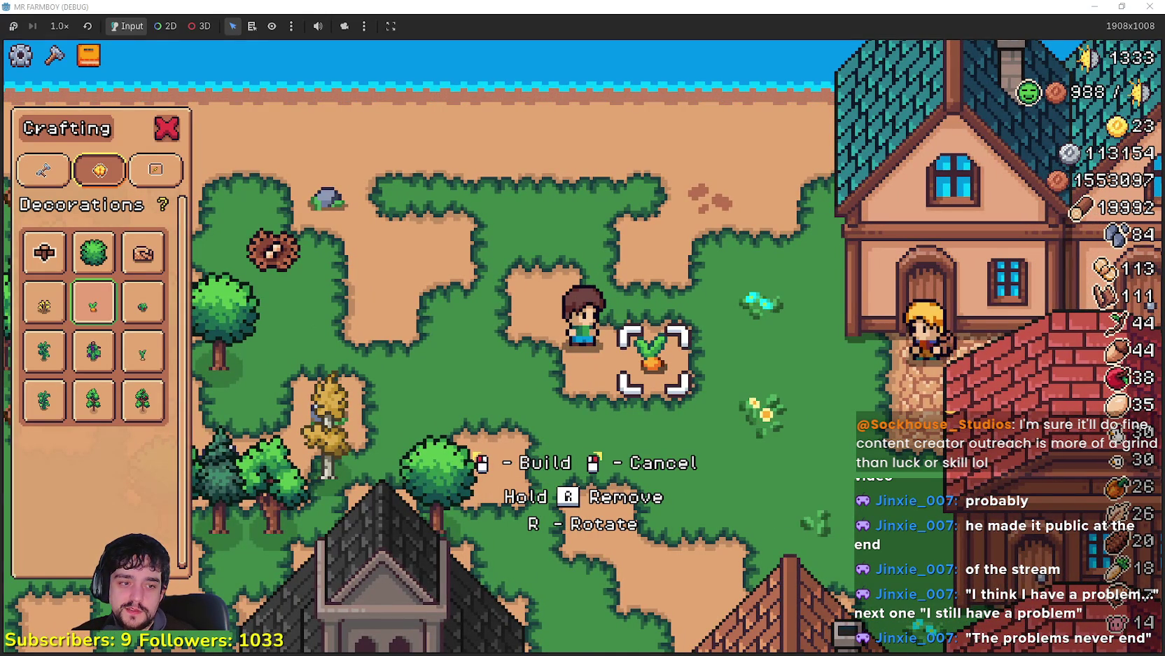
key(alt+Tab)
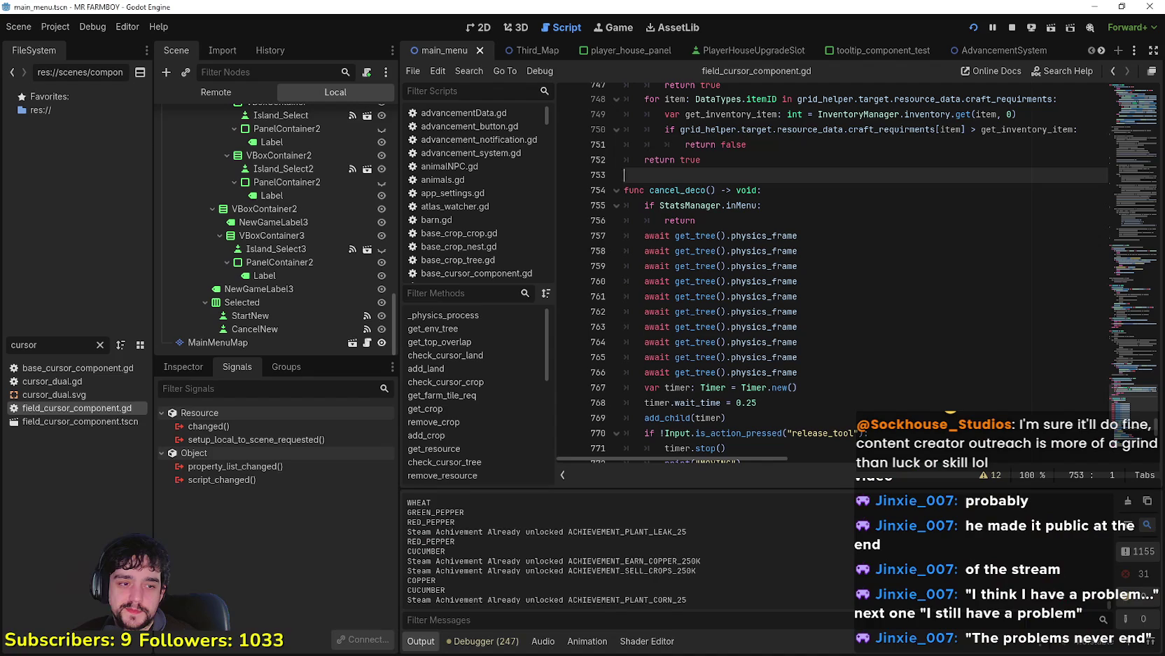
Step: Inspect cancel_deco's header and its release_tool action name in field_cursor_component.gd
scroll(837, 298, up, 5)
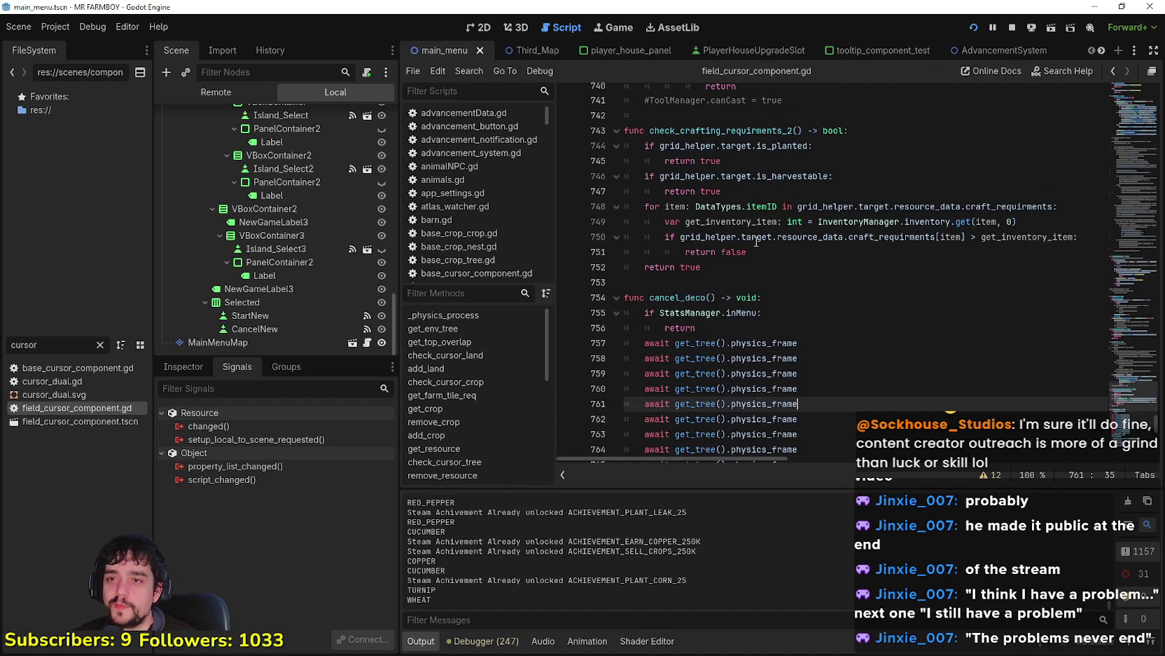
click(760, 358)
click(759, 281)
double_click(679, 297)
scroll(847, 369, down, 7)
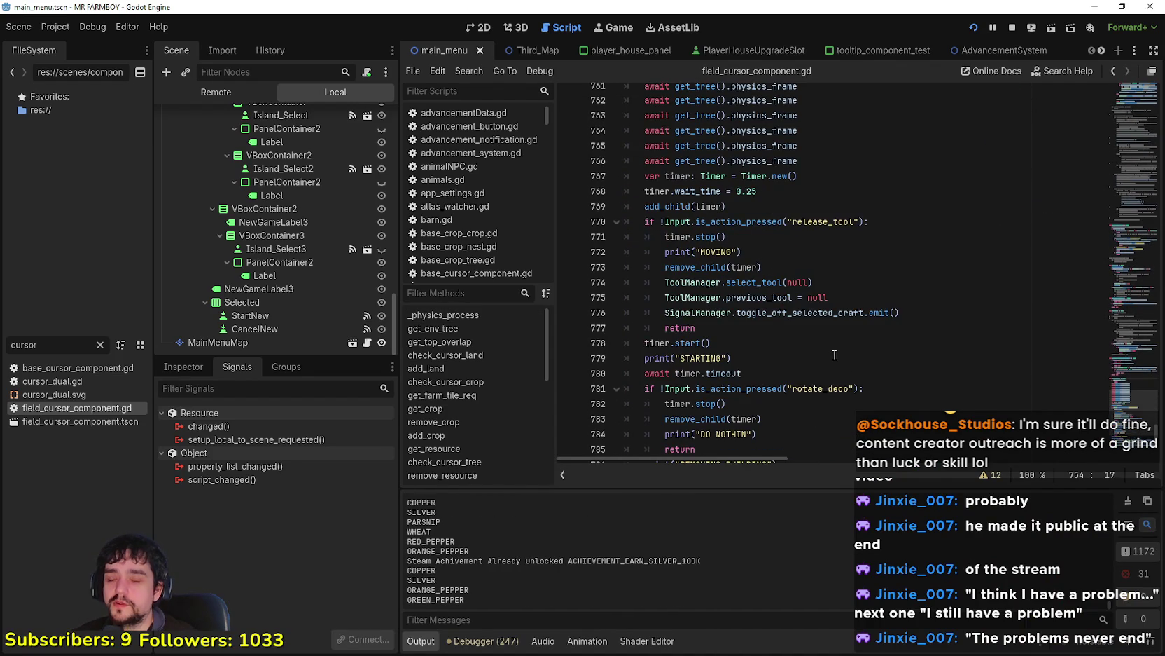
scroll(834, 355, up, 2)
scroll(833, 354, down, 2)
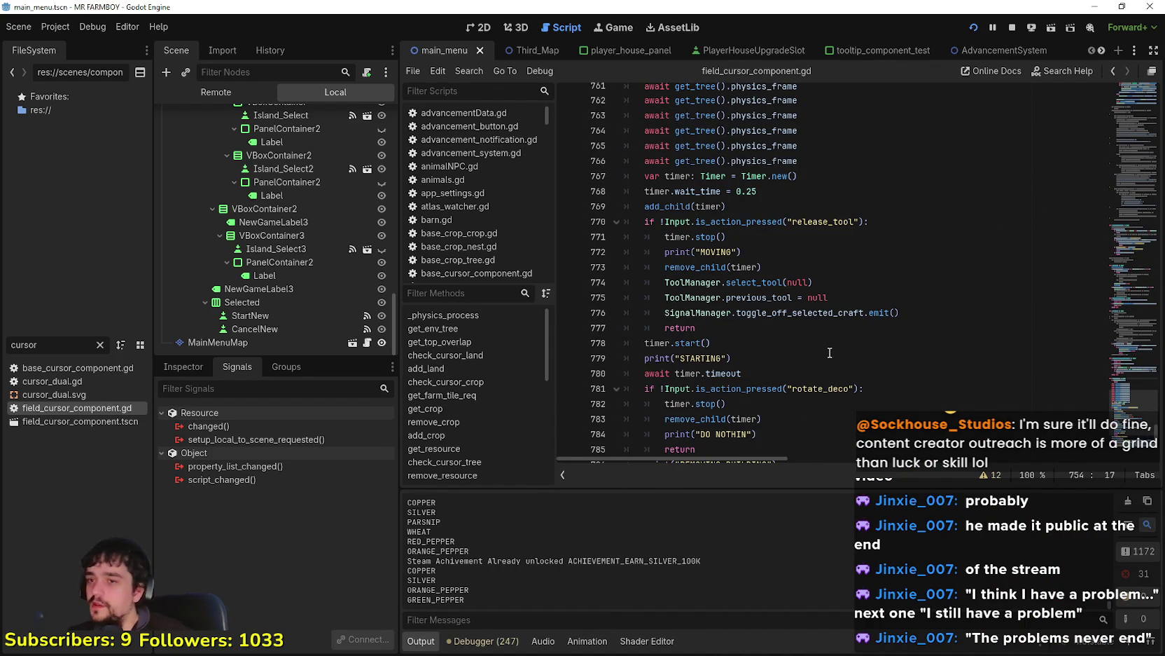
double_click(827, 221)
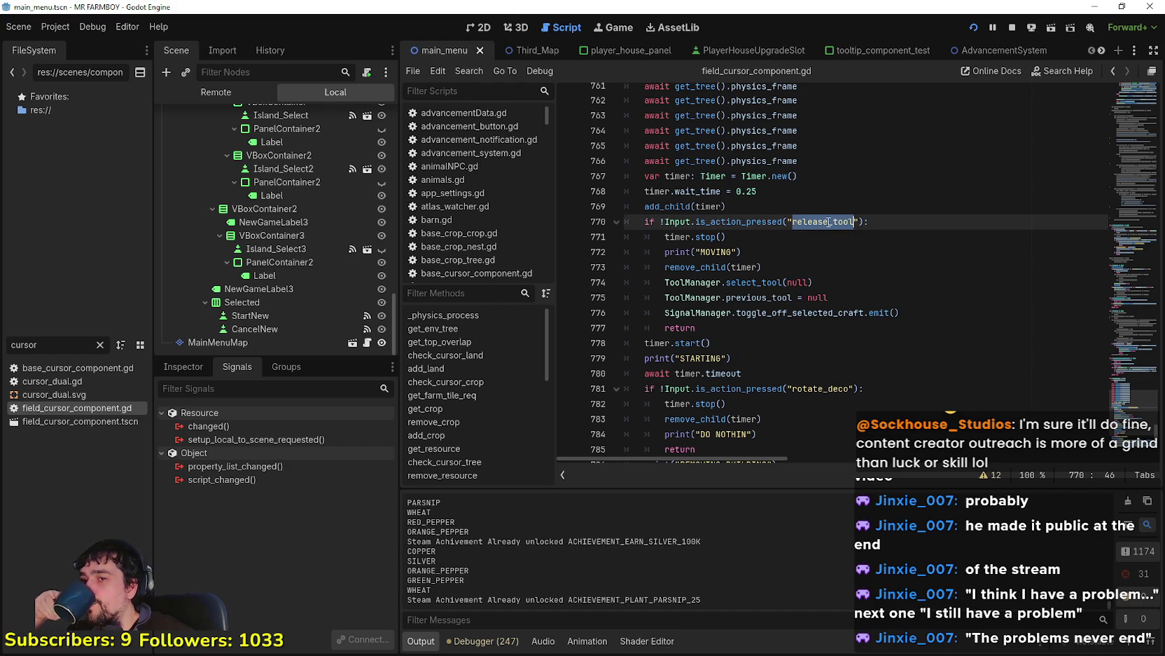
Step: Select the release_tool branch of cancel_deco to examine it
scroll(891, 293, down, 1)
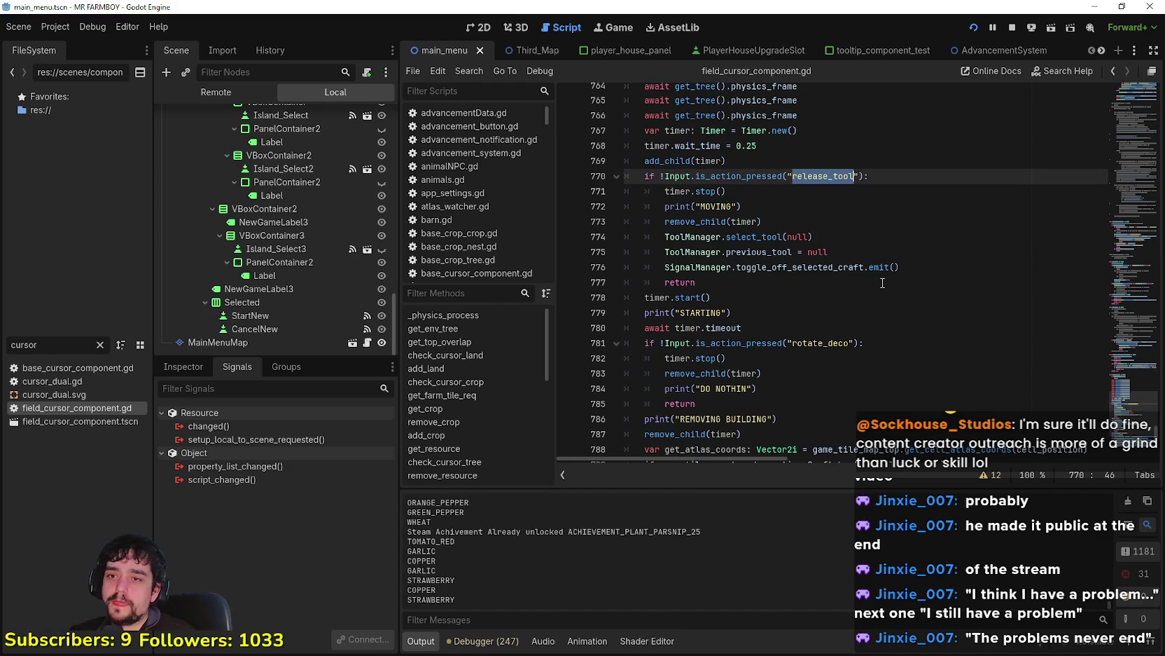
scroll(882, 282, down, 1)
scroll(882, 282, down, 4)
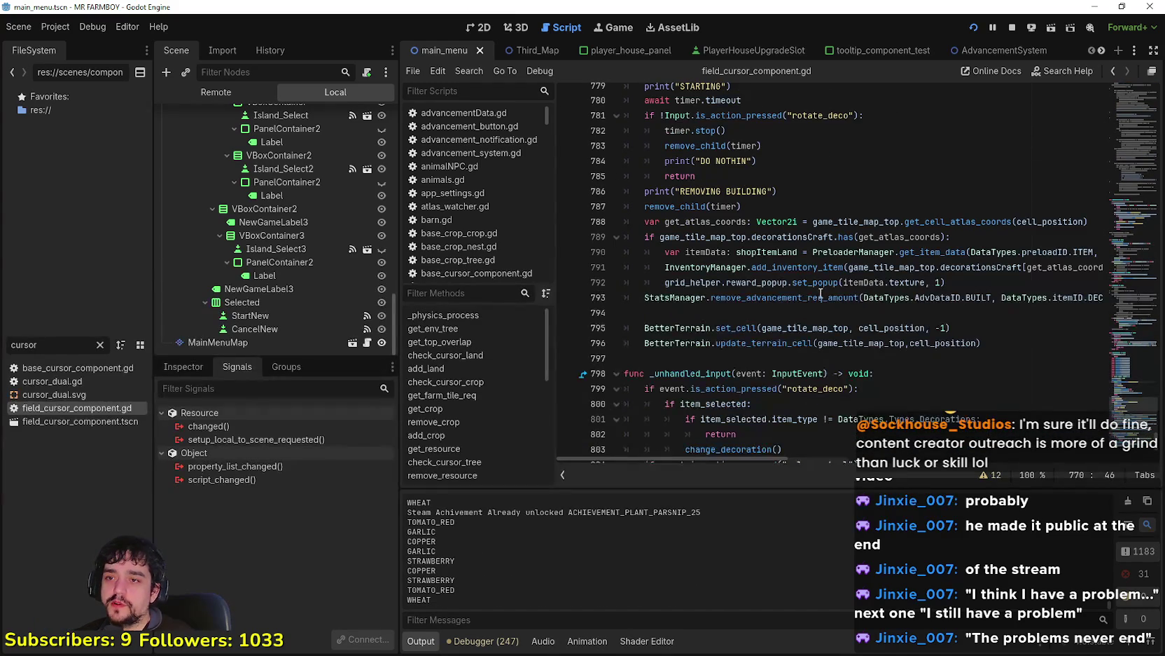
scroll(821, 292, up, 4)
click(813, 272)
mouse_move(942, 252)
mouse_down()
mouse_move(606, 194)
mouse_move(600, 148)
mouse_up()
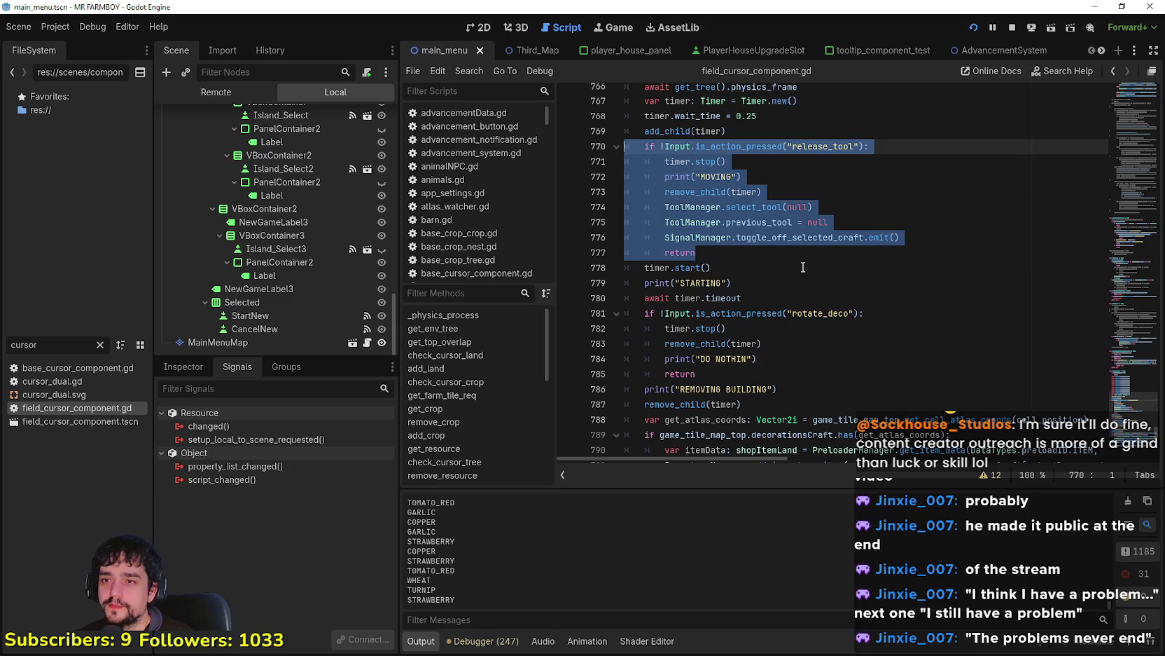
scroll(787, 265, up, 3)
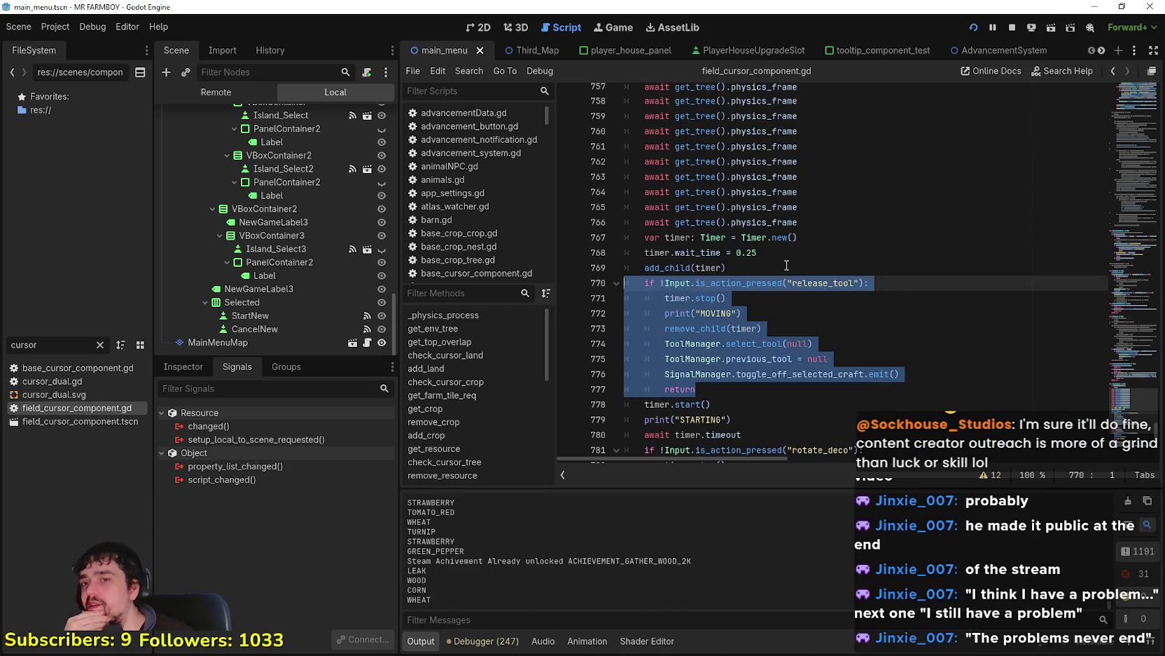
scroll(786, 265, up, 2)
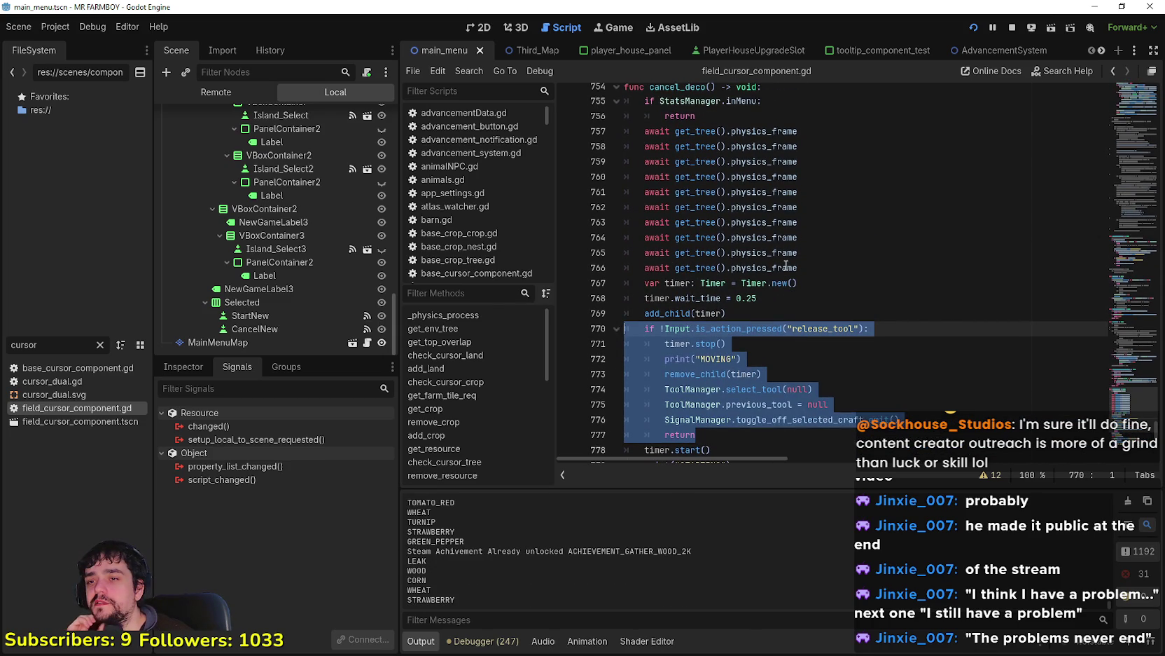
scroll(785, 265, up, 3)
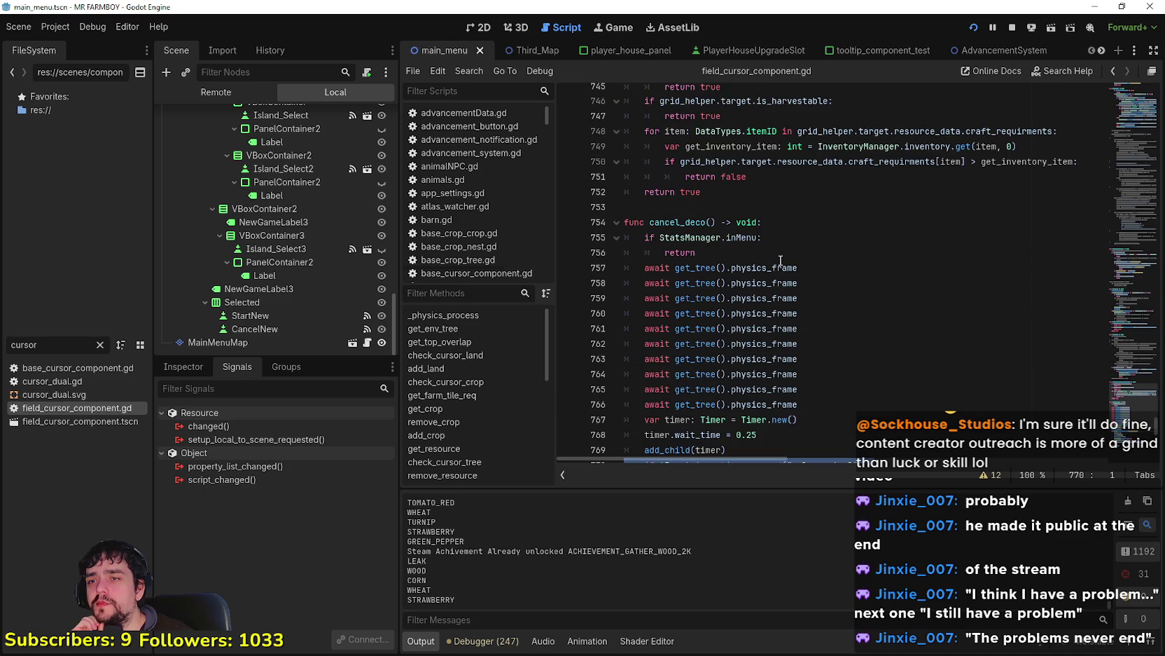
scroll(788, 273, down, 5)
scroll(794, 281, down, 3)
Step: Set a breakpoint on line 757 in cancel_deco and return to the running game
click(771, 328)
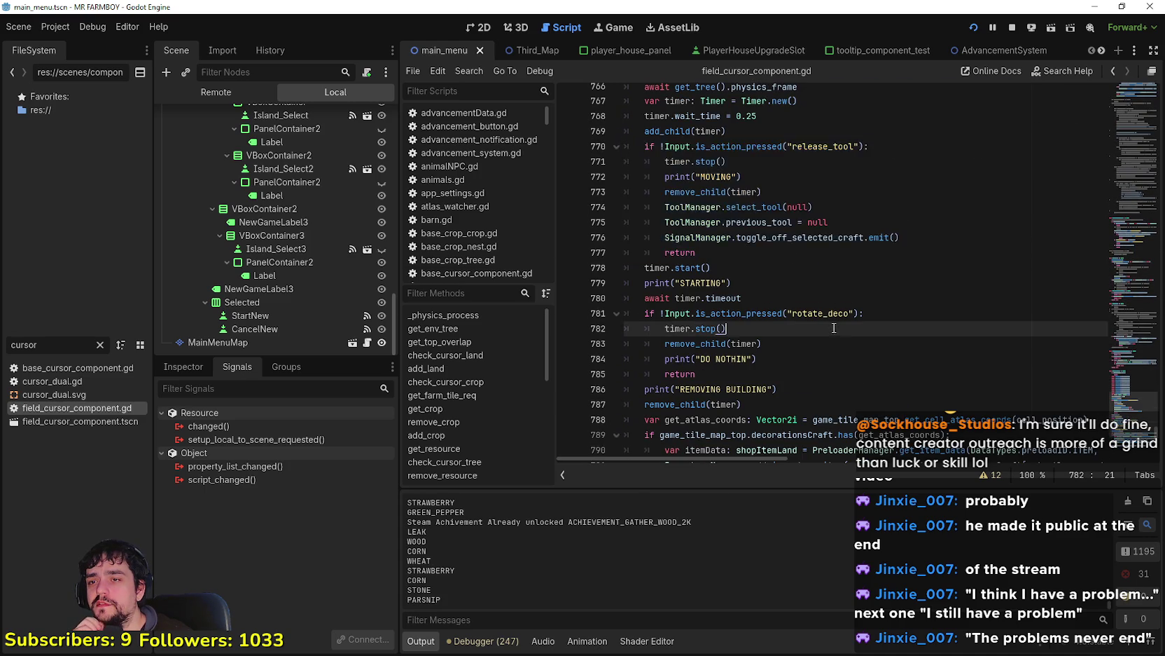
scroll(763, 309, up, 4)
scroll(759, 299, up, 3)
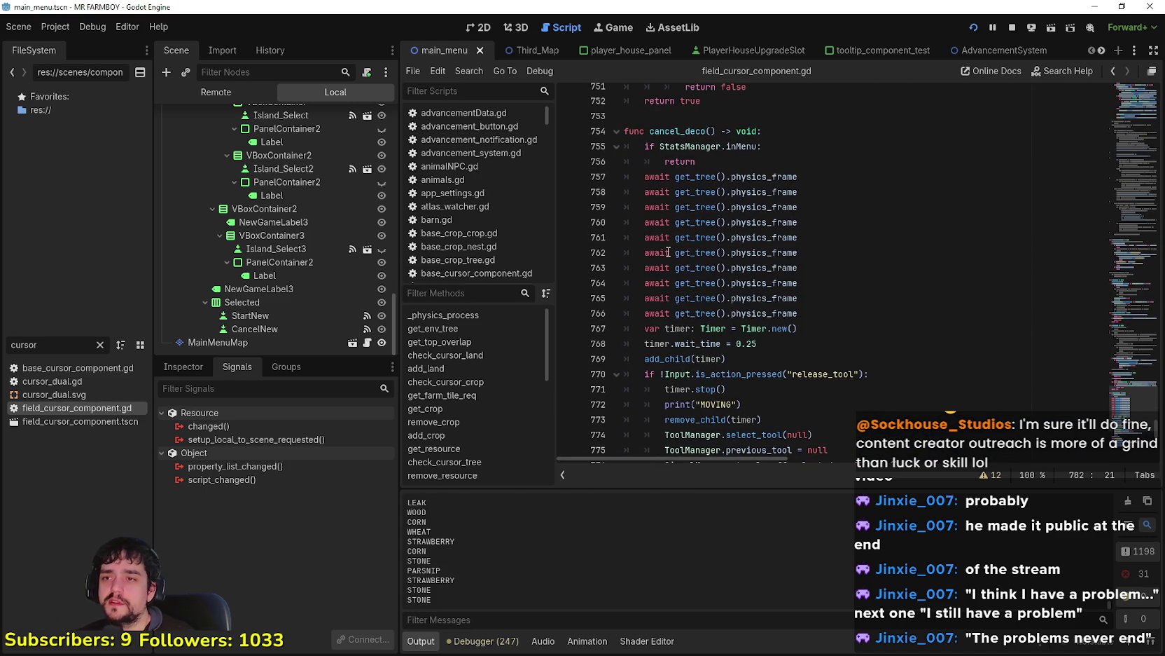
click(568, 177)
key(alt+Tab)
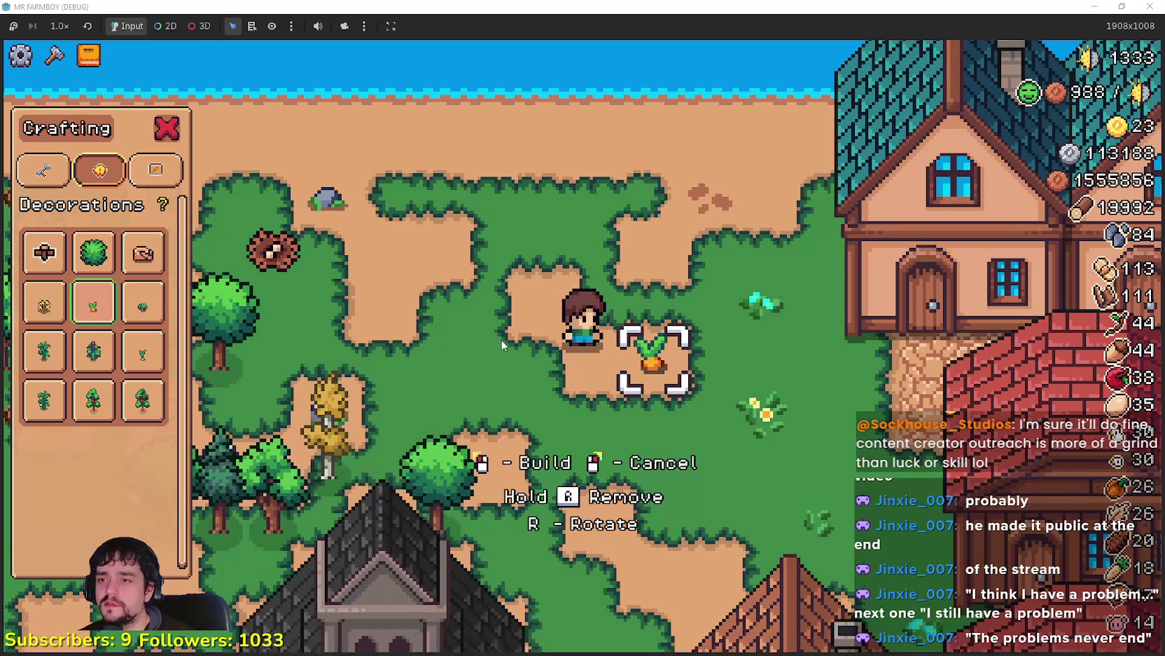
Step: Walk the farmer left and right and move the placement marker around him in the running game
key(d)
key(a)
key(d)
key(w)
key(s)
key(w)
key(d)
Step: Set a breakpoint on line 800 in _unhandled_input, then press R in the game to hit it
key(alt+Tab)
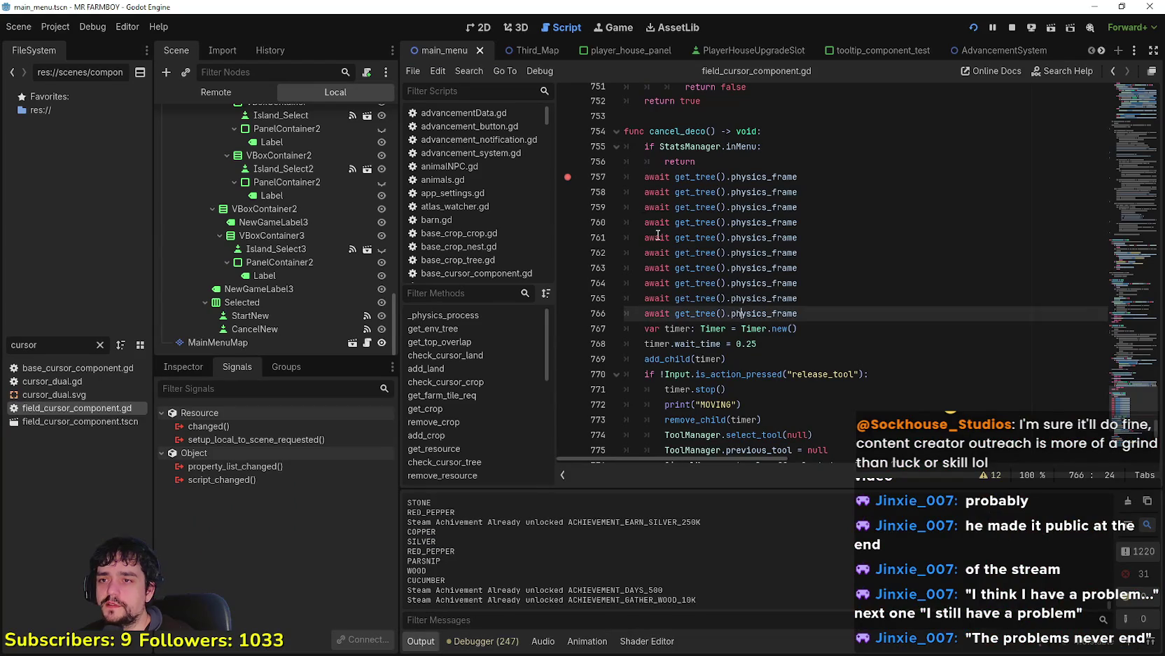
click(813, 297)
scroll(805, 298, down, 13)
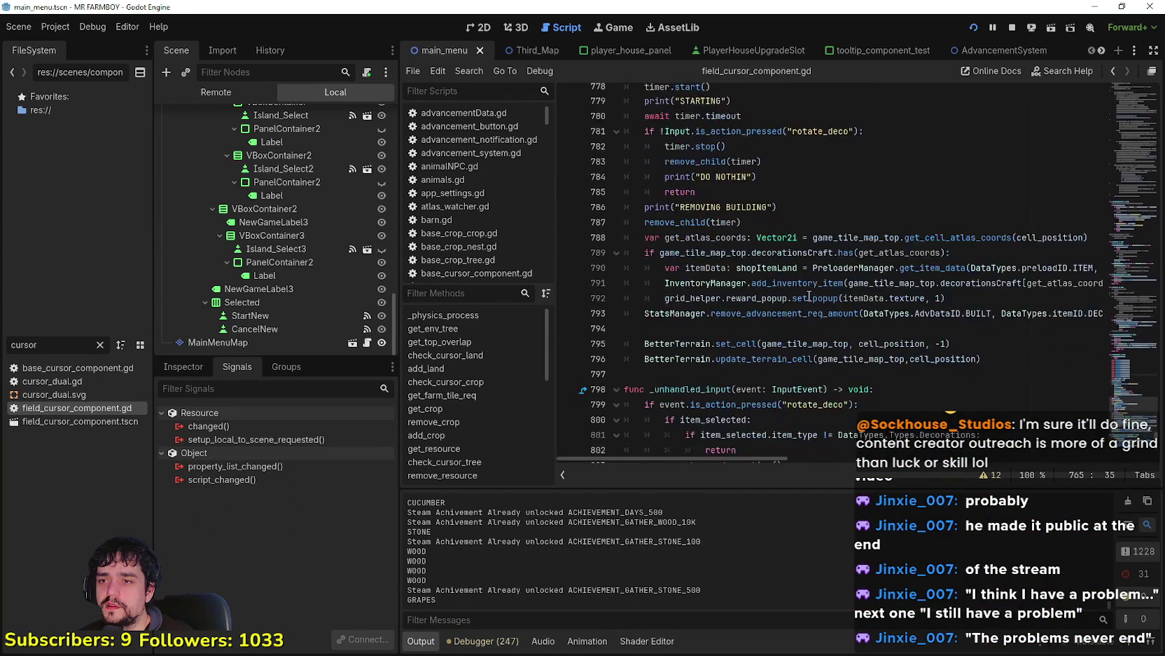
scroll(789, 303, down, 1)
click(785, 260)
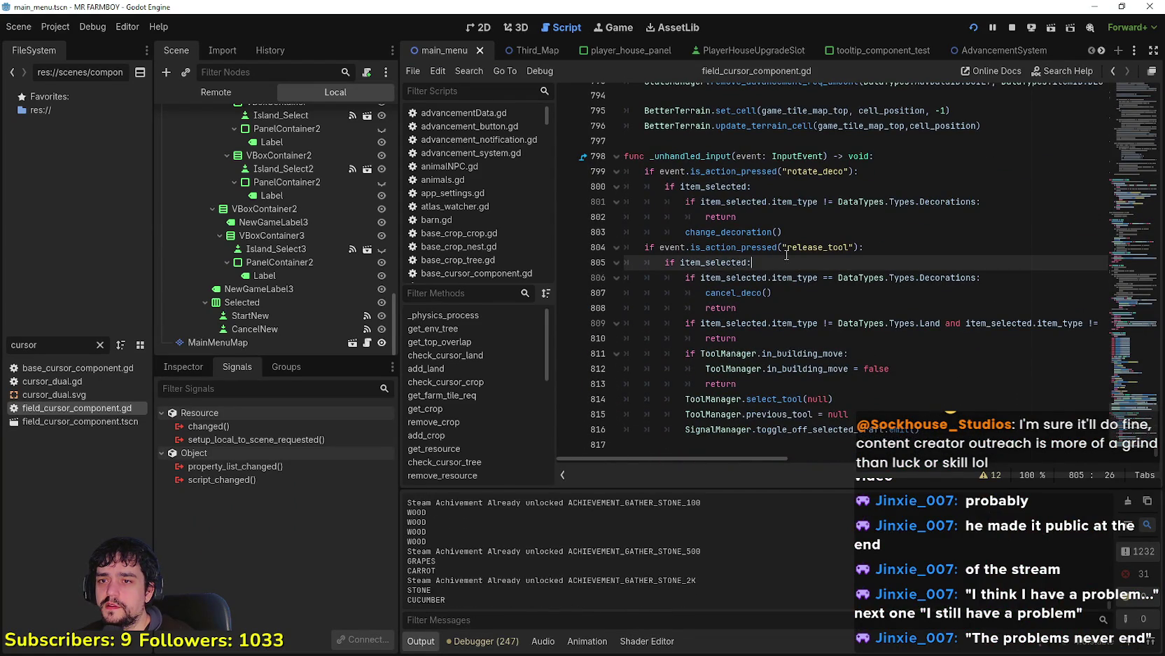
drag(784, 217, 613, 149)
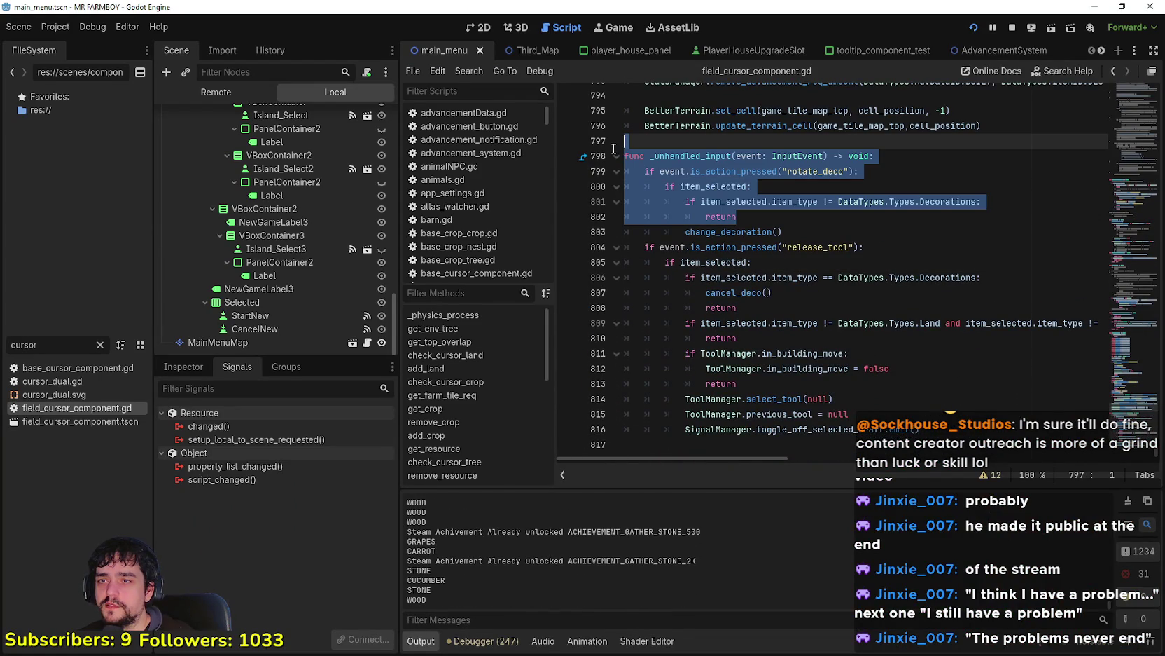
click(899, 237)
click(568, 186)
key(alt+Tab)
key(r)
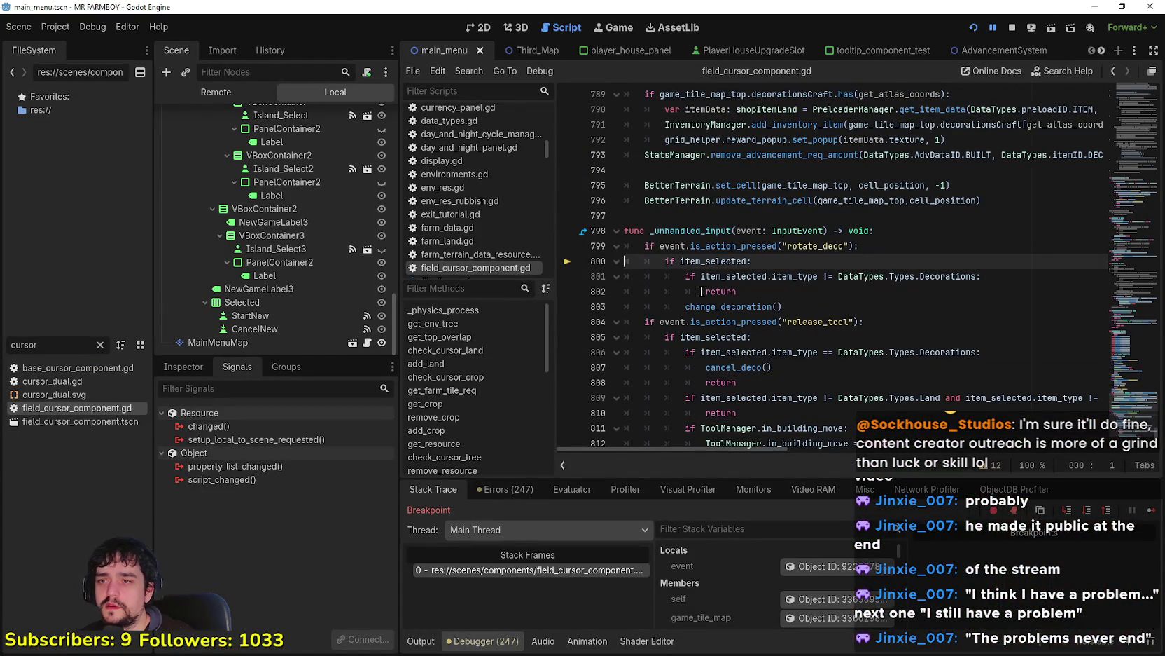
Step: Resume the paused game and review the release_tool branch containing cancel_deco() on line 807
click(1153, 511)
key(alt+Tab)
click(802, 322)
scroll(781, 364, down, 2)
scroll(782, 364, down, 1)
click(784, 313)
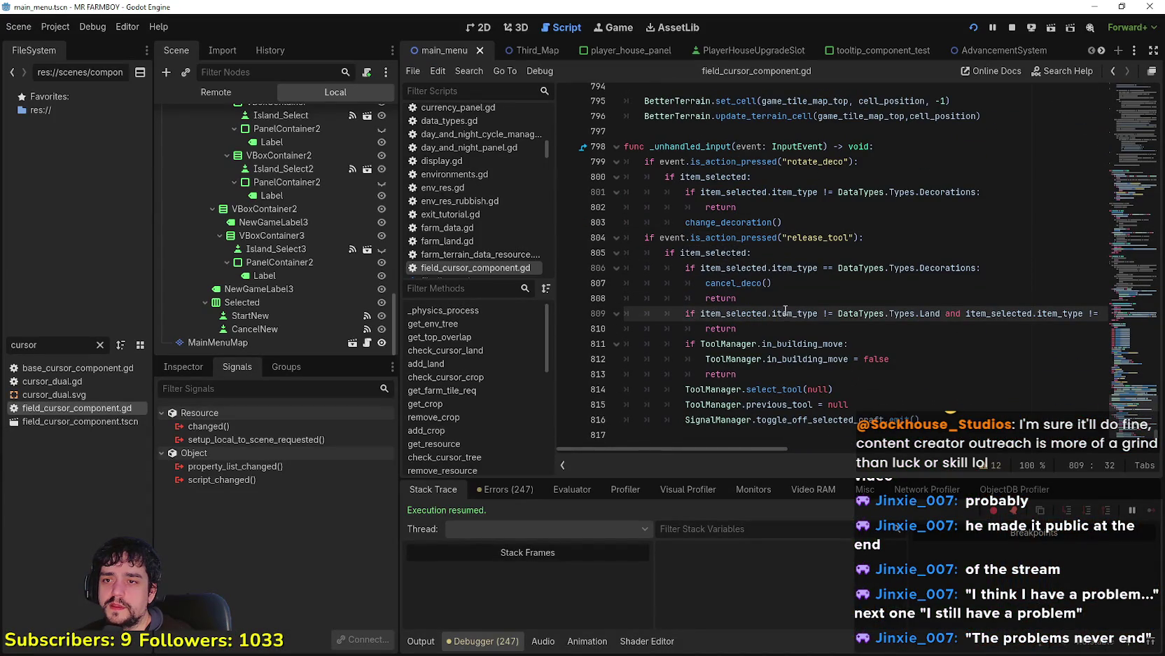
drag(772, 286, 703, 283)
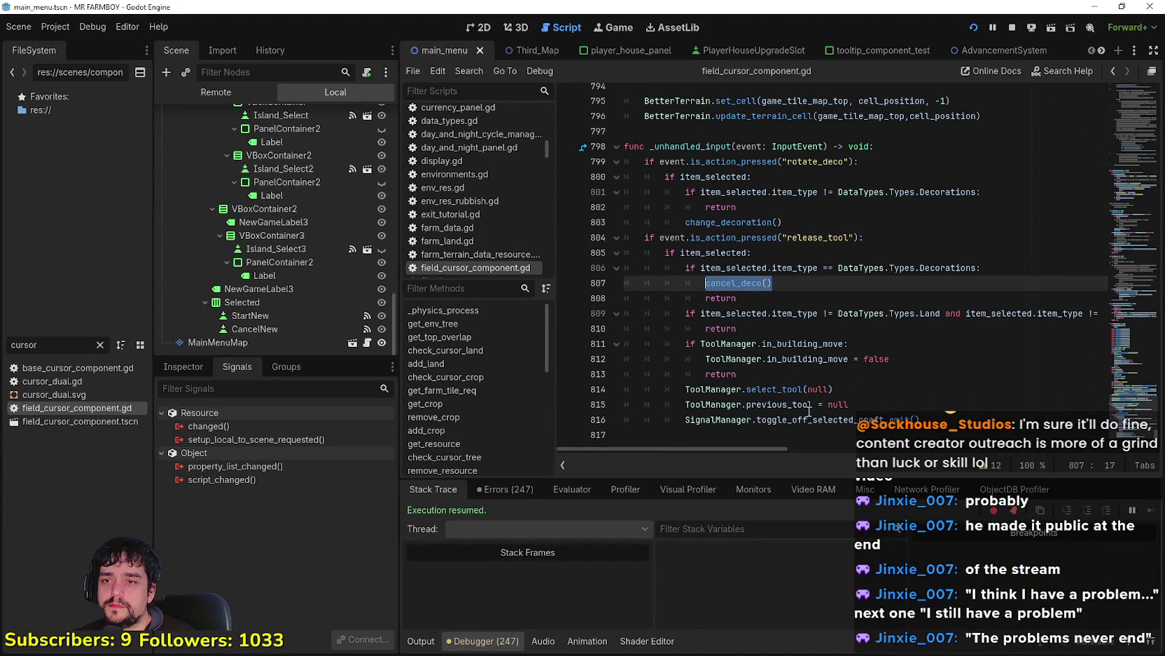
mouse_move(787, 449)
mouse_down()
mouse_move(826, 447)
mouse_move(748, 446)
mouse_move(1160, 455)
mouse_move(629, 434)
mouse_up()
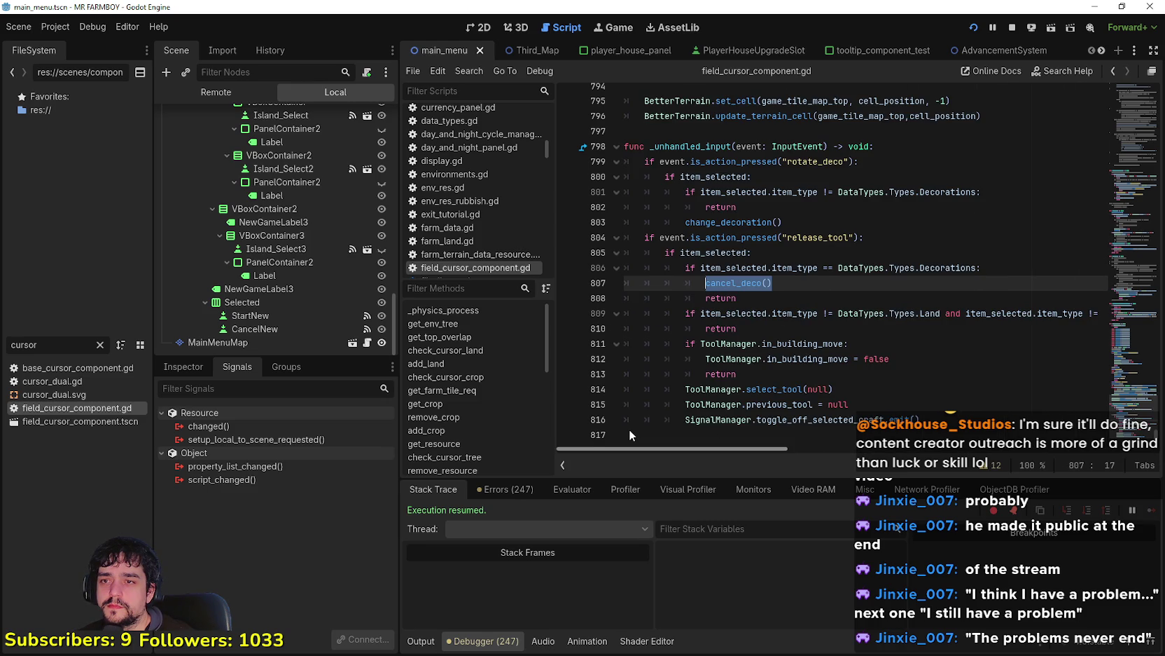
mouse_move(629, 434)
mouse_down()
mouse_move(597, 236)
mouse_move(597, 294)
mouse_move(595, 249)
mouse_up()
Step: Rerun the game, pick the Carrot decoration, cancel it to hit line 807, then continue with F12
key(F5)
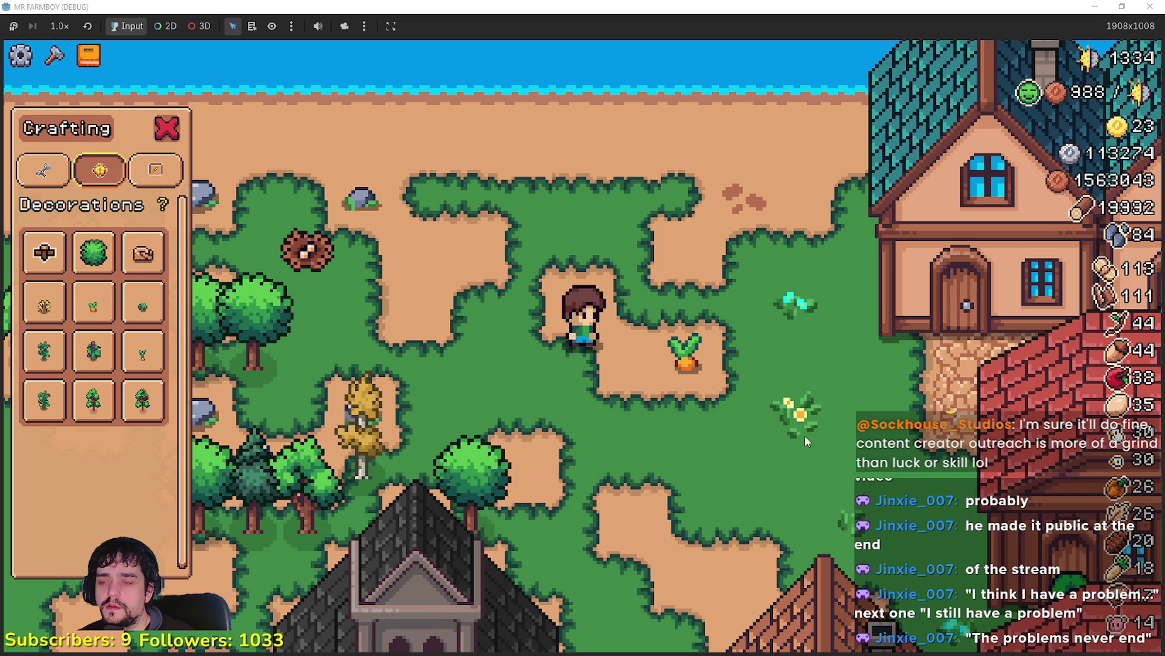
key(alt+F4)
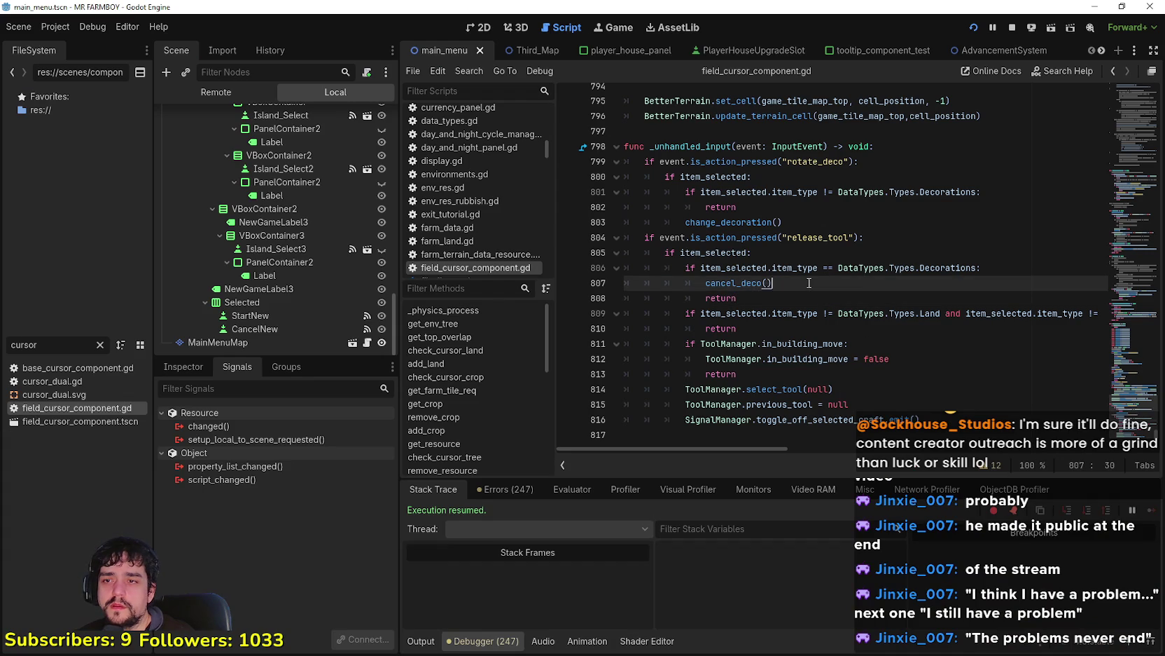
key(F5)
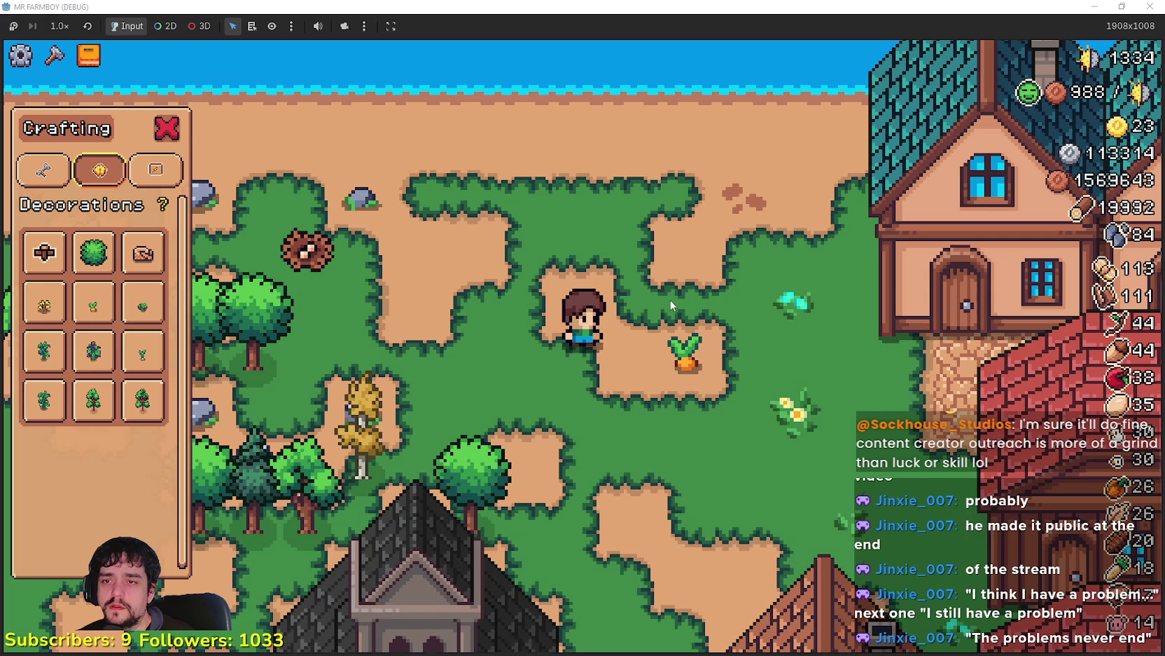
click(93, 308)
right_click(577, 400)
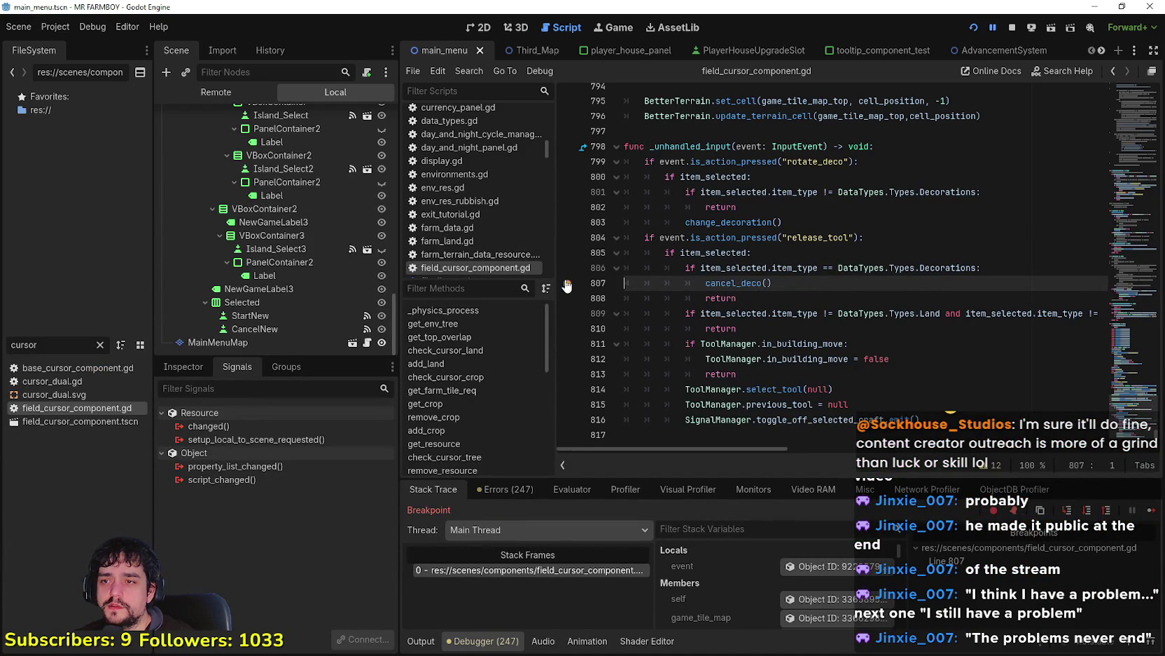
key(F12)
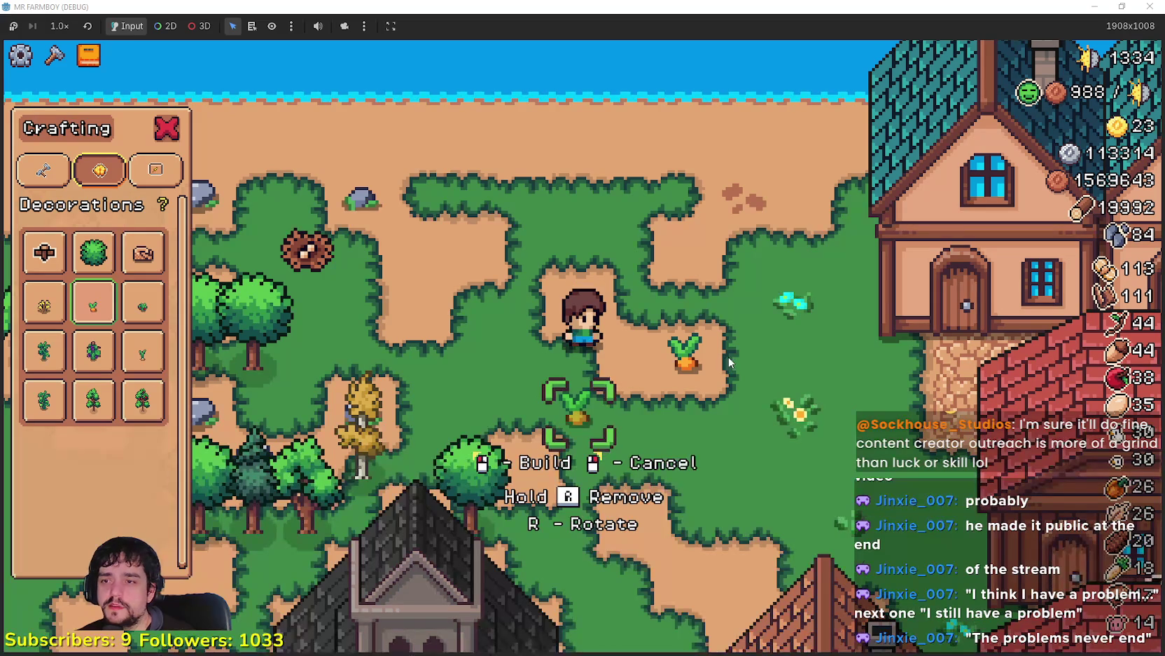
Step: Walk the farmer up-right, then inspect the change_decoration() call on line 803
key(w)
key(d)
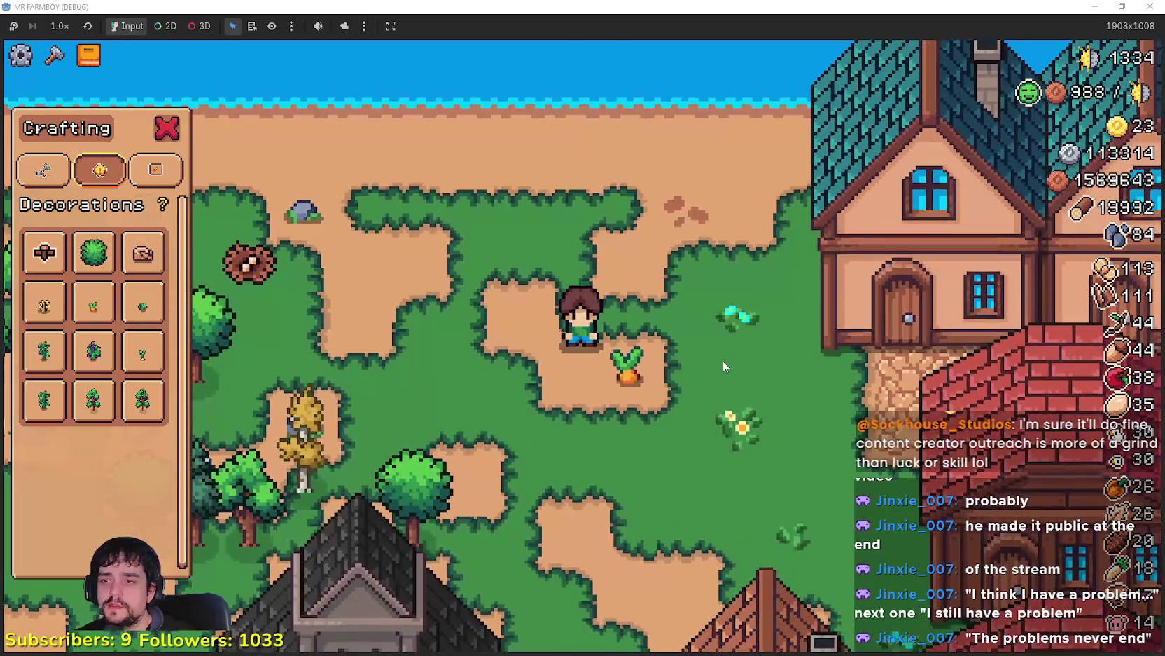
key(alt+Tab)
double_click(729, 267)
click(811, 257)
click(777, 268)
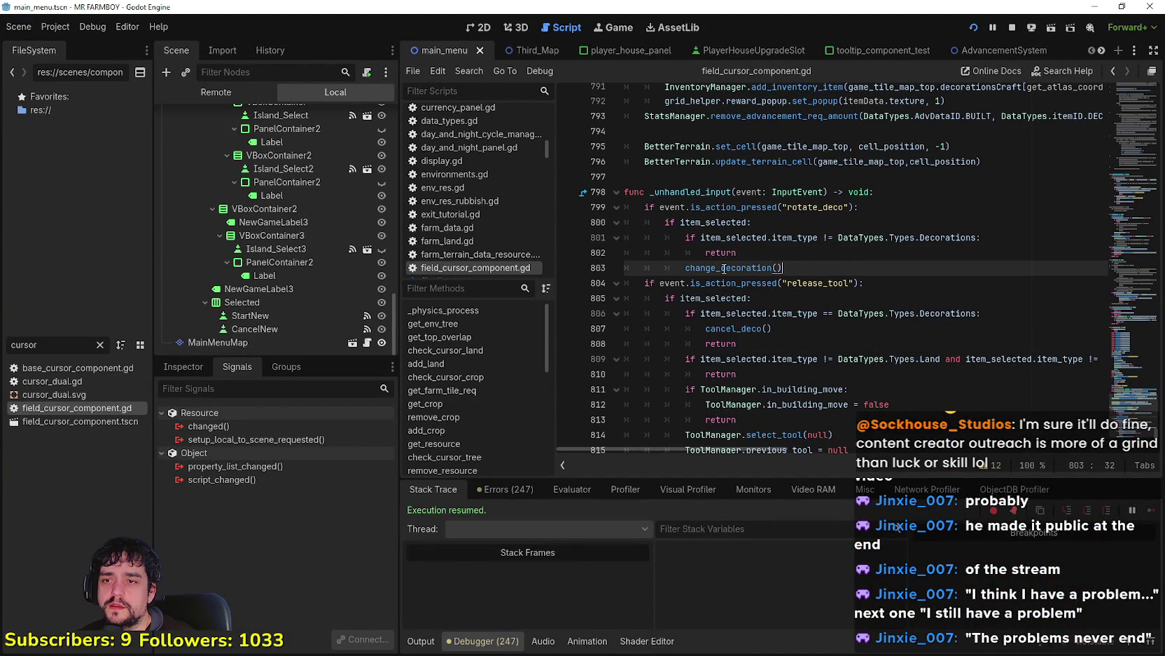
scroll(714, 317, down, 1)
click(686, 376)
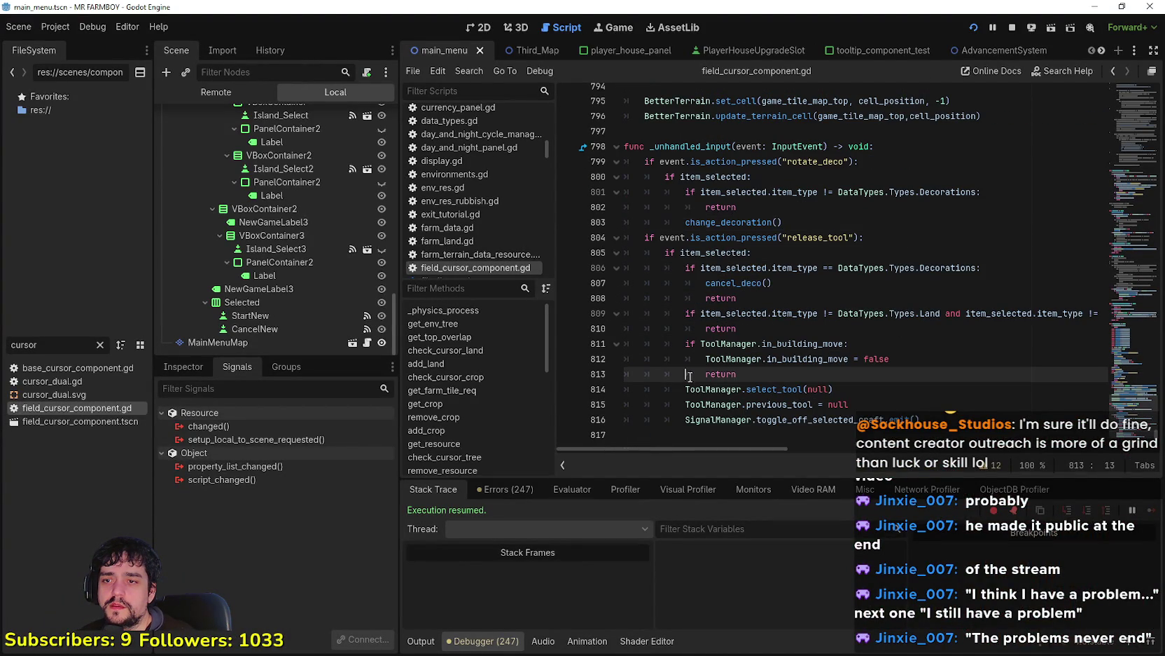
click(680, 419)
click(695, 439)
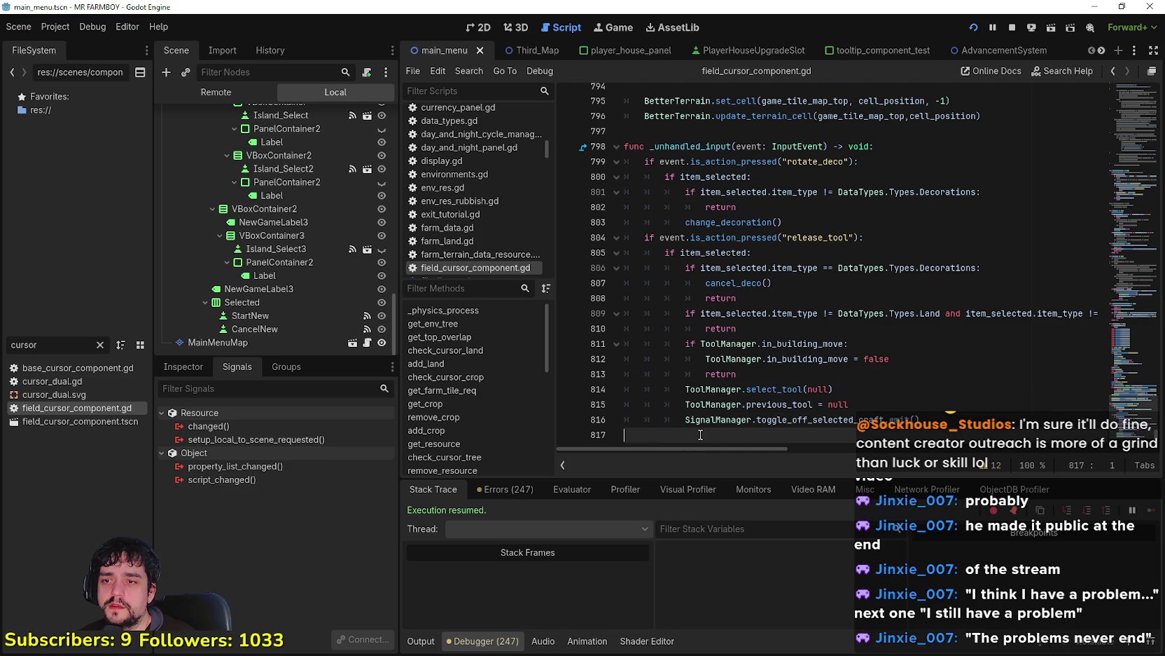
scroll(701, 423, up, 3)
click(888, 354)
scroll(888, 353, up, 3)
scroll(697, 168, up, 8)
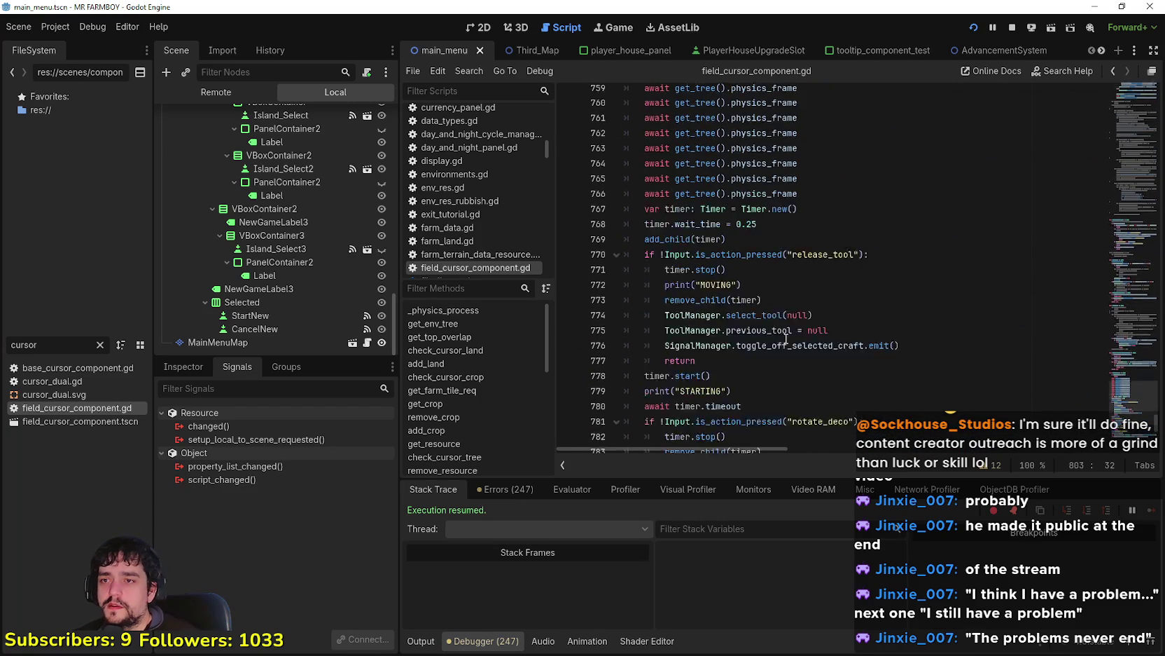
double_click(698, 166)
scroll(815, 279, down, 6)
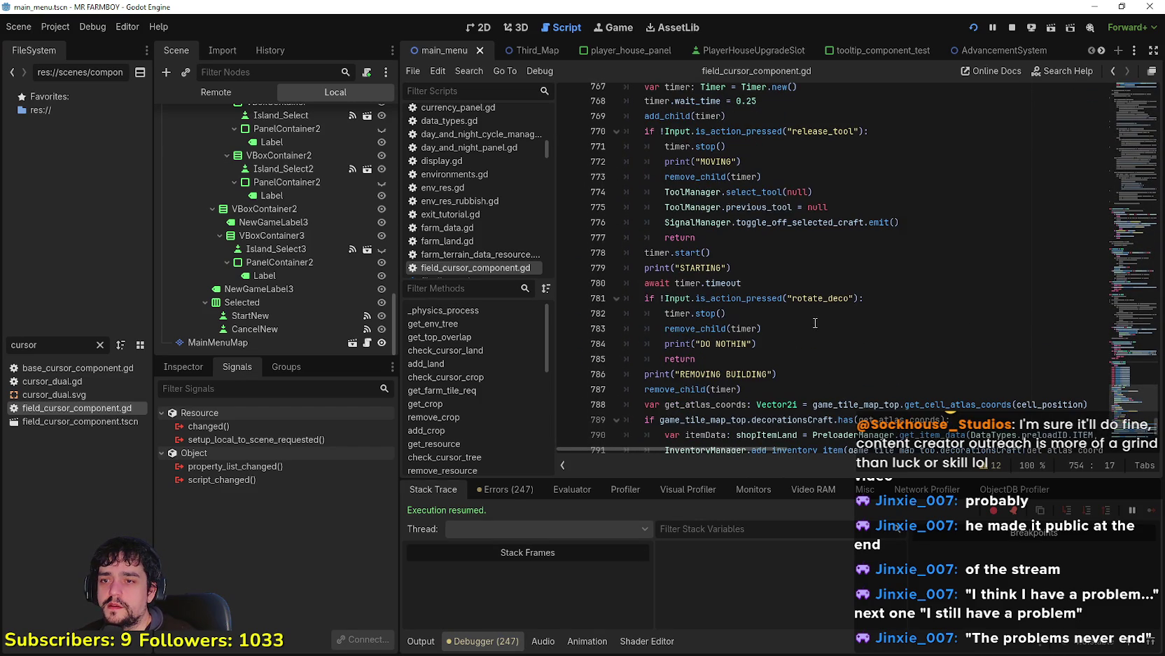
double_click(824, 299)
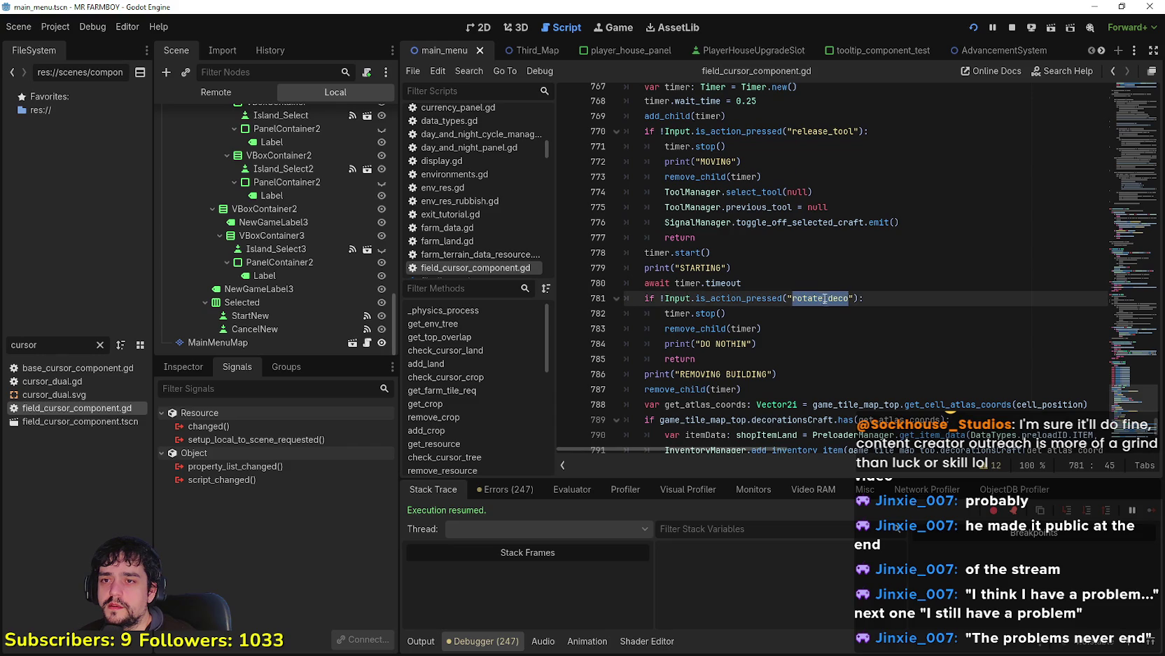
scroll(825, 306, down, 3)
click(759, 354)
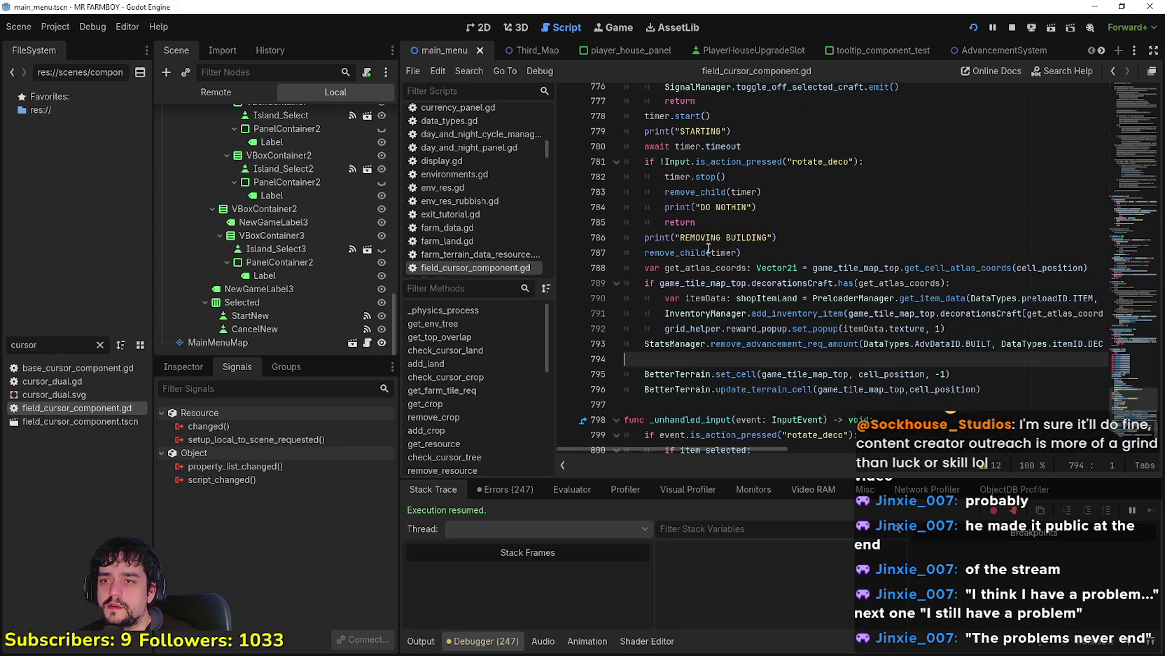
click(690, 238)
double_click(686, 253)
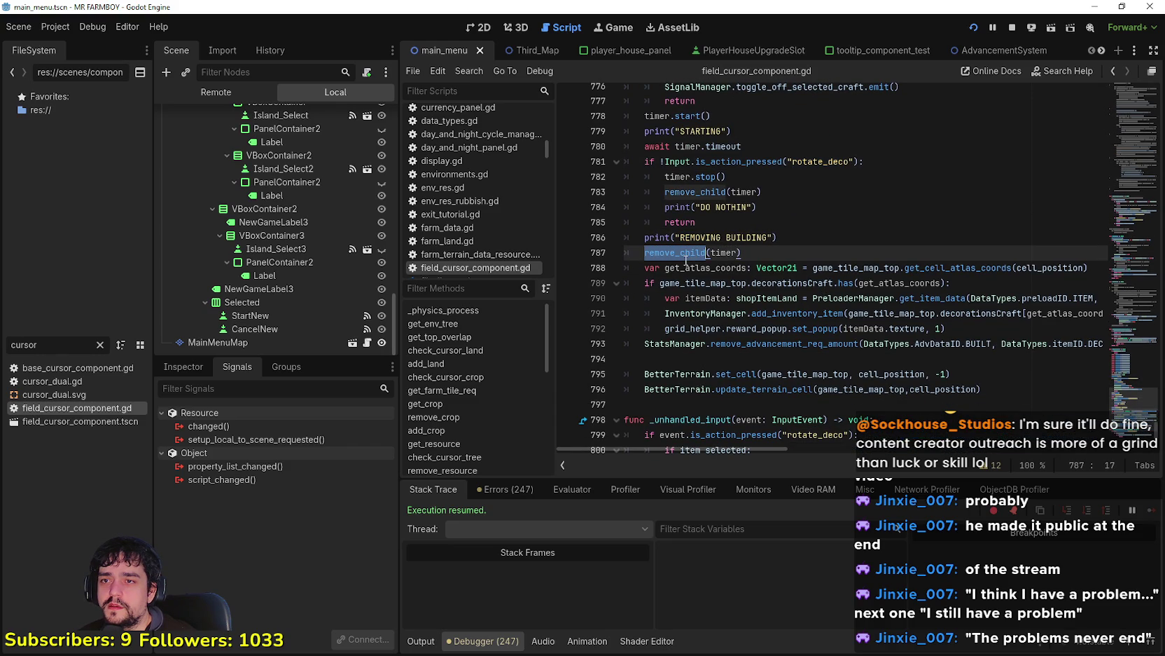
double_click(693, 192)
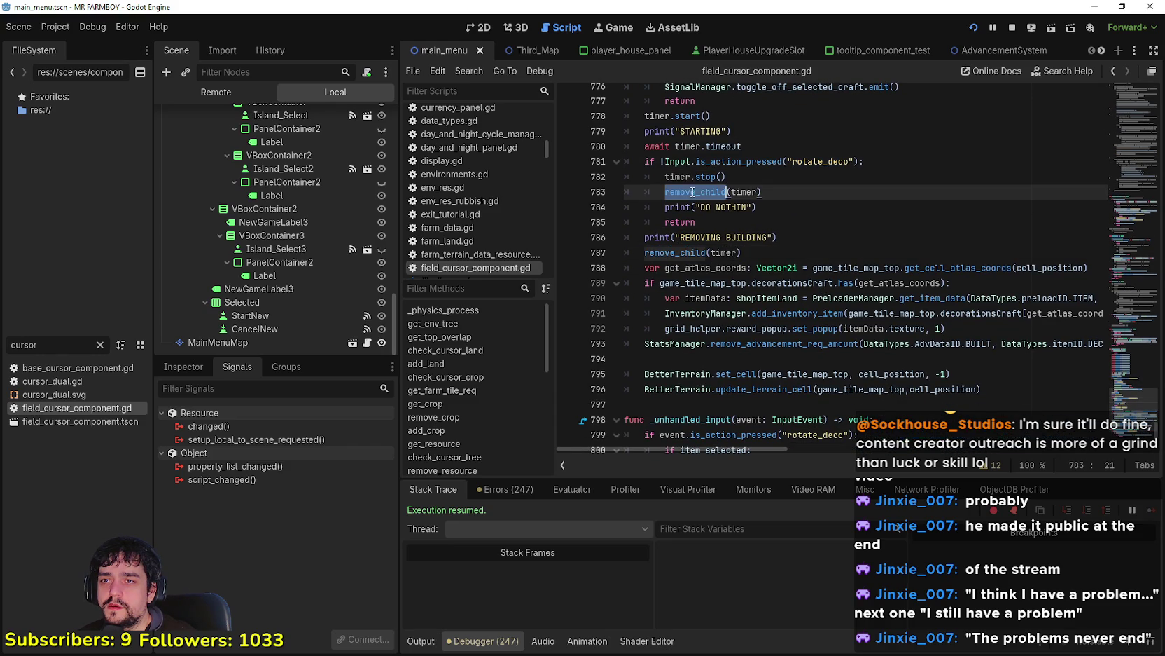
click(771, 360)
mouse_move(1016, 381)
mouse_down()
mouse_move(770, 343)
mouse_move(627, 237)
mouse_up()
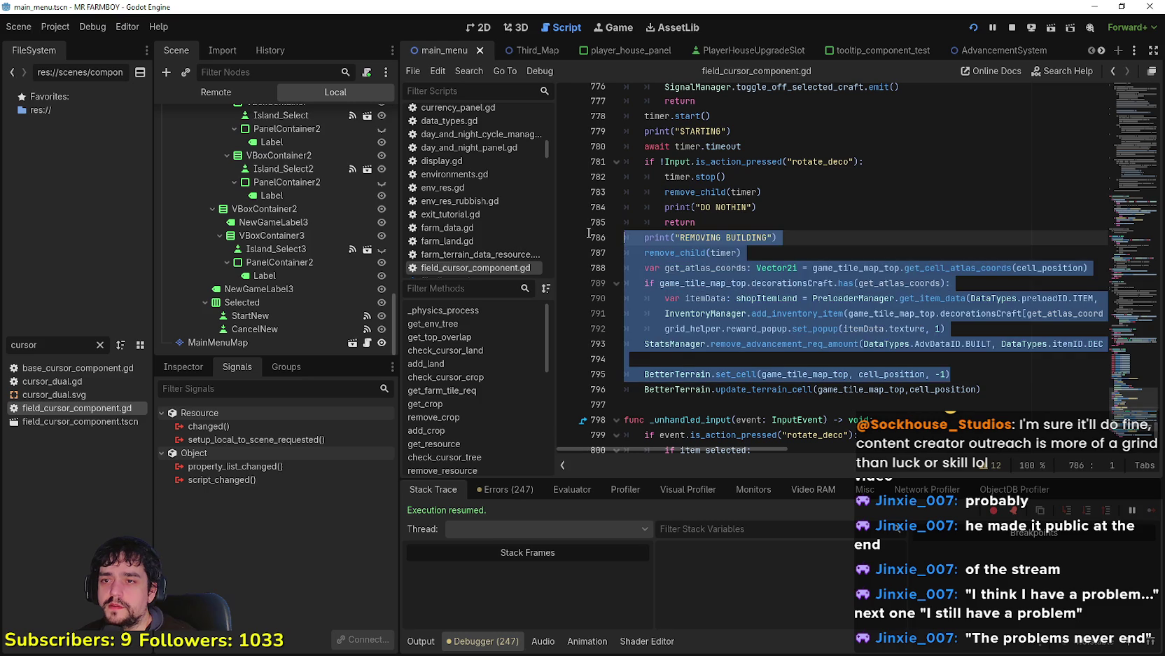
scroll(880, 267, up, 2)
double_click(830, 253)
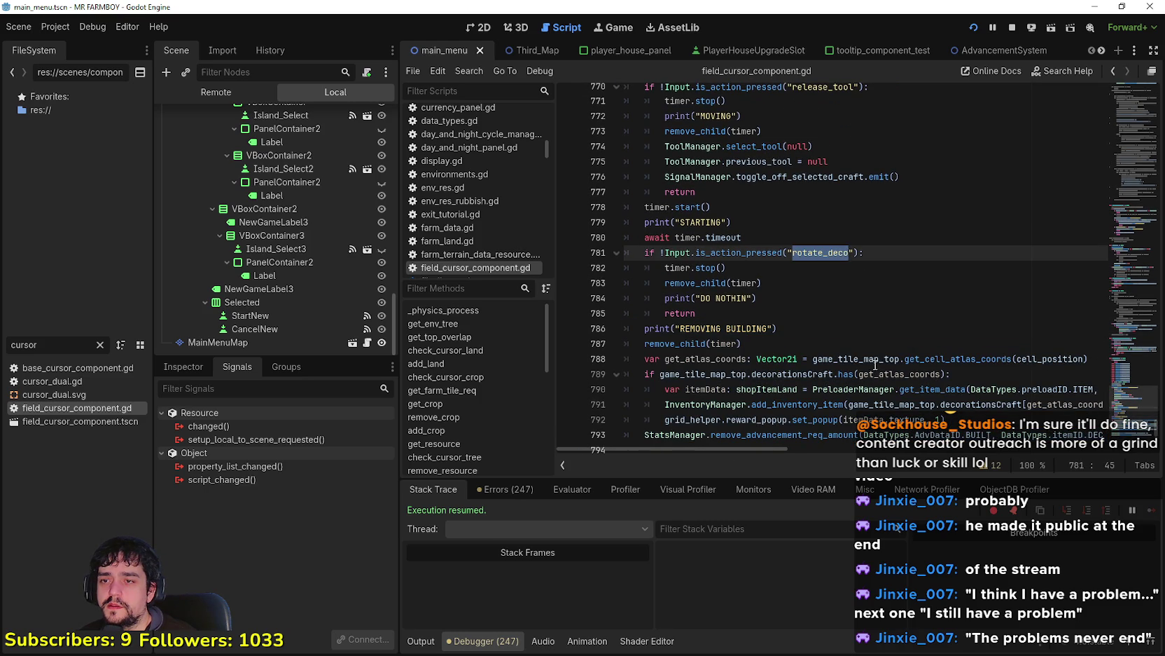
click(778, 329)
drag(748, 328, 712, 327)
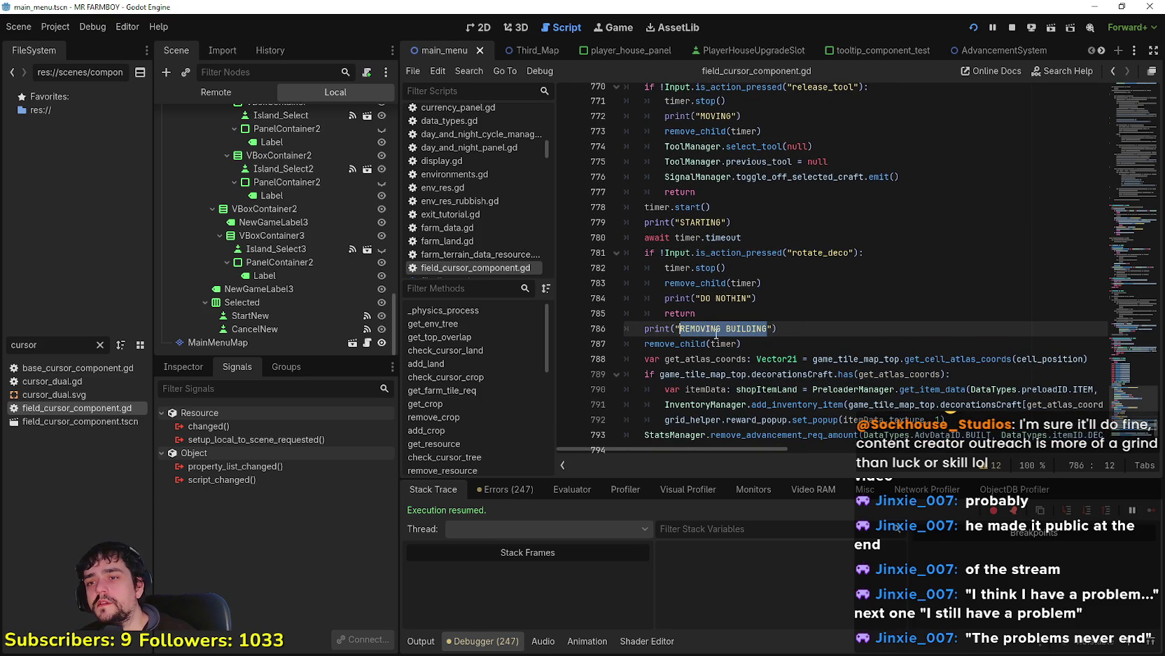
double_click(1042, 358)
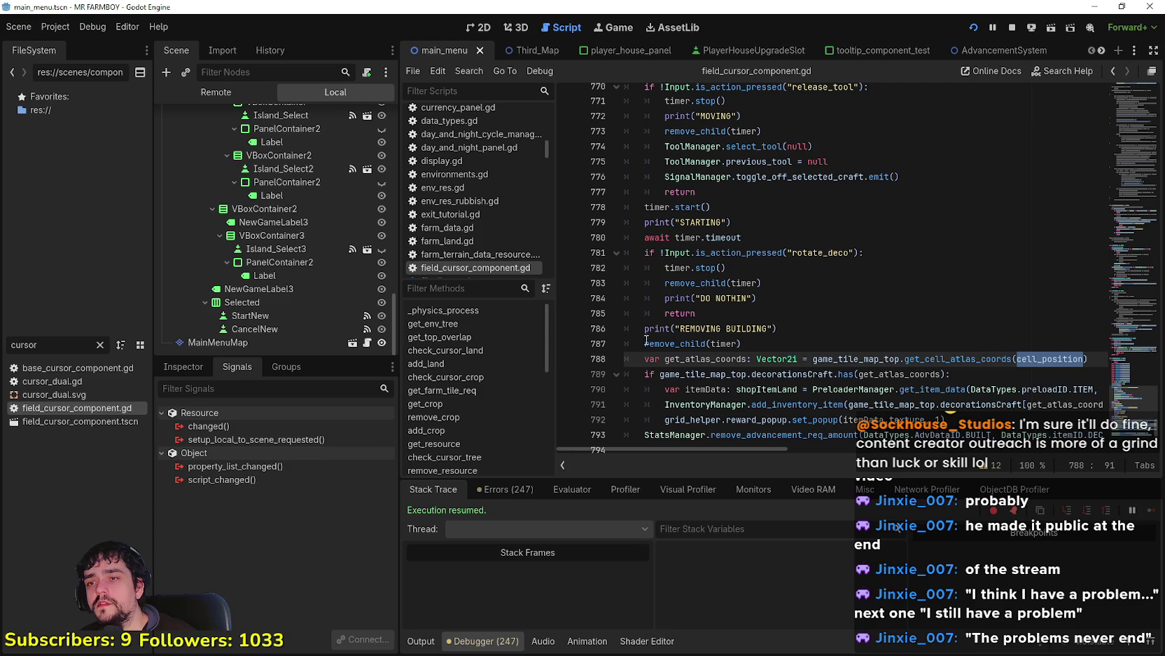
scroll(782, 350, down, 2)
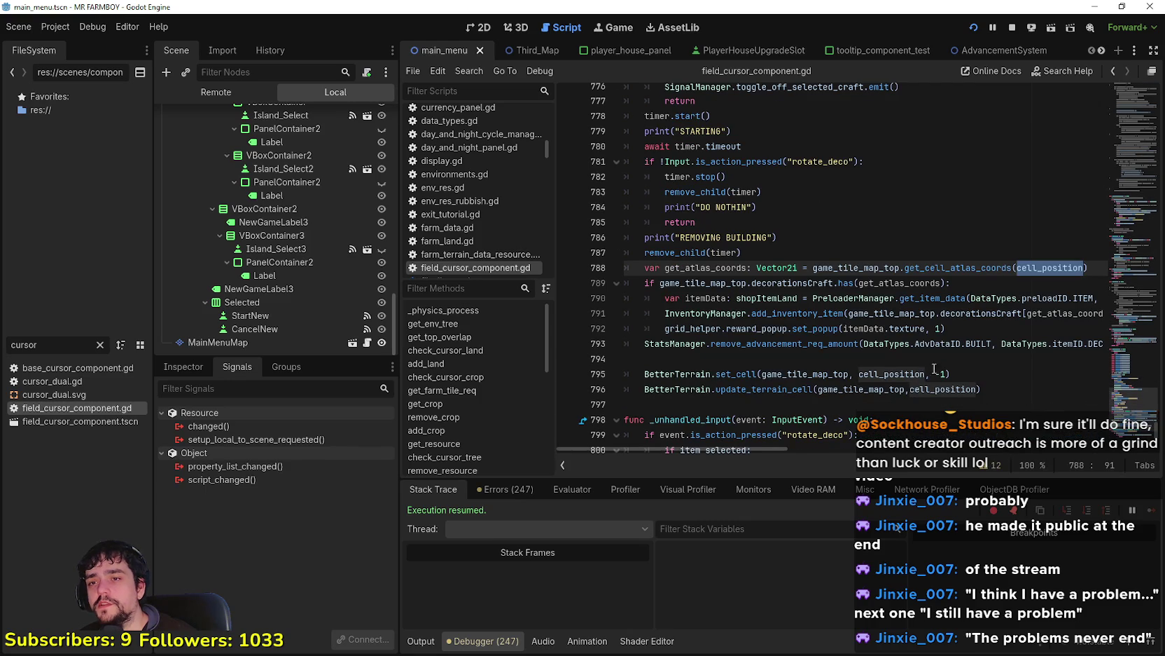
click(713, 328)
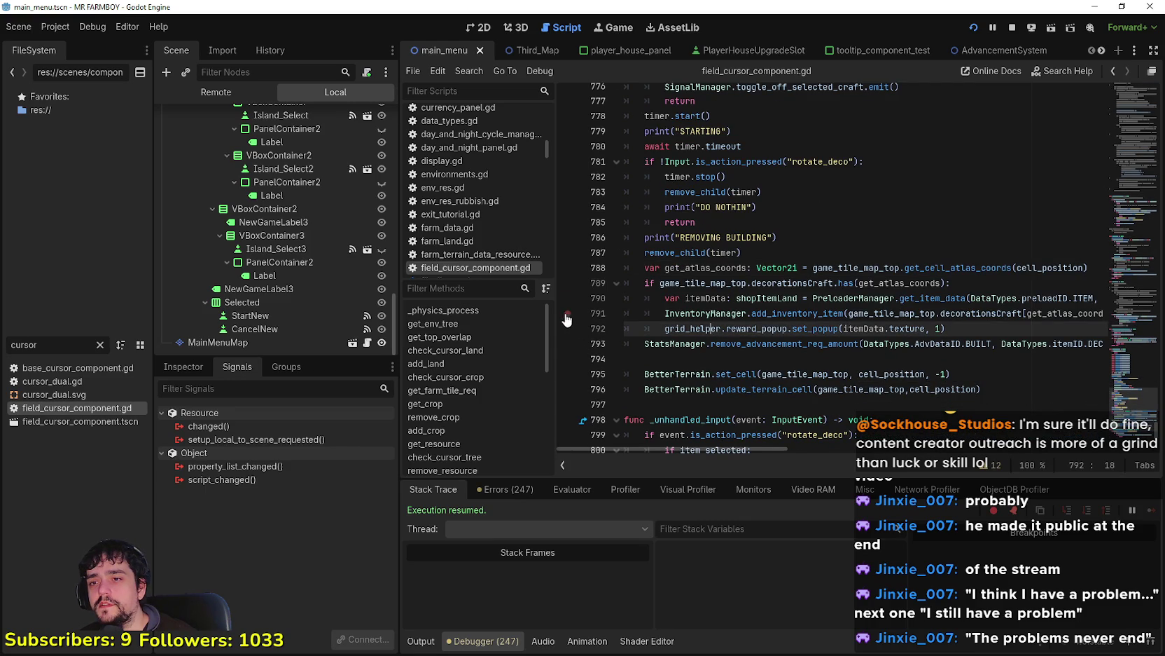
Step: Launch the game with F5, pick the carrot decoration, walk onto its tile and try rotating with R
key(F5)
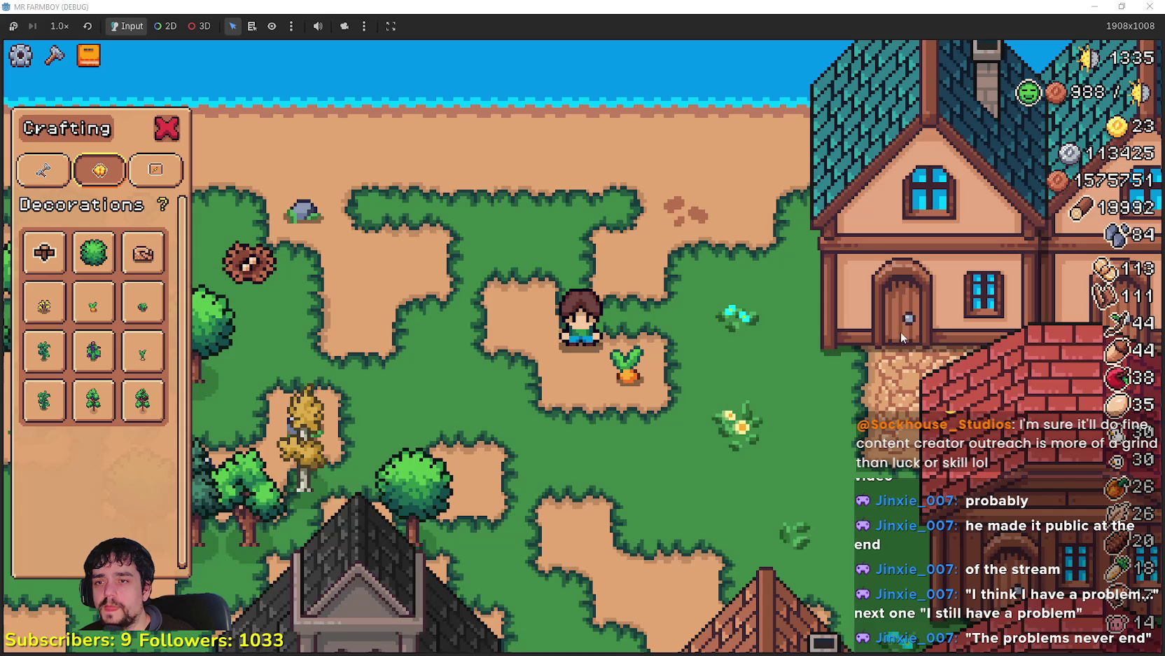
click(94, 302)
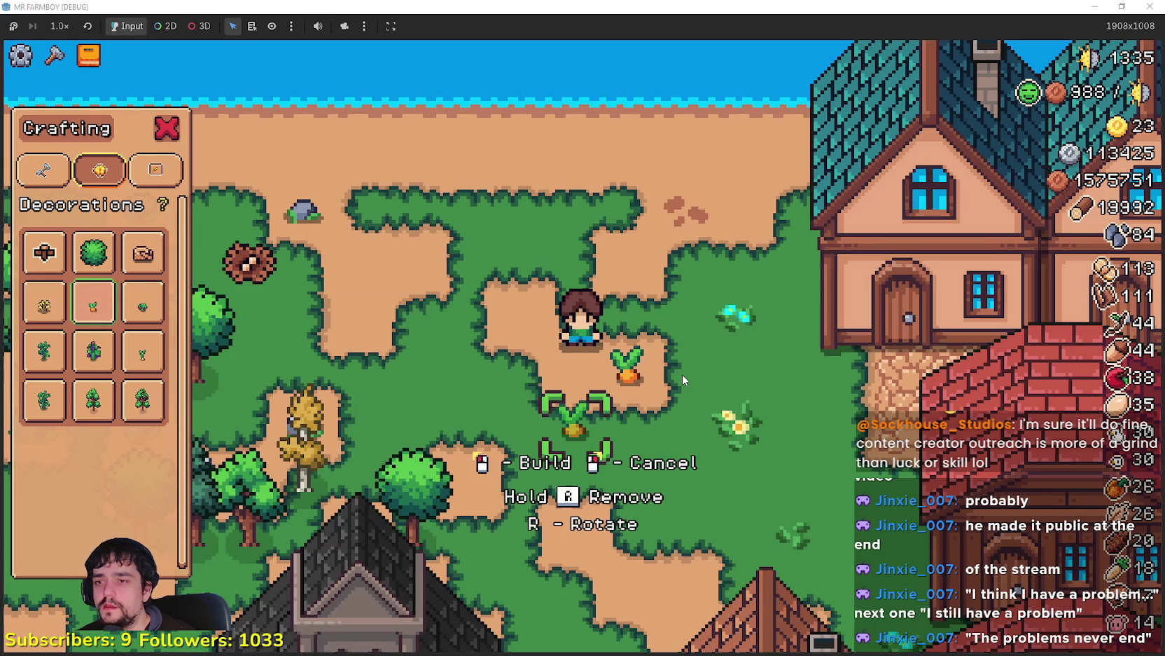
key(d)
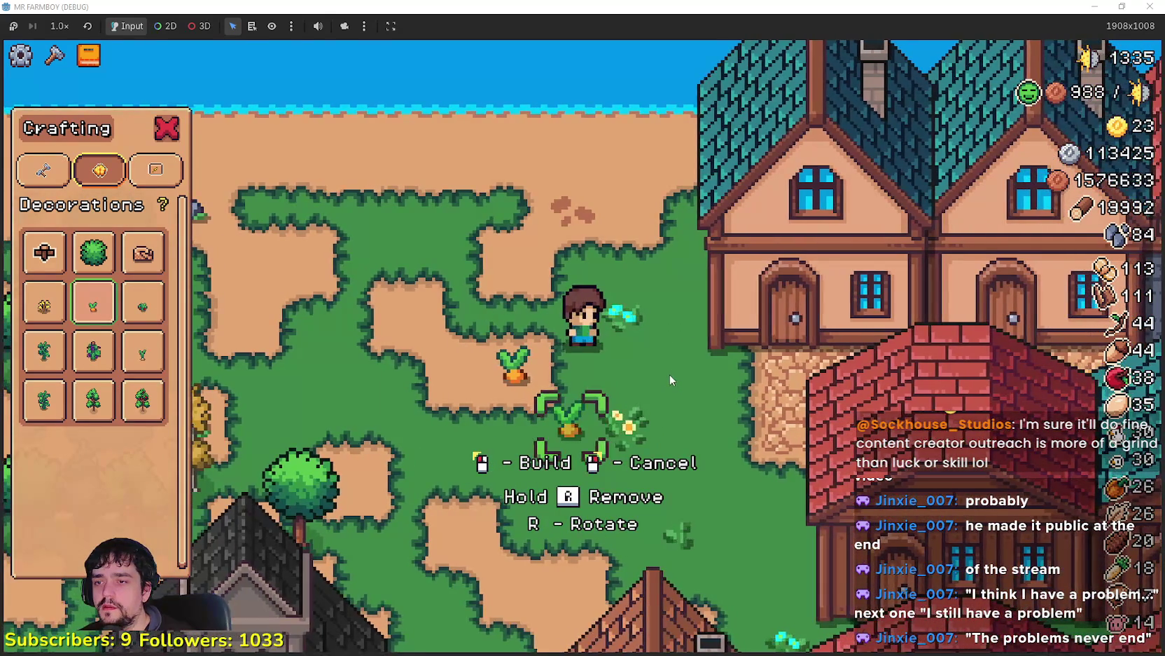
key(s)
key(a)
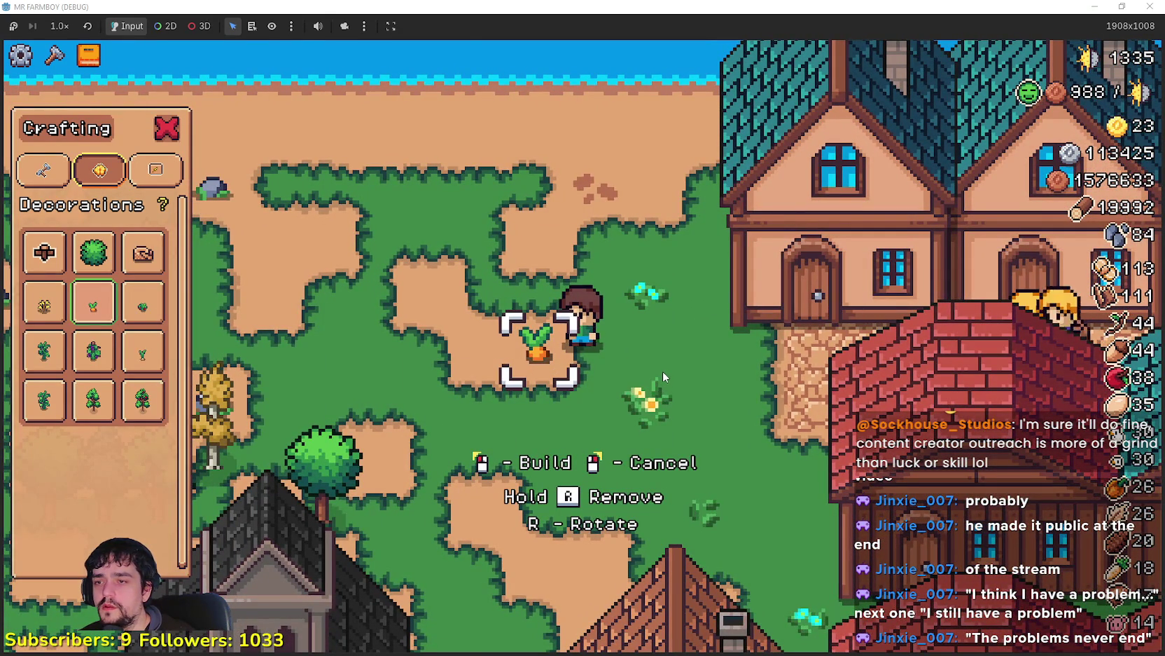
key(r)
Step: Add breakpoints at lines 758, 768, 774 and 781 of the decoration input handling
scroll(618, 285, up, 1)
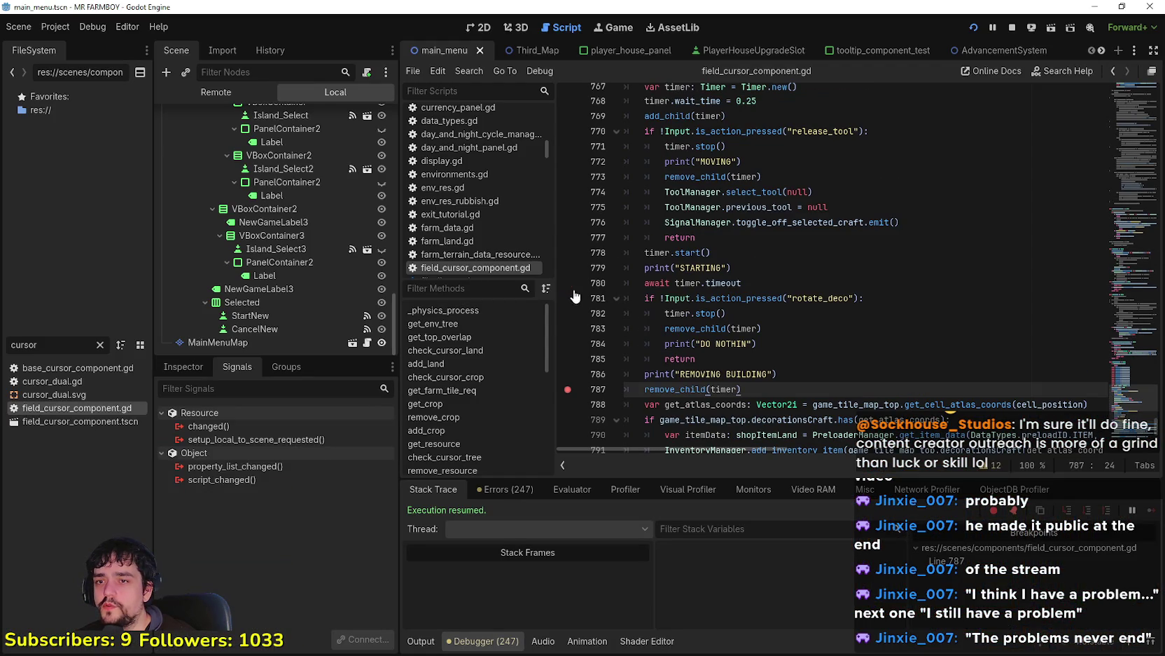
scroll(582, 289, up, 5)
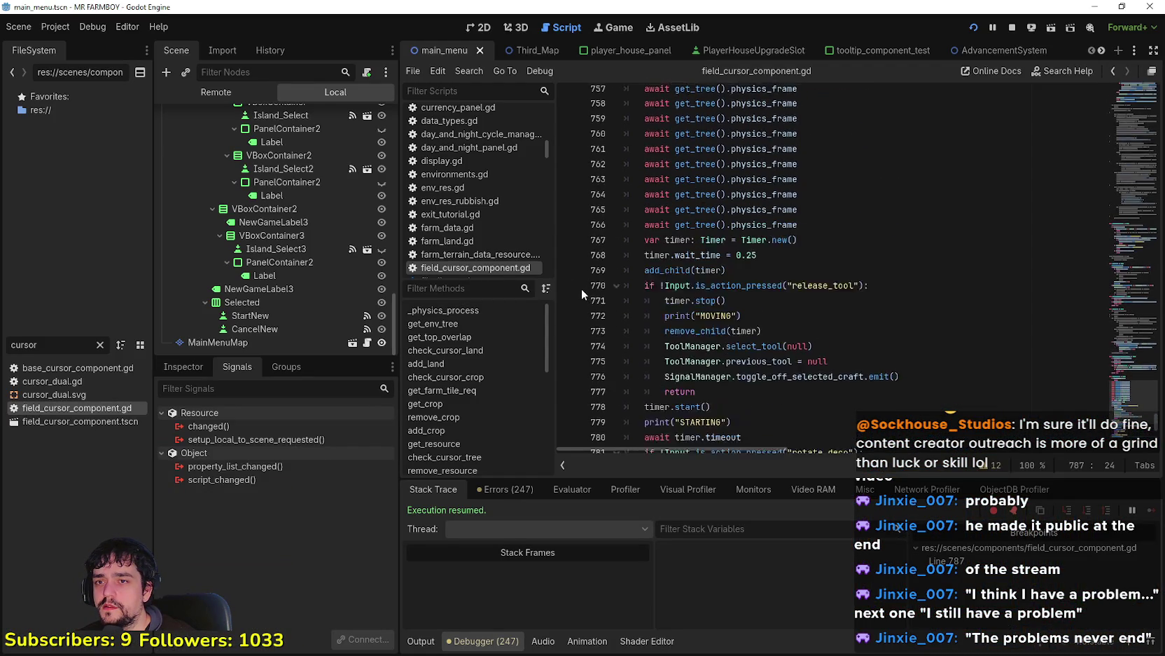
click(568, 176)
scroll(572, 182, down, 3)
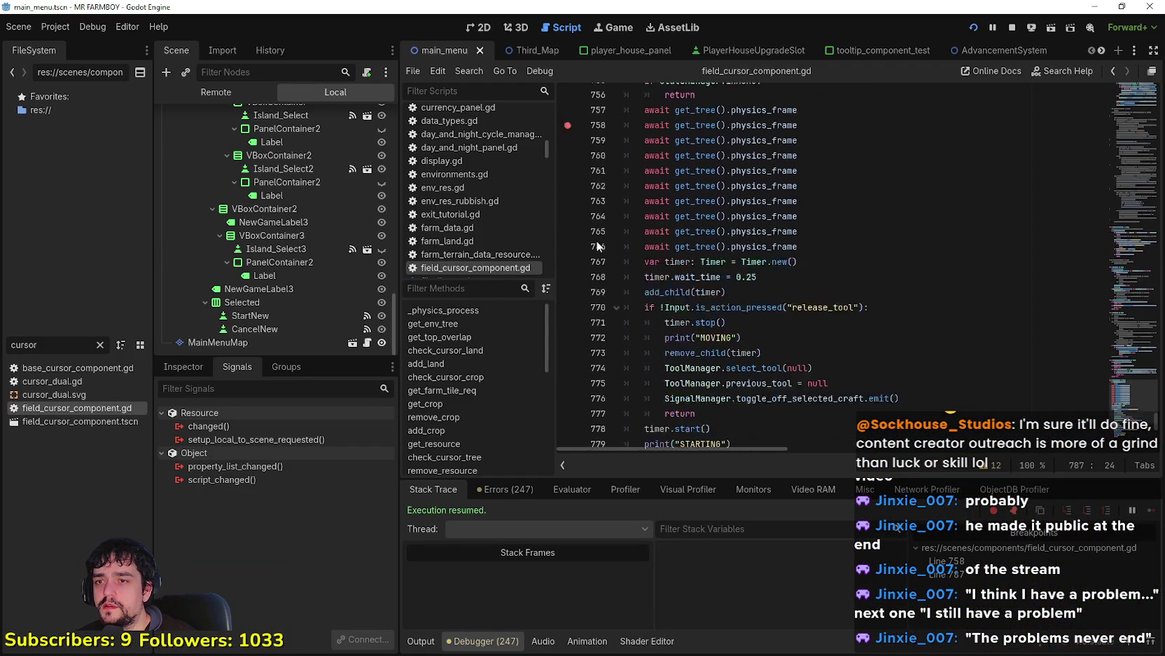
click(568, 209)
scroll(576, 266, down, 2)
click(568, 191)
click(568, 298)
scroll(570, 308, down, 2)
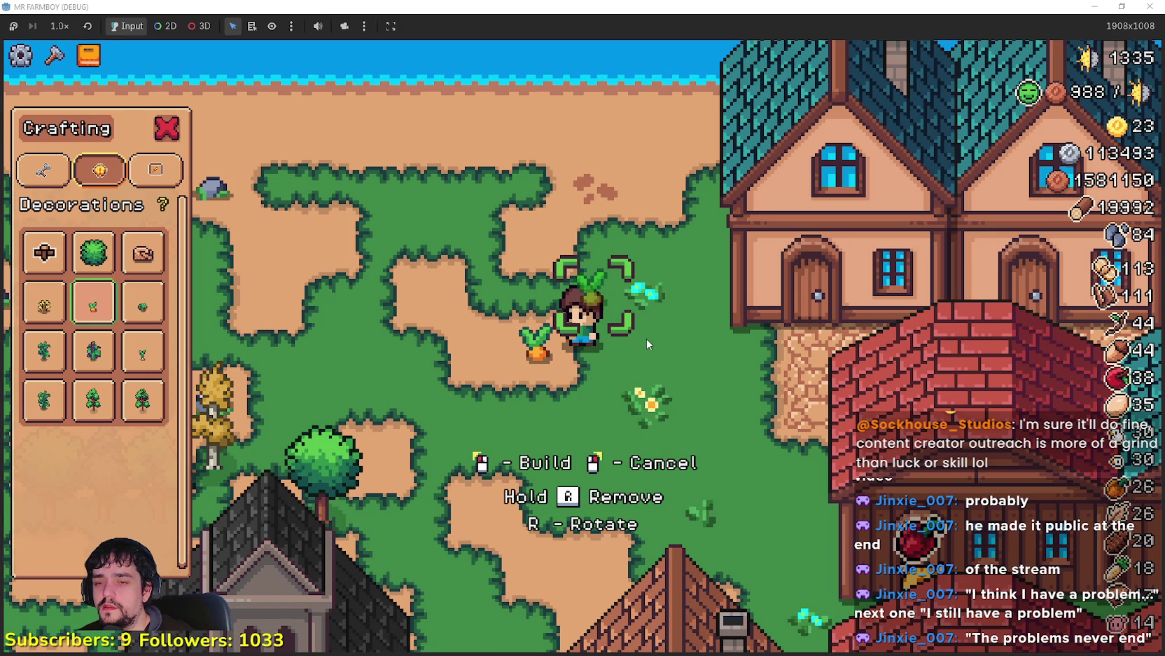
Step: Trigger the decoration input in the game, then set a breakpoint on line 803's change_decoration() call
key(a)
click(671, 415)
scroll(695, 352, down, 5)
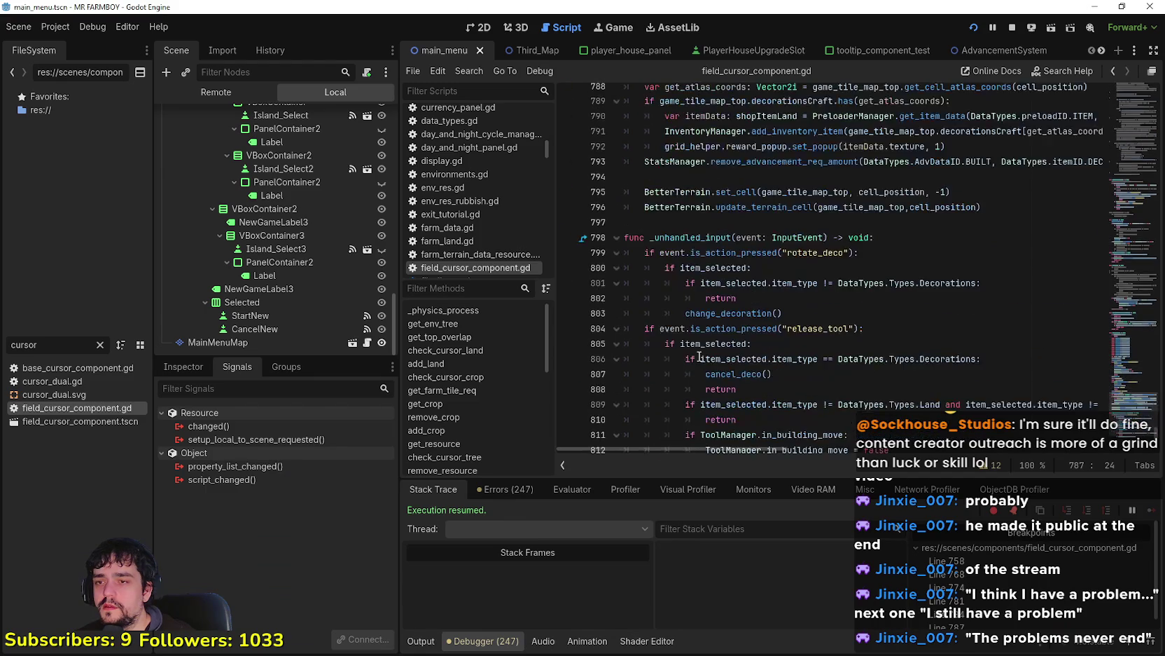
click(686, 210)
key(Down)
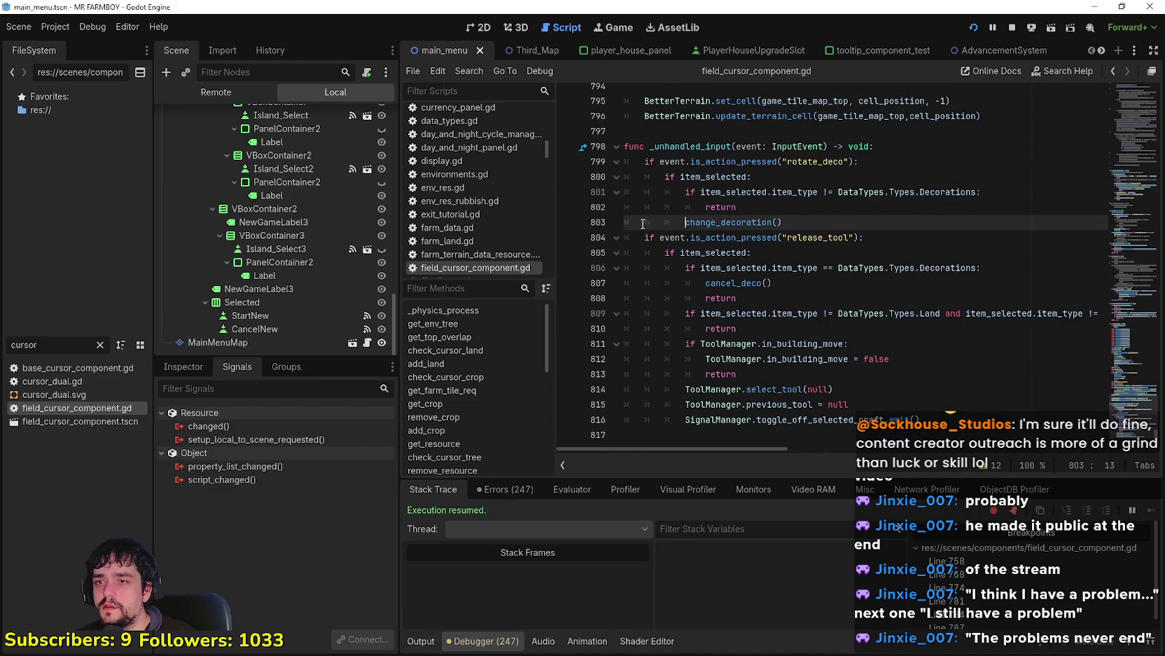
scroll(686, 266, up, 2)
triple_click(739, 313)
click(739, 313)
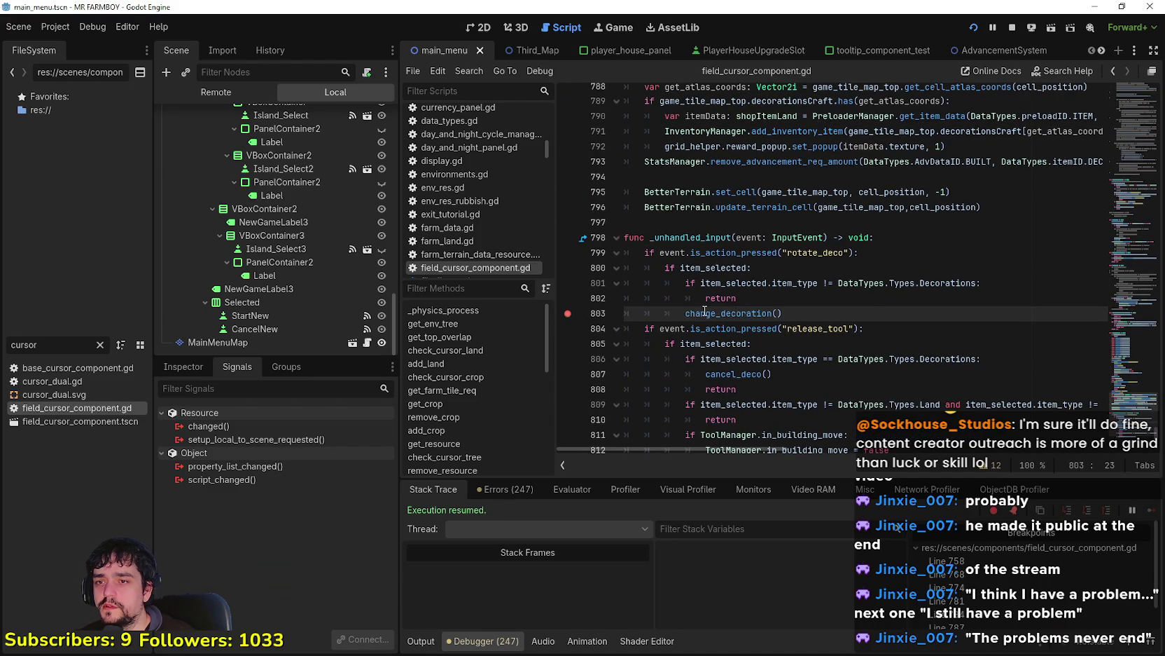
right_click(705, 312)
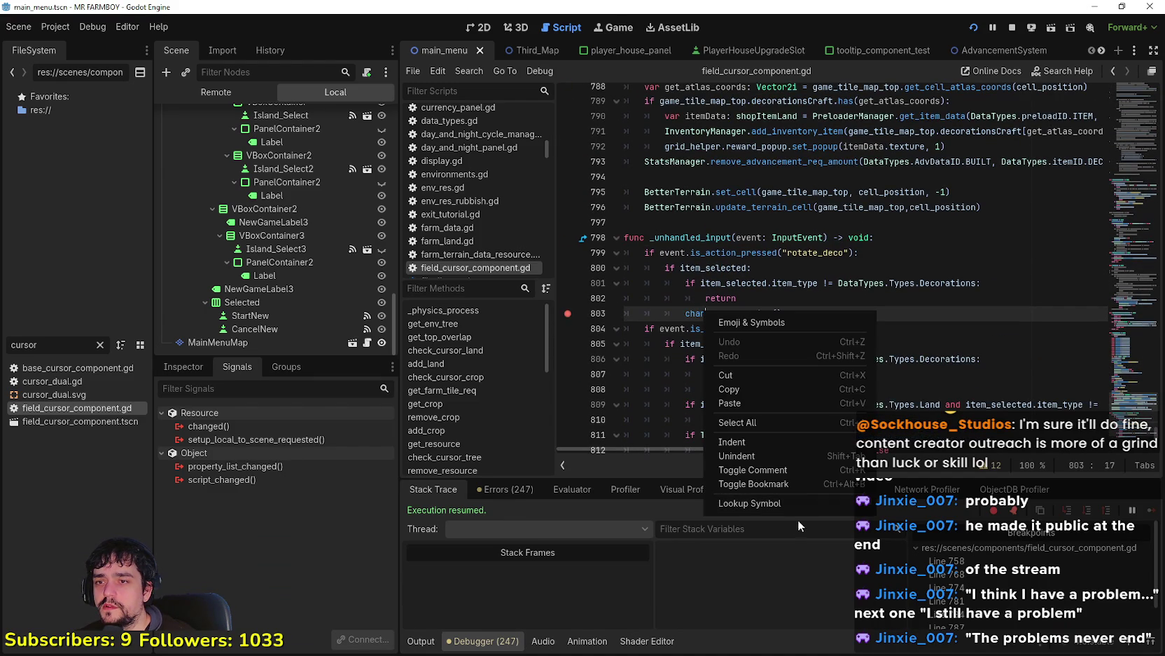
Step: Jump to the change_decoration definition in base_cursor_component.gd and read the code around it
click(761, 504)
scroll(753, 319, up, 3)
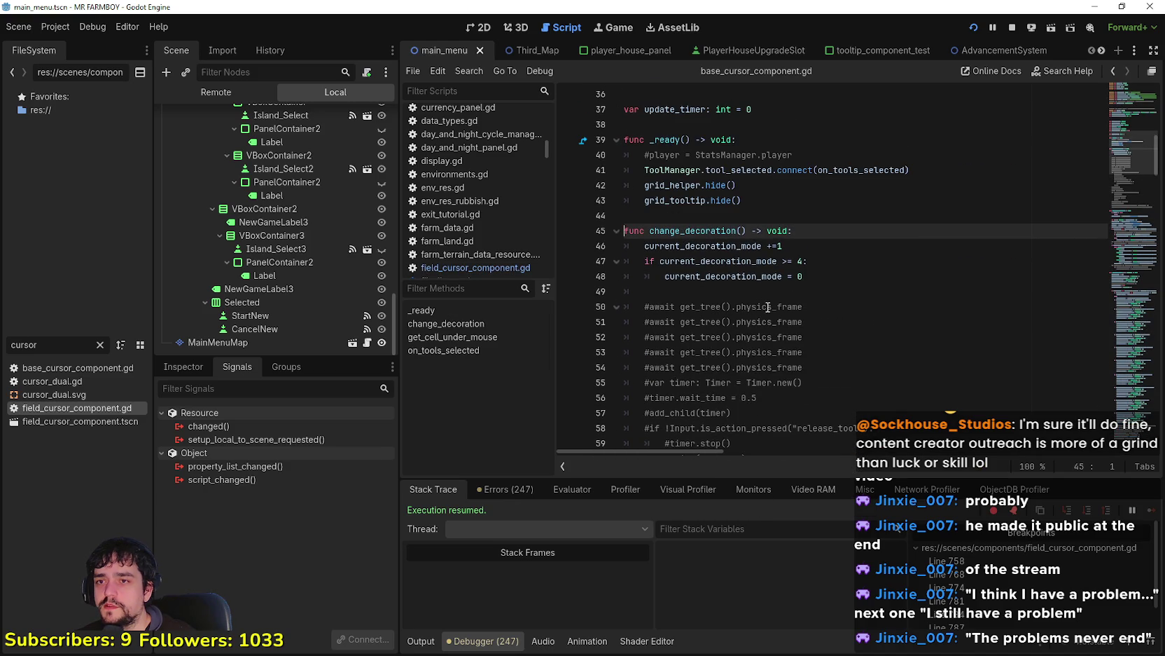
click(841, 292)
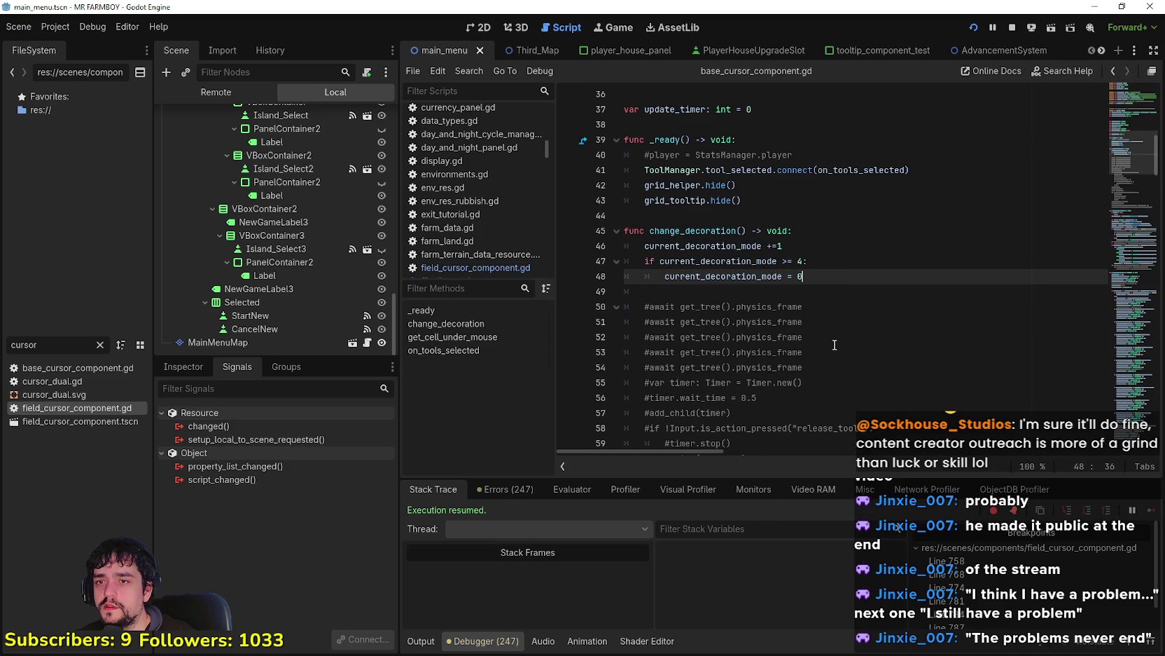
scroll(831, 339, down, 11)
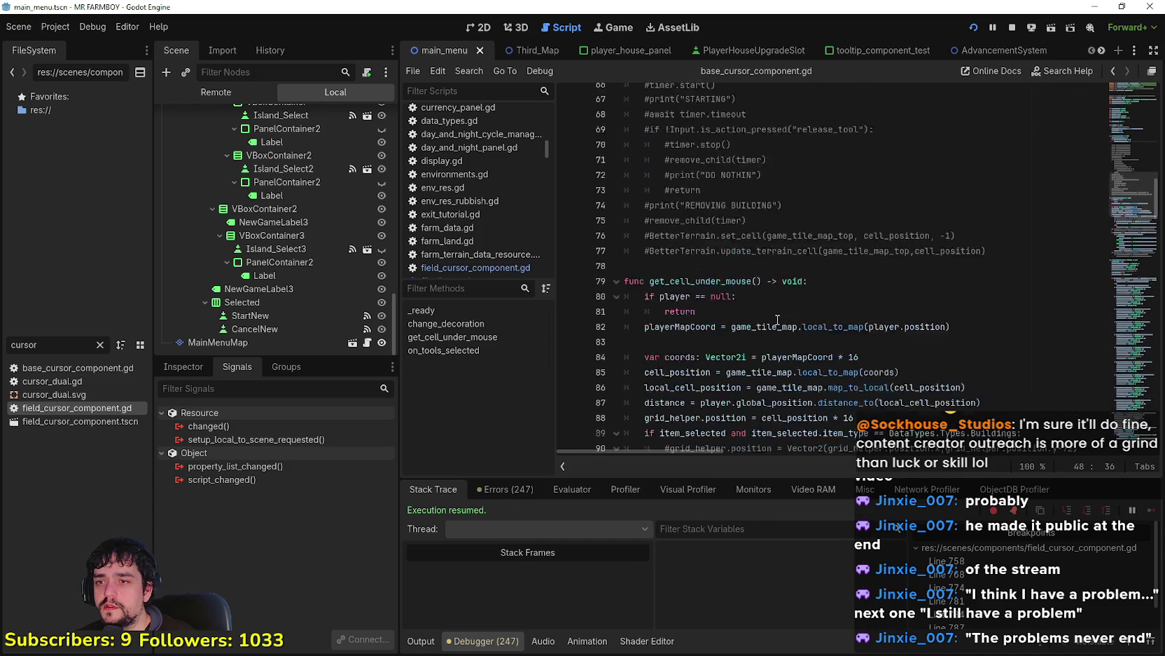
click(671, 234)
scroll(671, 235, up, 11)
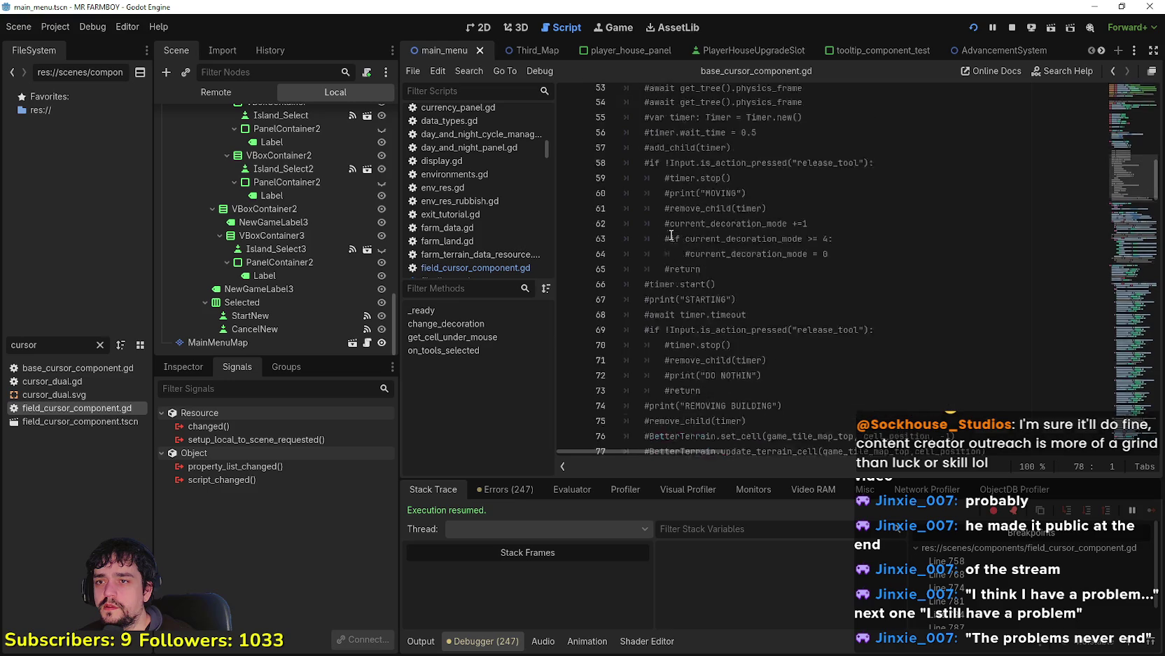
click(687, 208)
scroll(714, 238, up, 2)
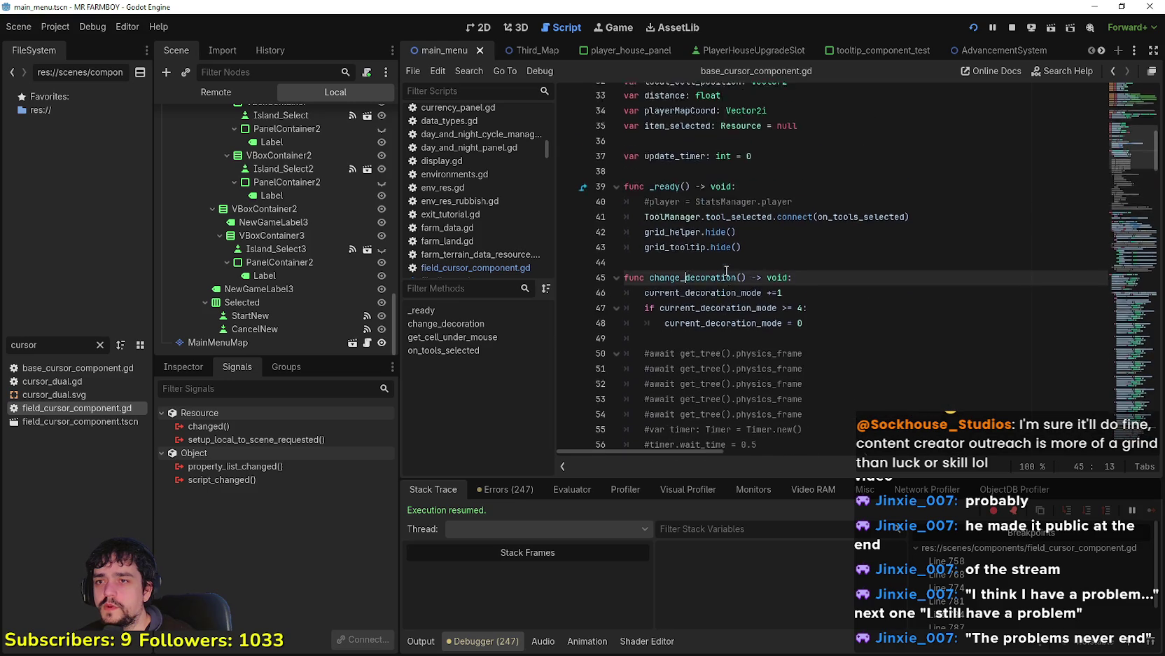
scroll(746, 268, down, 2)
Step: Inspect current_decoration_mode on line 46 and the code down to line 77
click(747, 268)
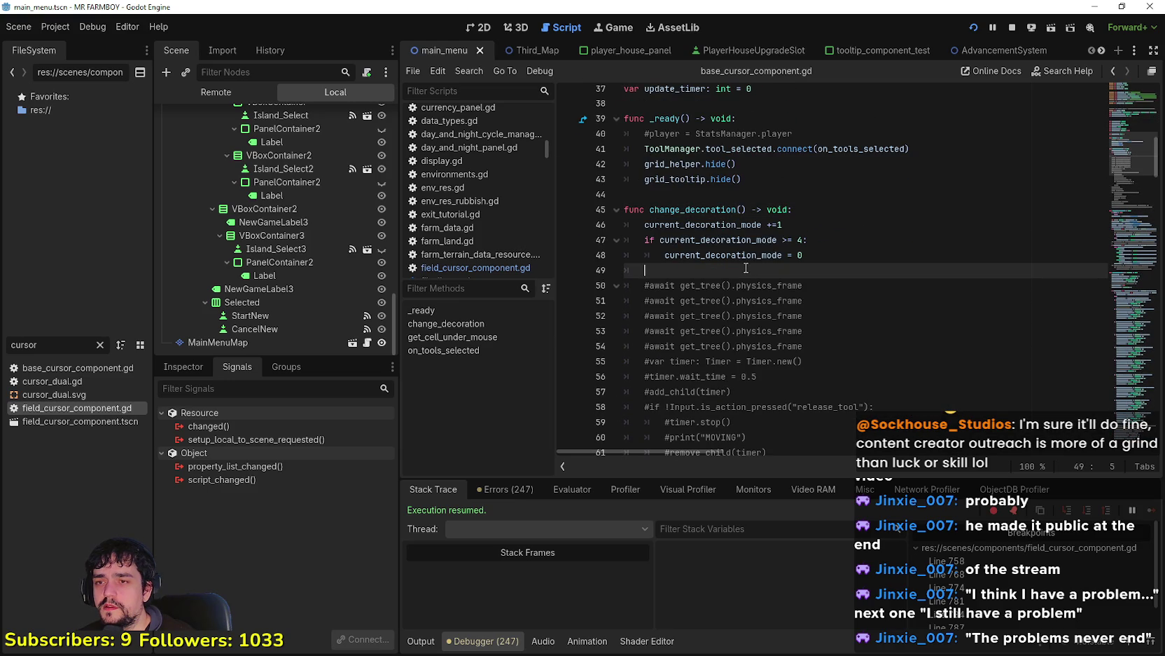
double_click(732, 225)
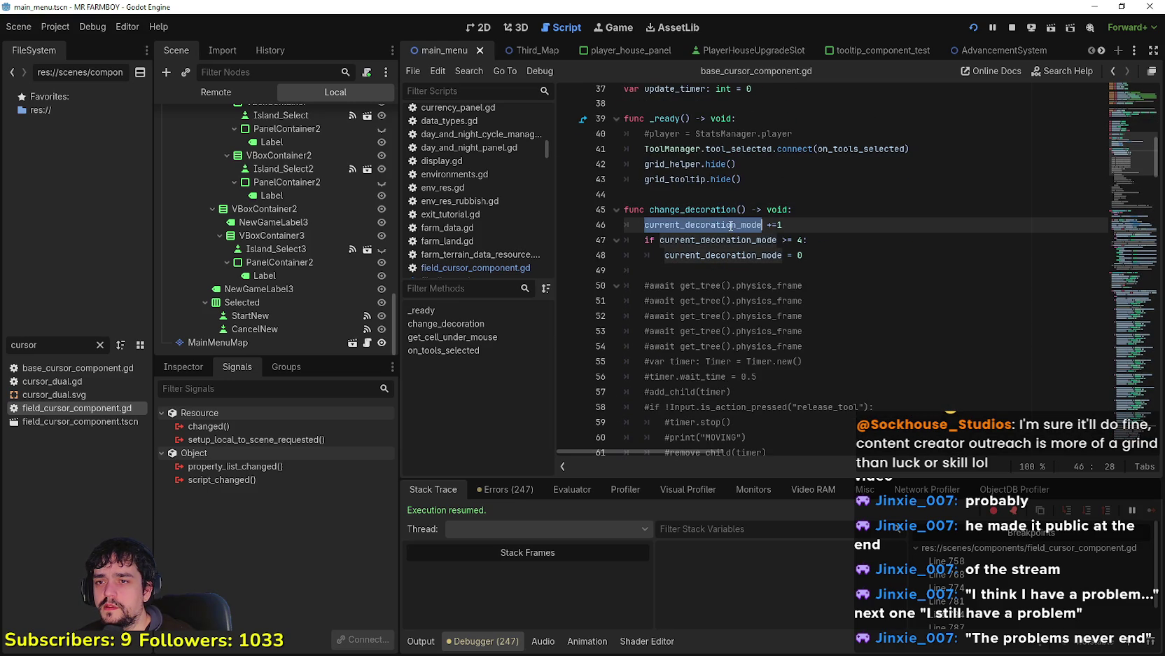
scroll(773, 334, down, 10)
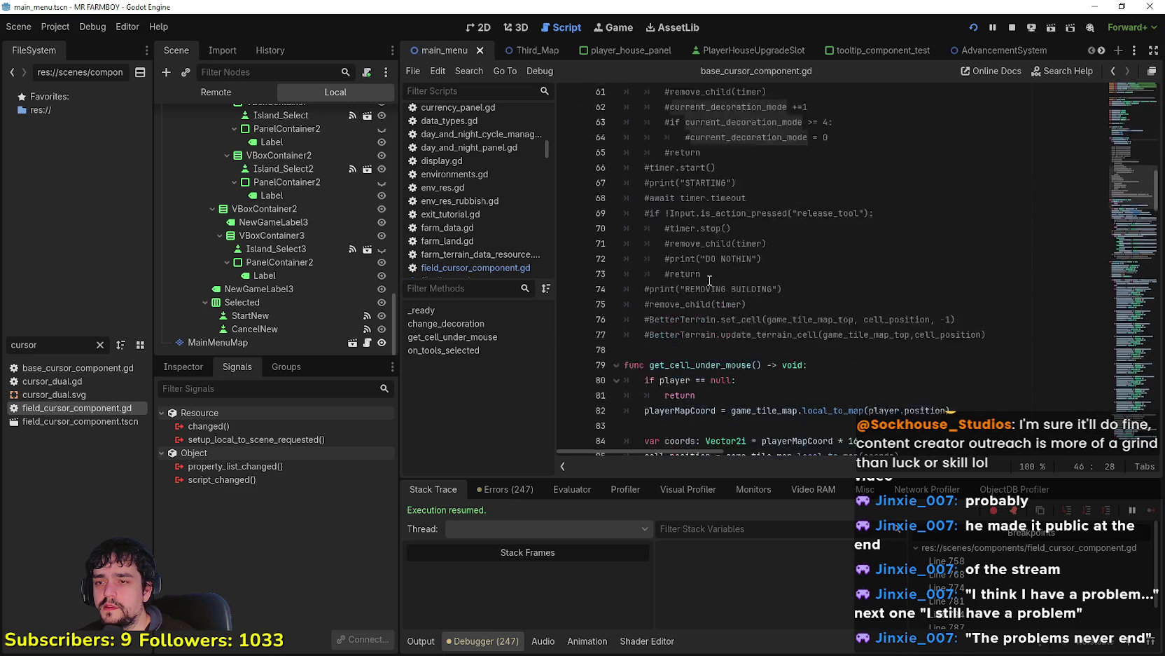
scroll(910, 343, up, 9)
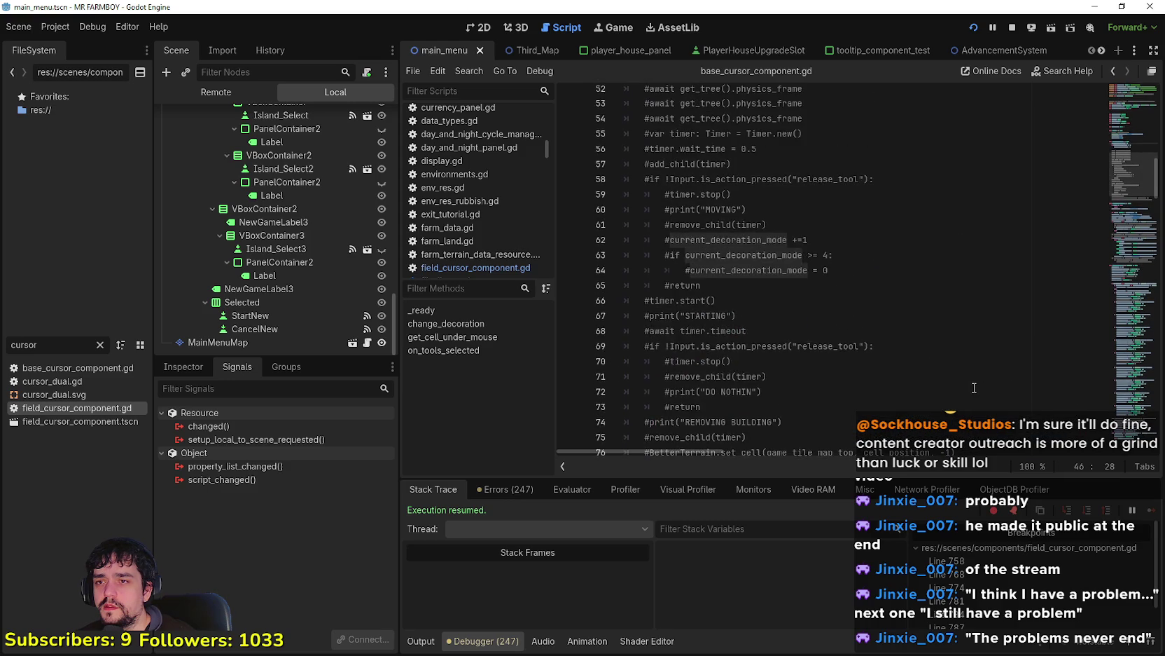
scroll(911, 378, down, 5)
click(1005, 371)
scroll(995, 368, up, 2)
scroll(992, 364, up, 6)
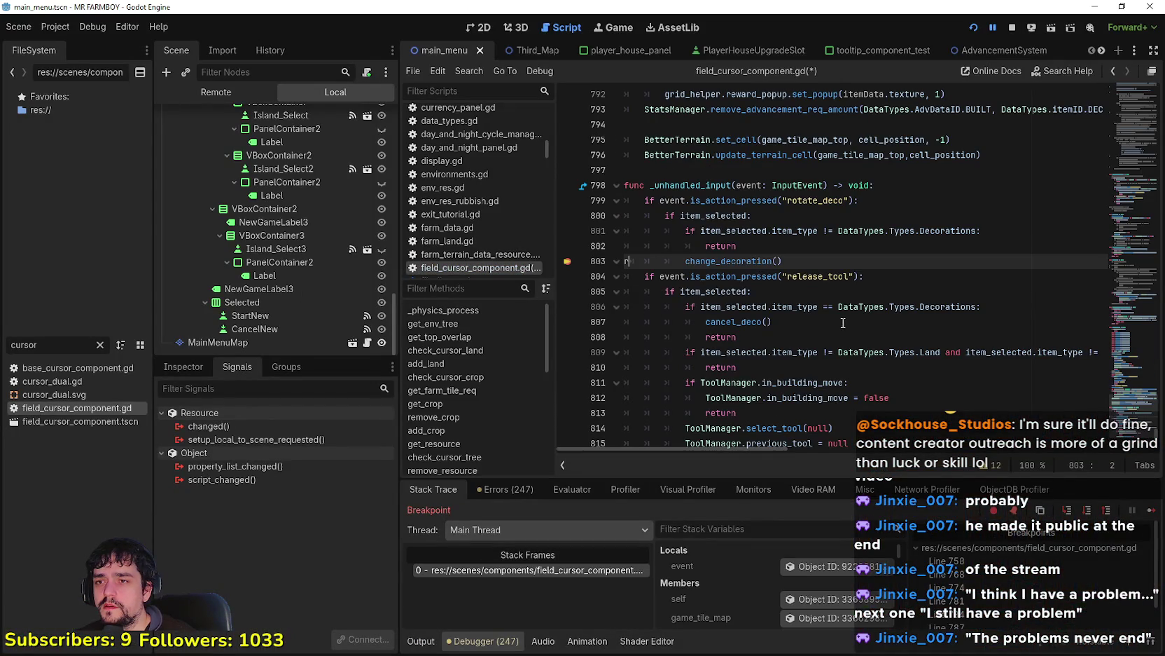
Step: Delete the stray 'r' on line 803 and resume the game to the next breakpoint
key(BackSpace)
click(804, 266)
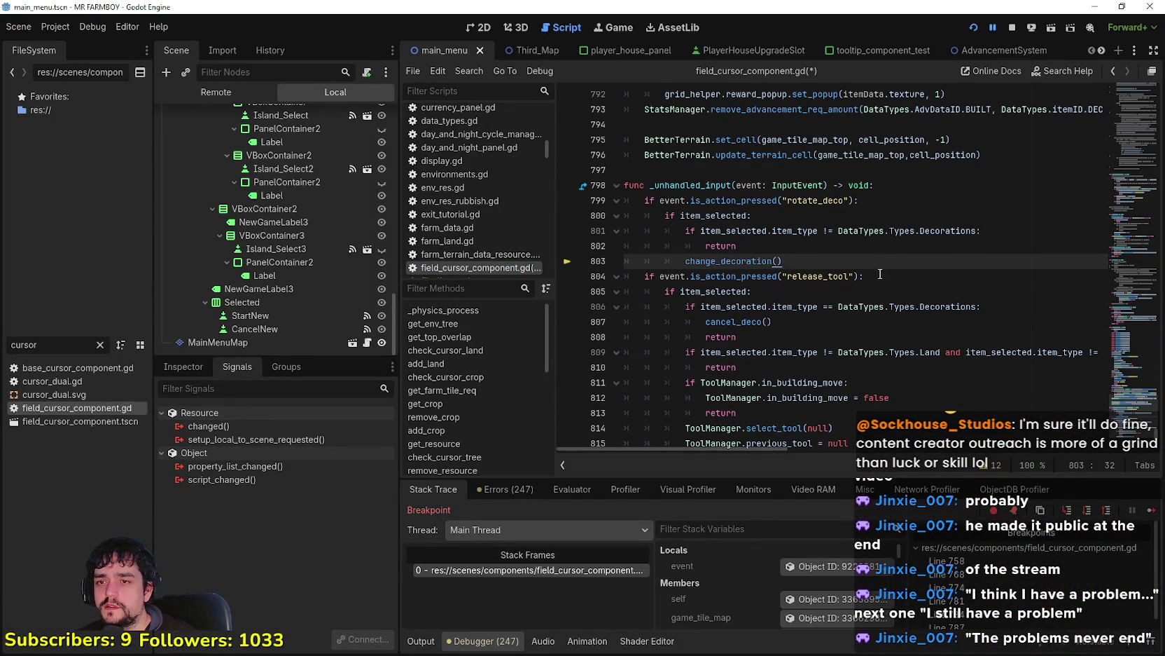
scroll(880, 274, down, 1)
click(844, 283)
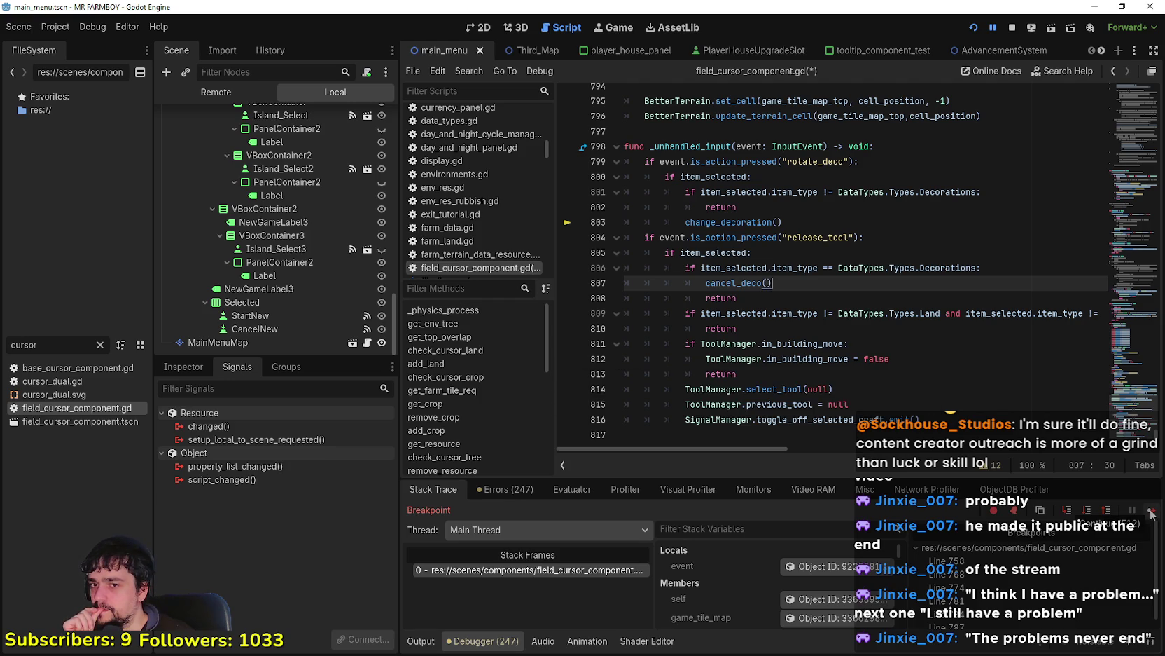
click(1150, 513)
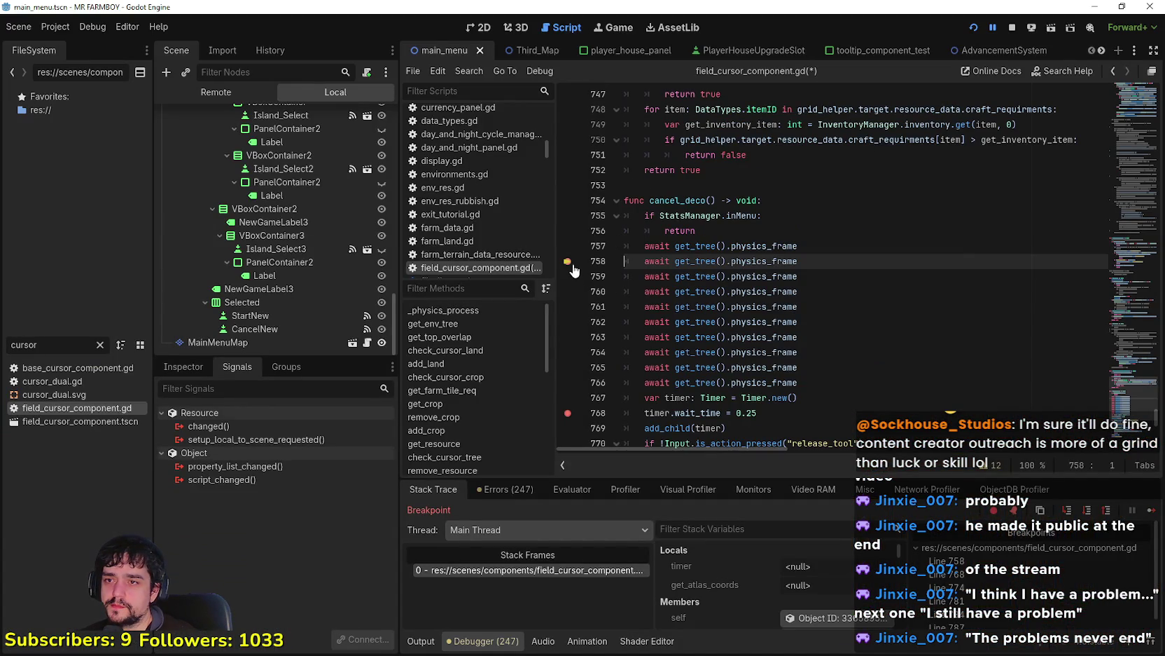
Step: Review cancel_deco and its timer.start() line, then resume the paused game again
scroll(570, 266, down, 3)
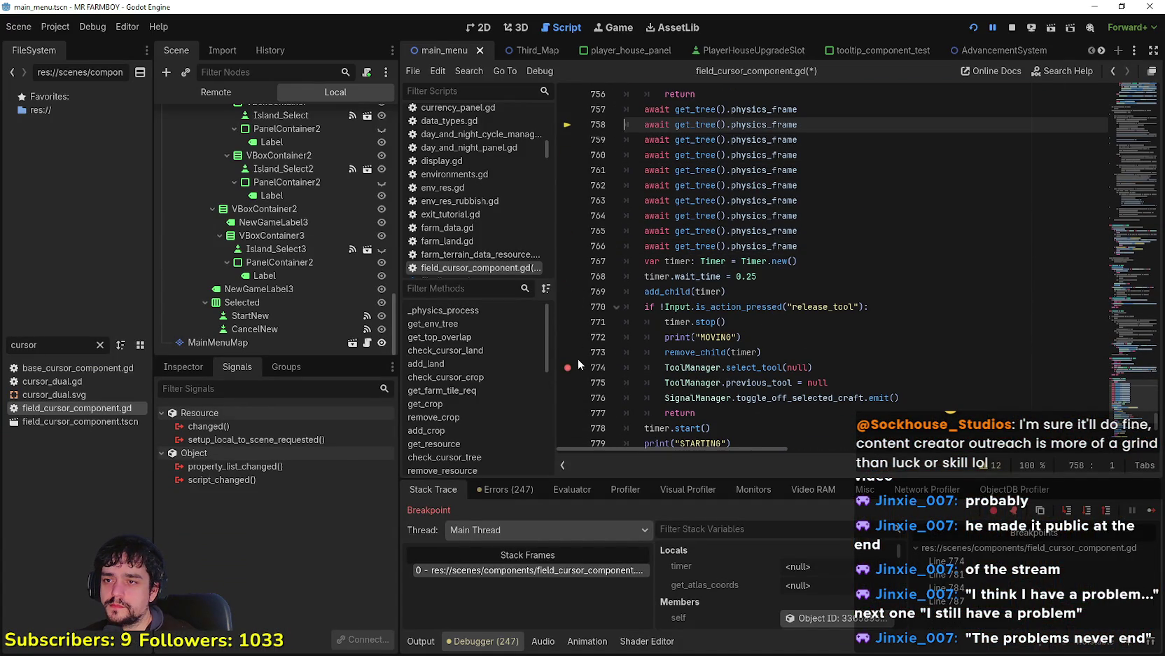
click(975, 426)
scroll(587, 273, down, 4)
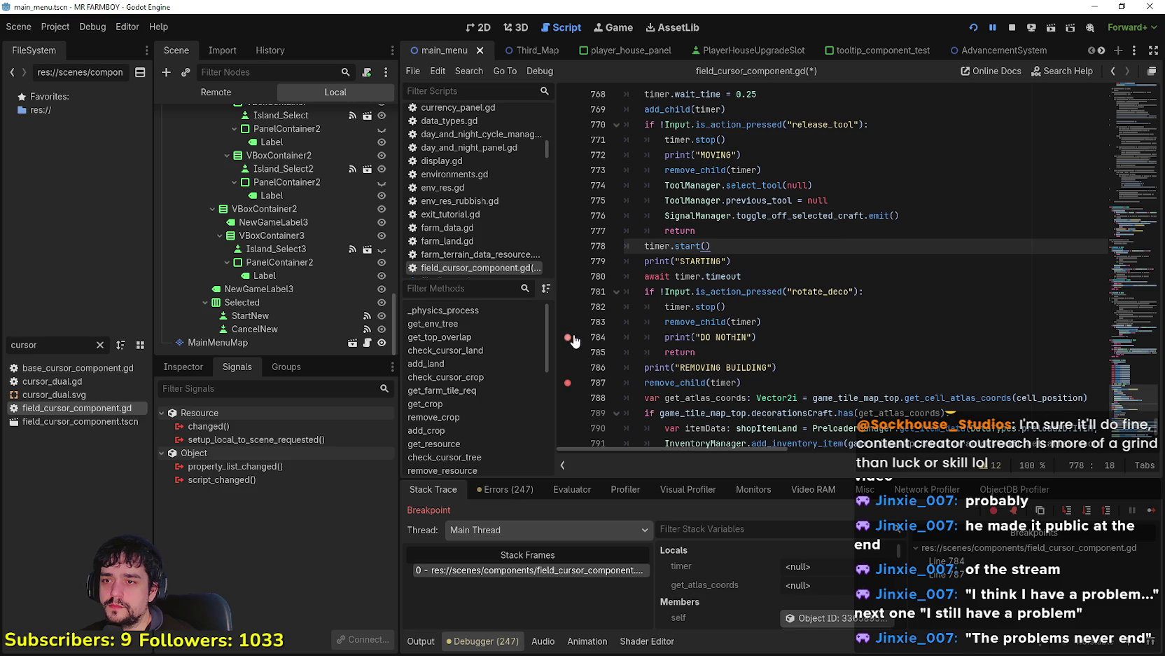
scroll(572, 337, down, 2)
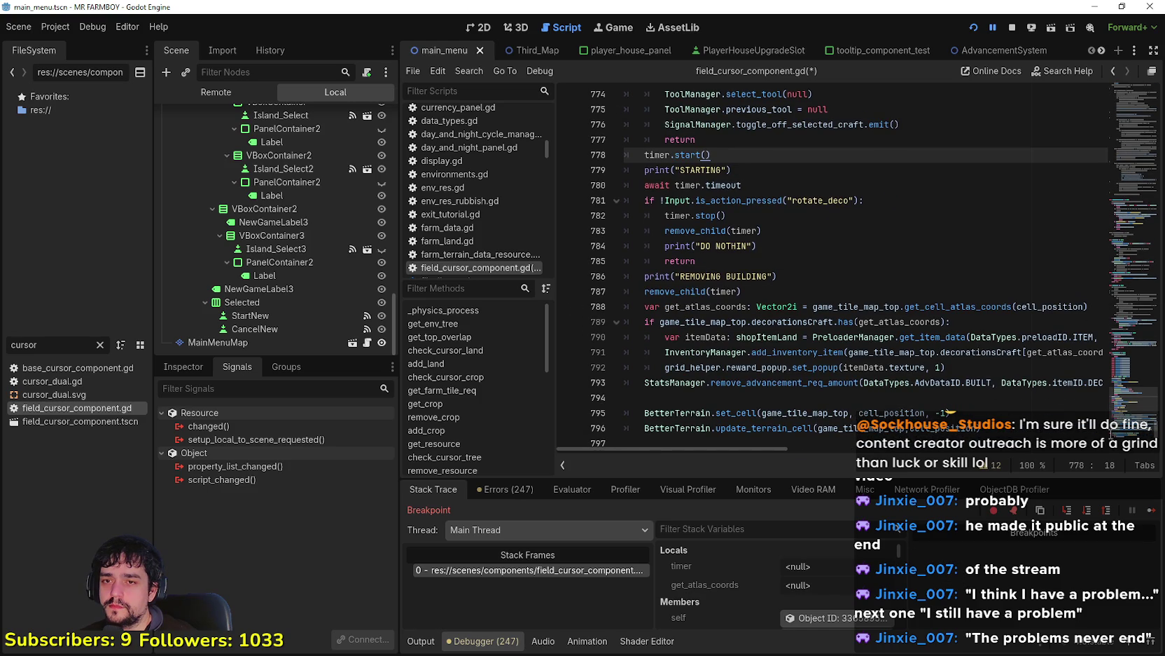
scroll(1005, 411, up, 3)
scroll(903, 364, up, 6)
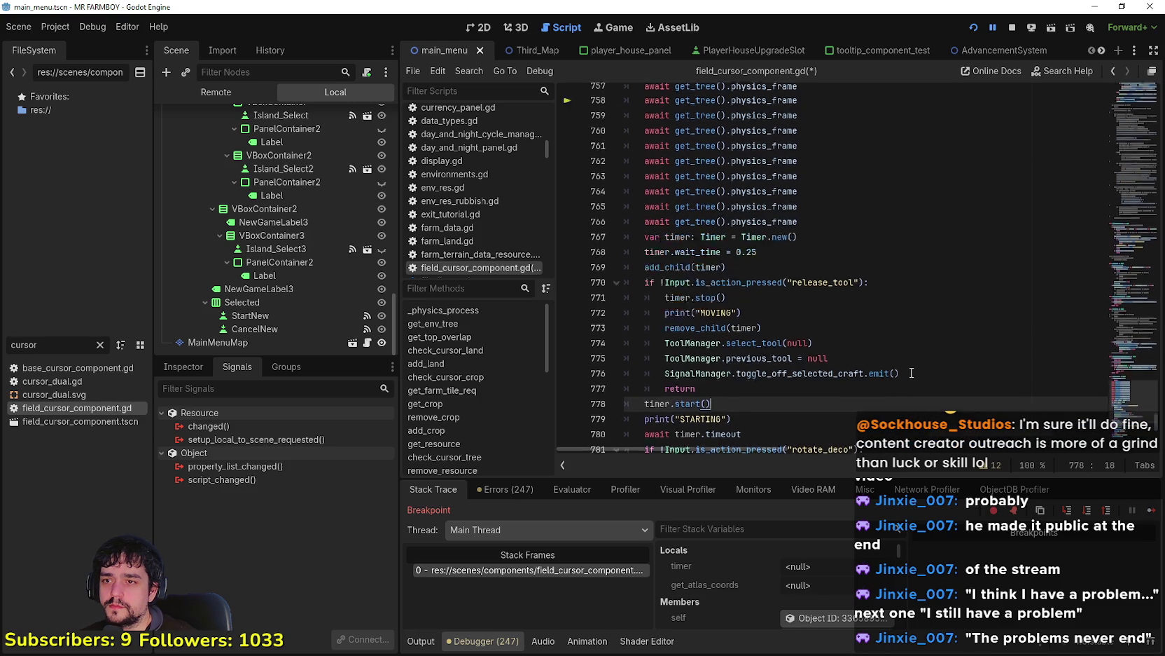
double_click(679, 202)
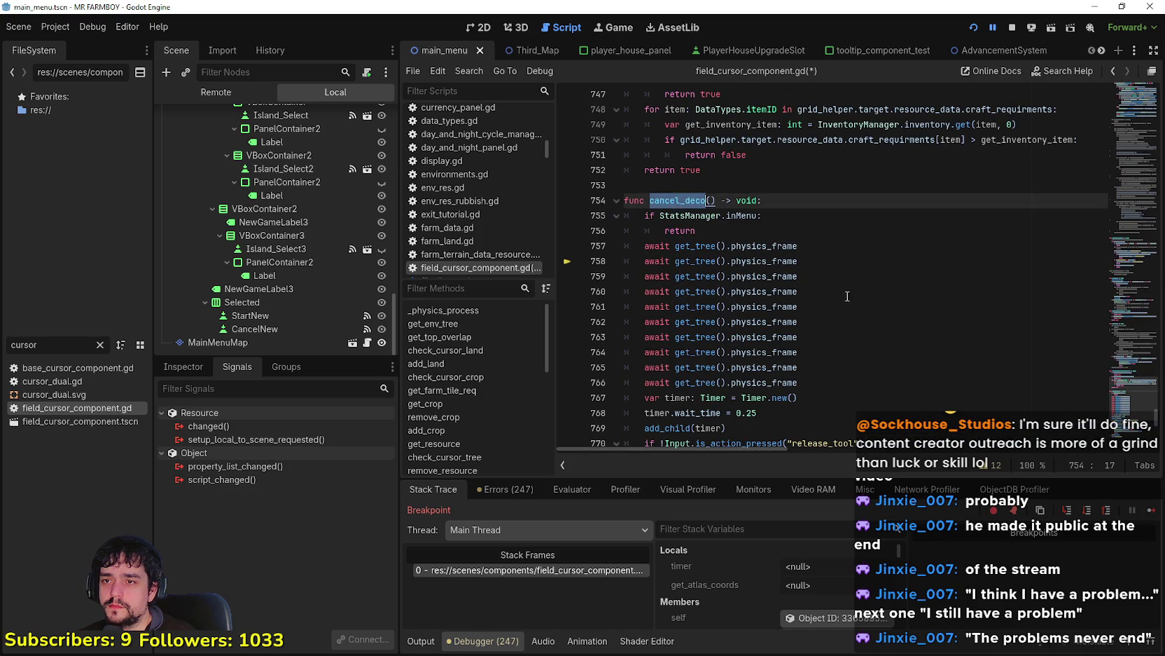
scroll(771, 280, down, 5)
click(1152, 509)
Step: Review the rotate_deco check on line 799 through the release_tool return on line 808
key(alt+Tab)
scroll(805, 369, down, 12)
scroll(805, 364, down, 3)
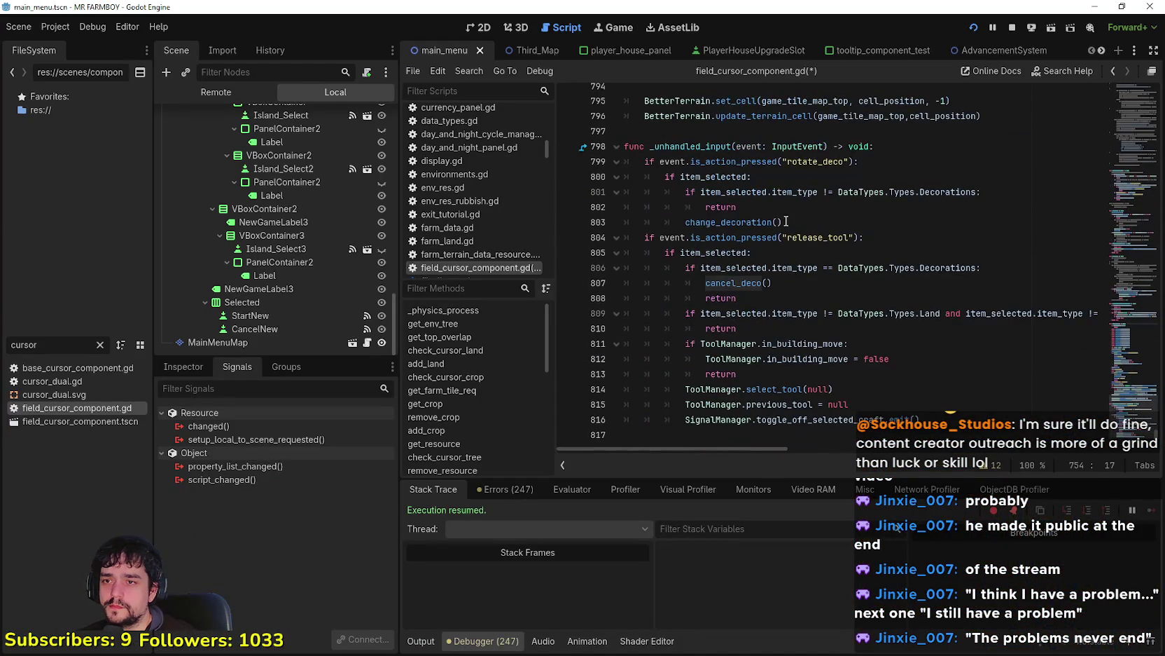
click(786, 222)
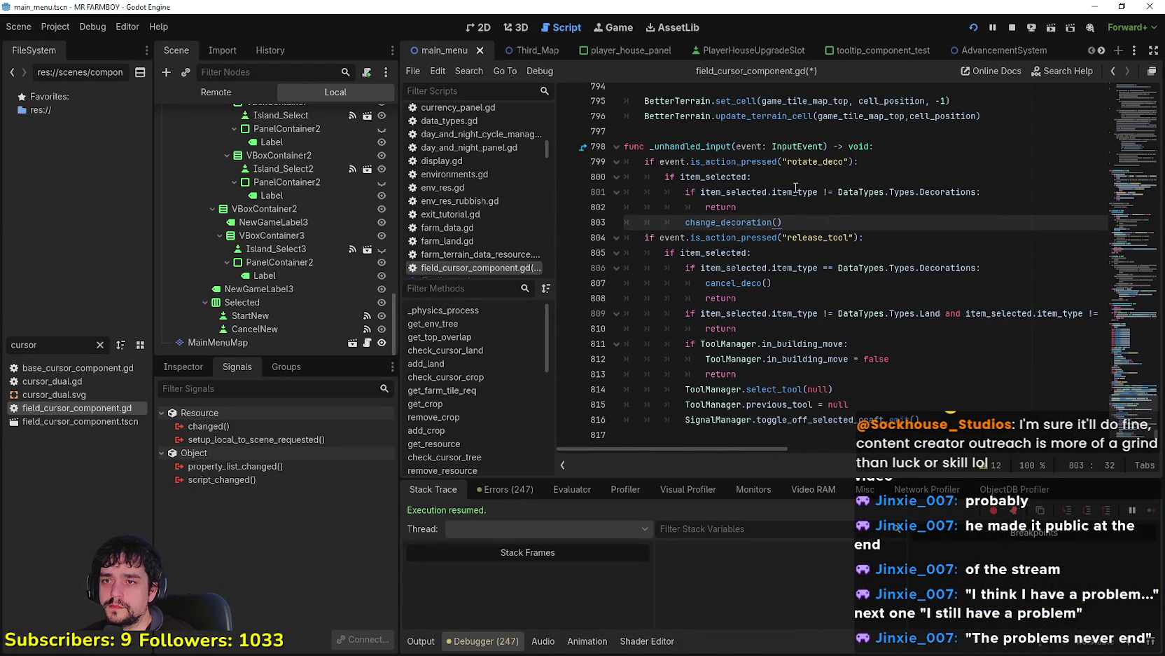
drag(691, 162, 872, 163)
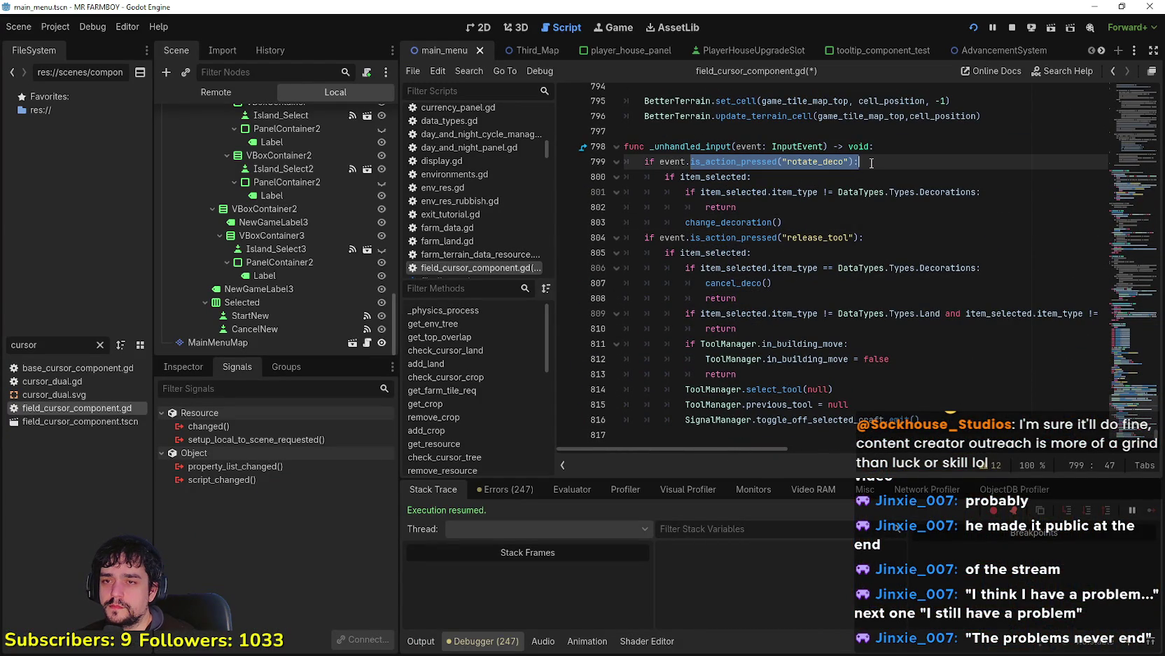
click(850, 232)
click(851, 214)
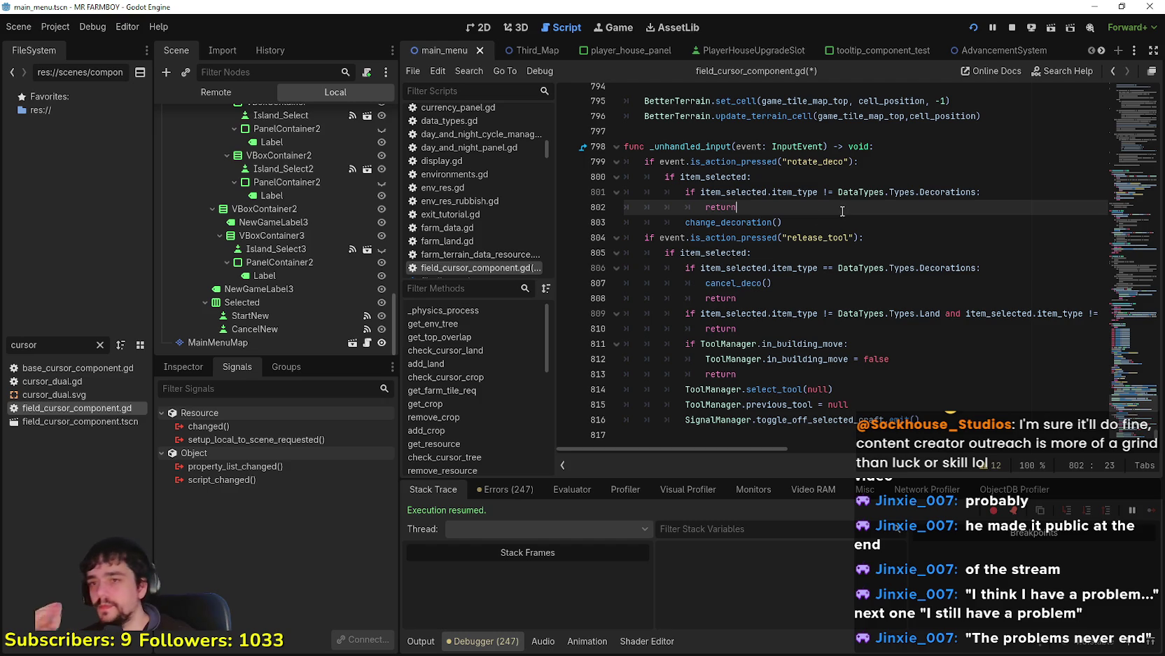
click(806, 221)
double_click(737, 221)
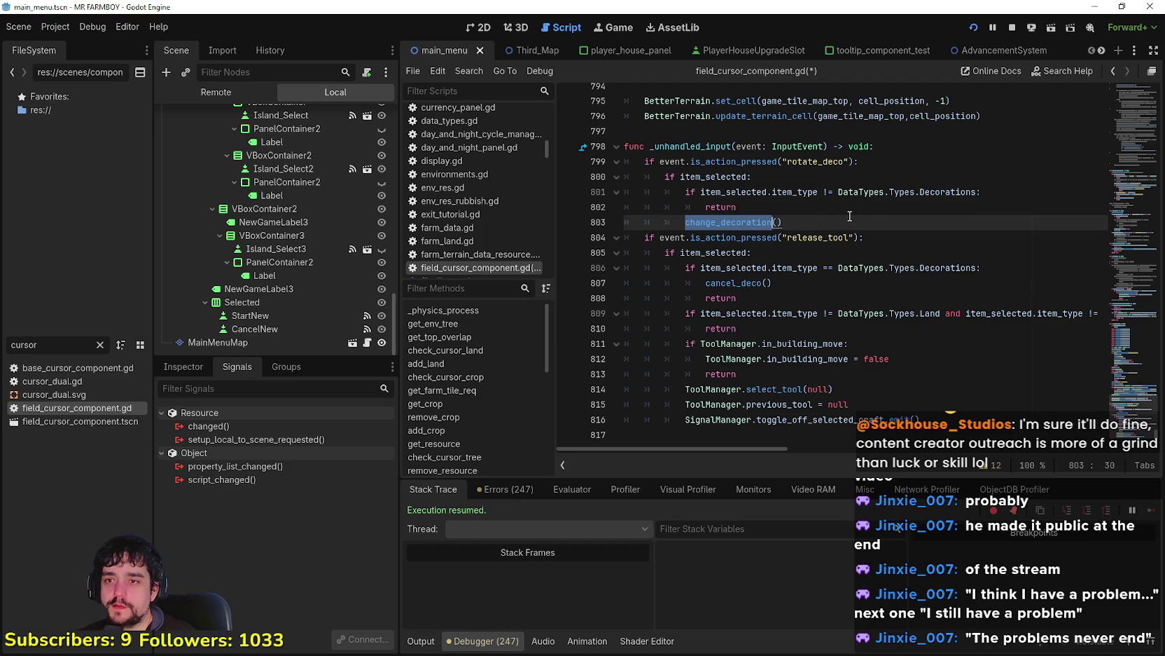
click(771, 239)
click(767, 297)
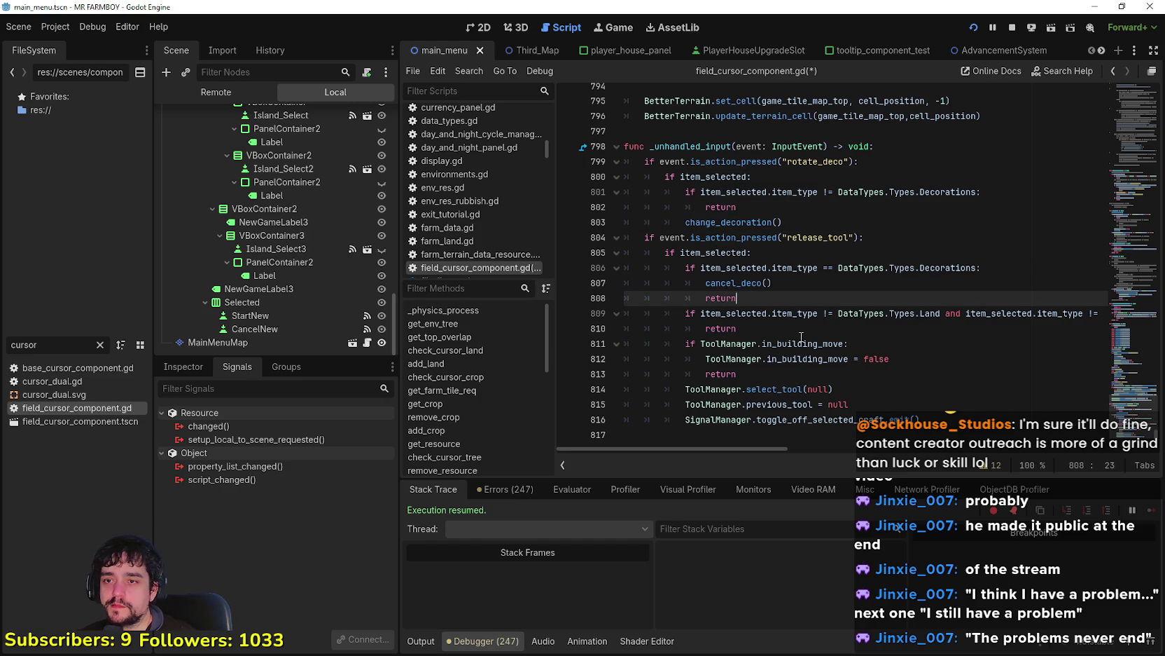
Step: Filter the FileSystem dock by 'building' and open building.gd
double_click(25, 345)
text(bui)
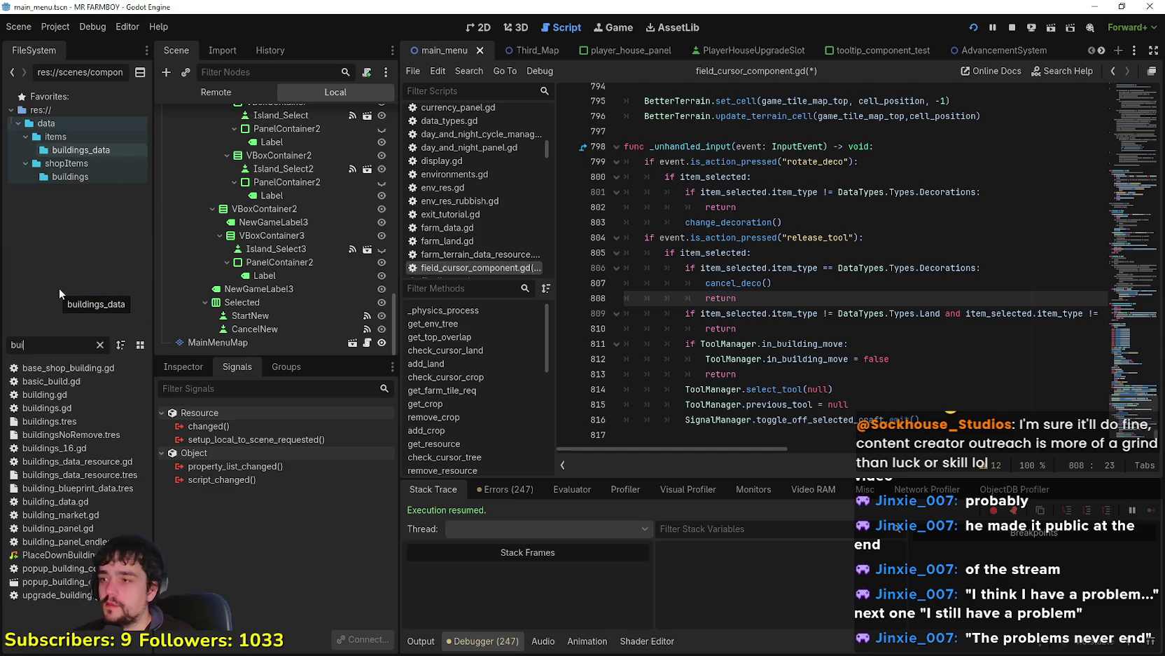
text(lding)
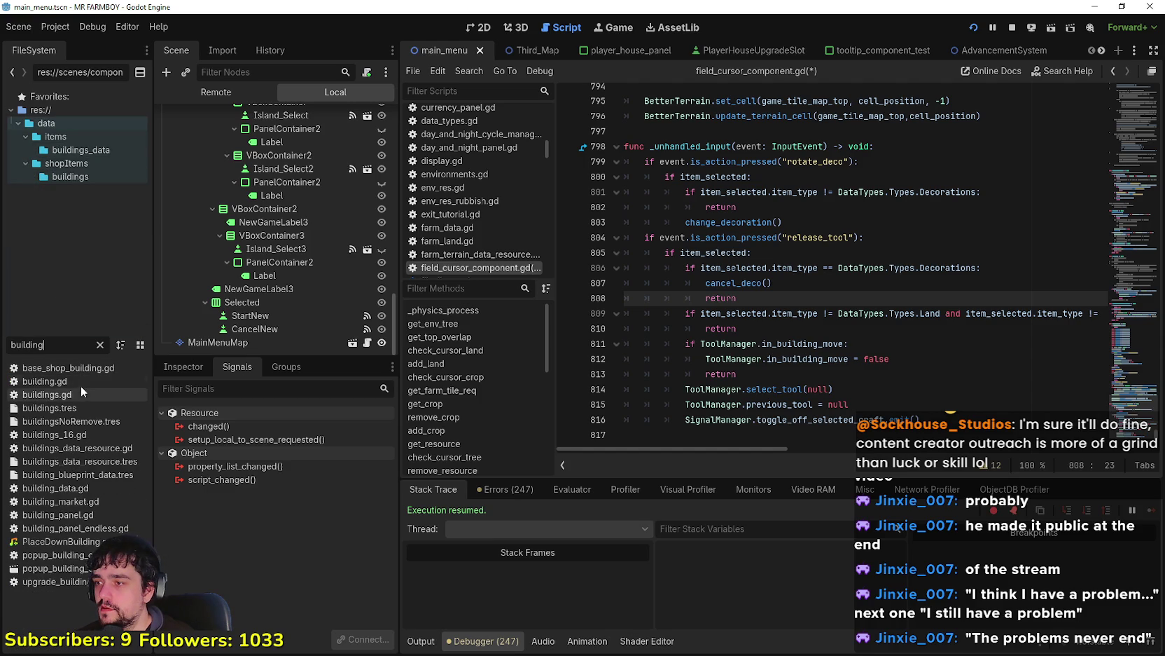
double_click(75, 381)
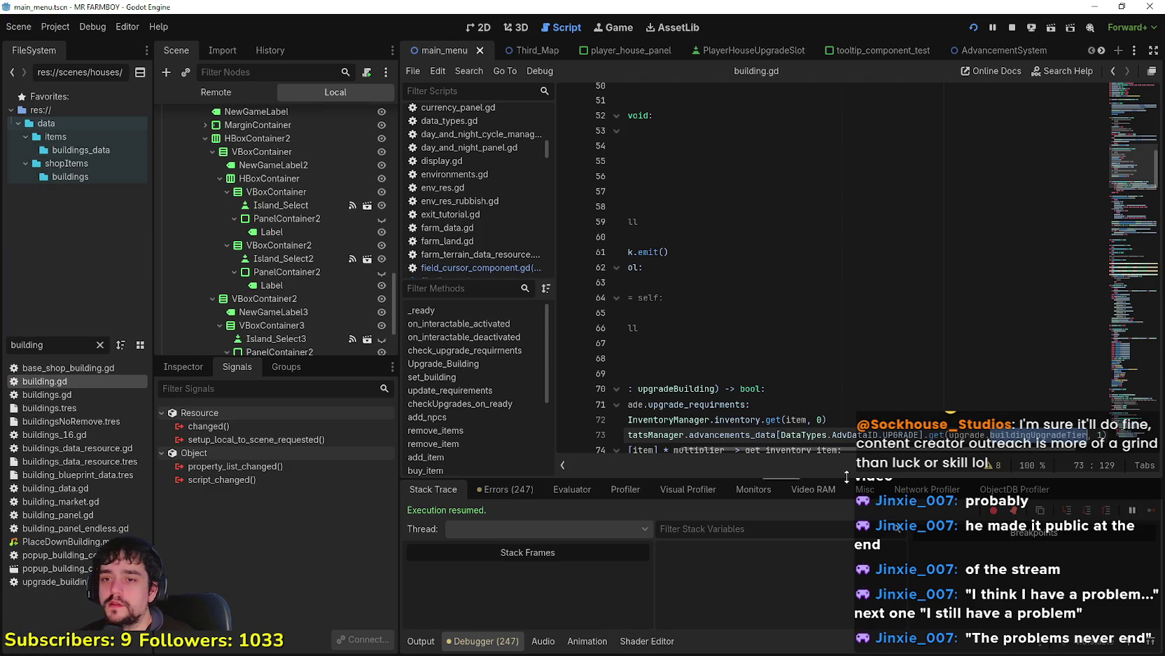
Step: Read building.gd from the top down to outline.show() on line 43
scroll(771, 315, up, 15)
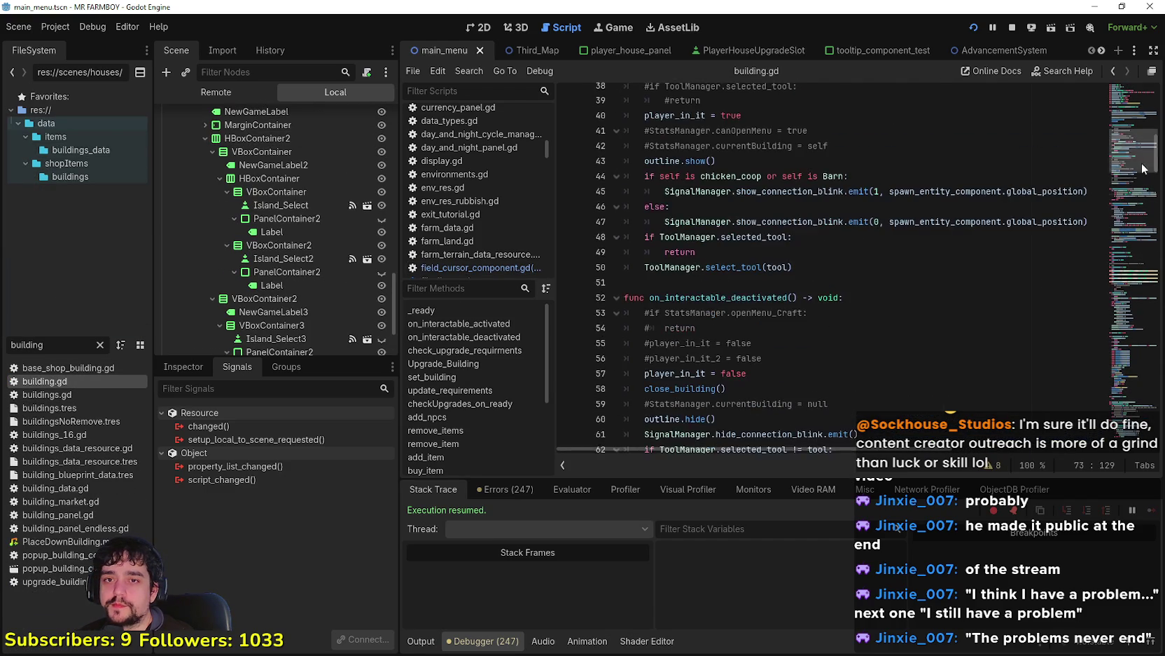
click(905, 246)
key(Down)
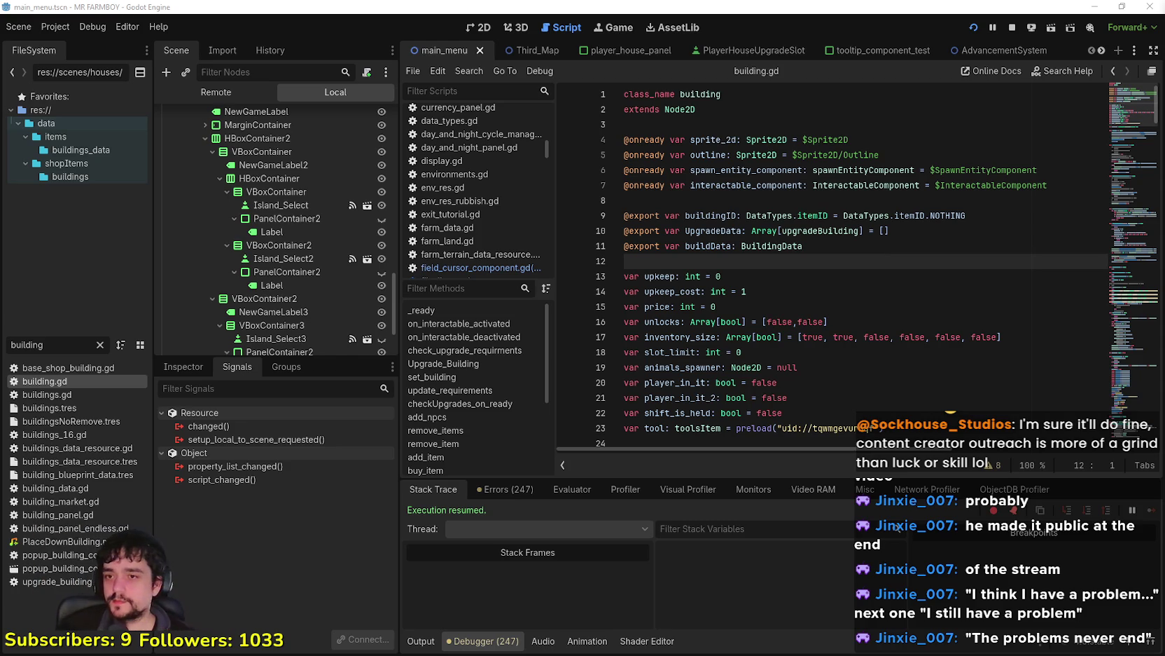
scroll(604, 239, down, 3)
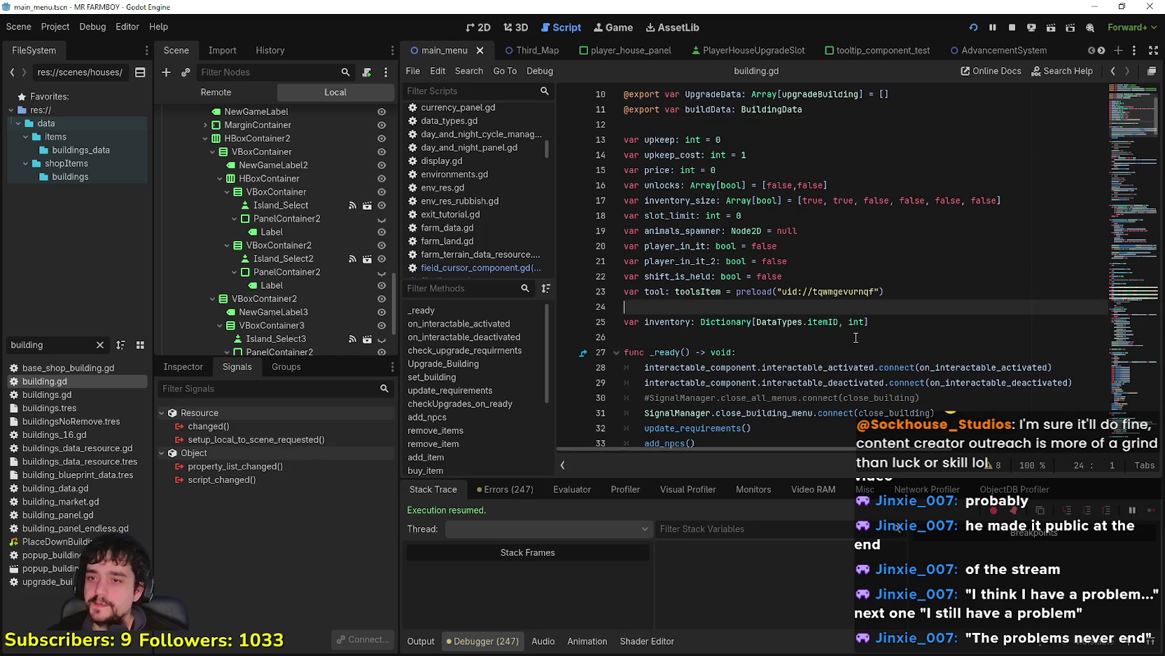
click(856, 336)
scroll(856, 336, down, 5)
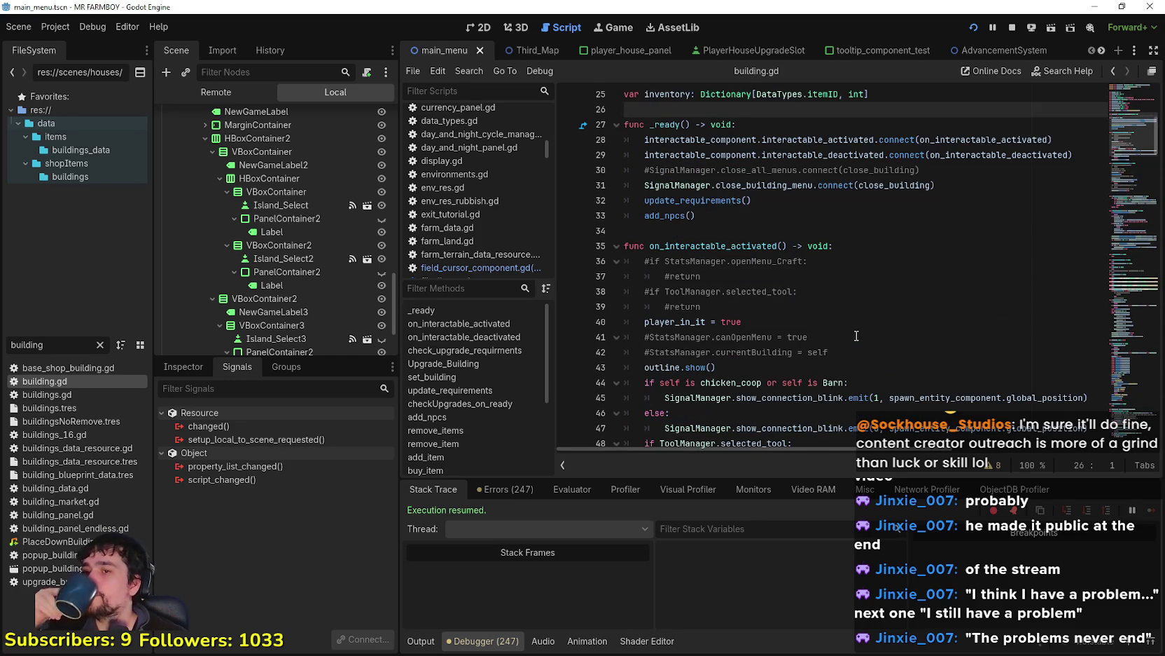
scroll(856, 335, down, 2)
click(716, 276)
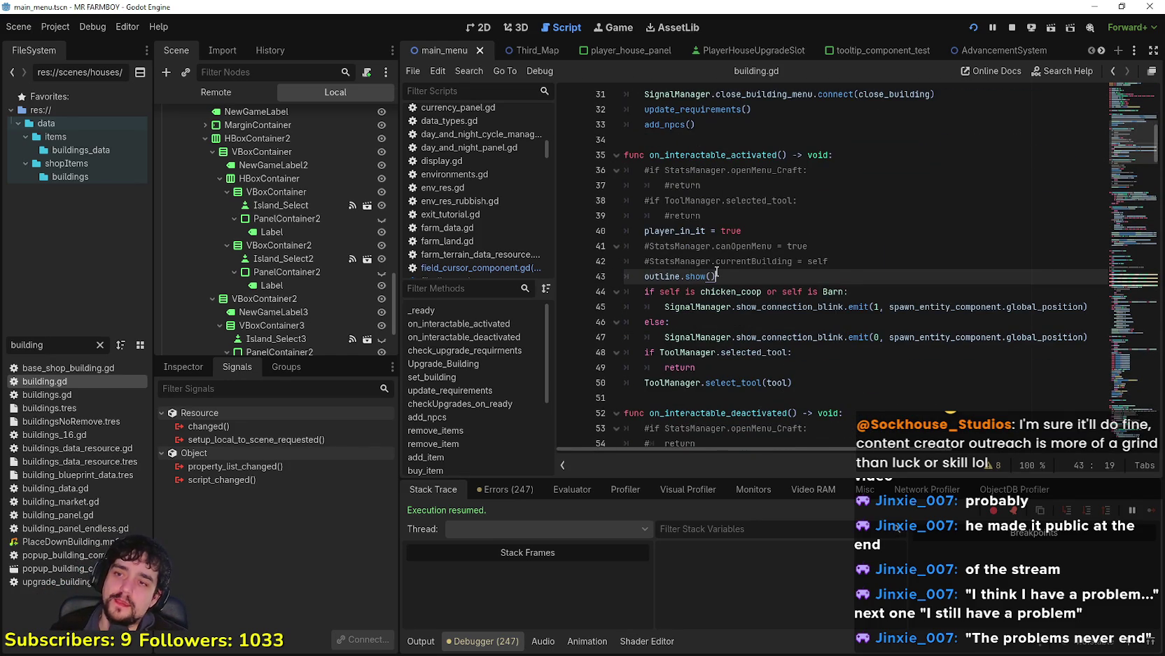
Step: Drag the minimap down to _on_input_event and move_building, then switch to another window
scroll(1136, 168, down, 3)
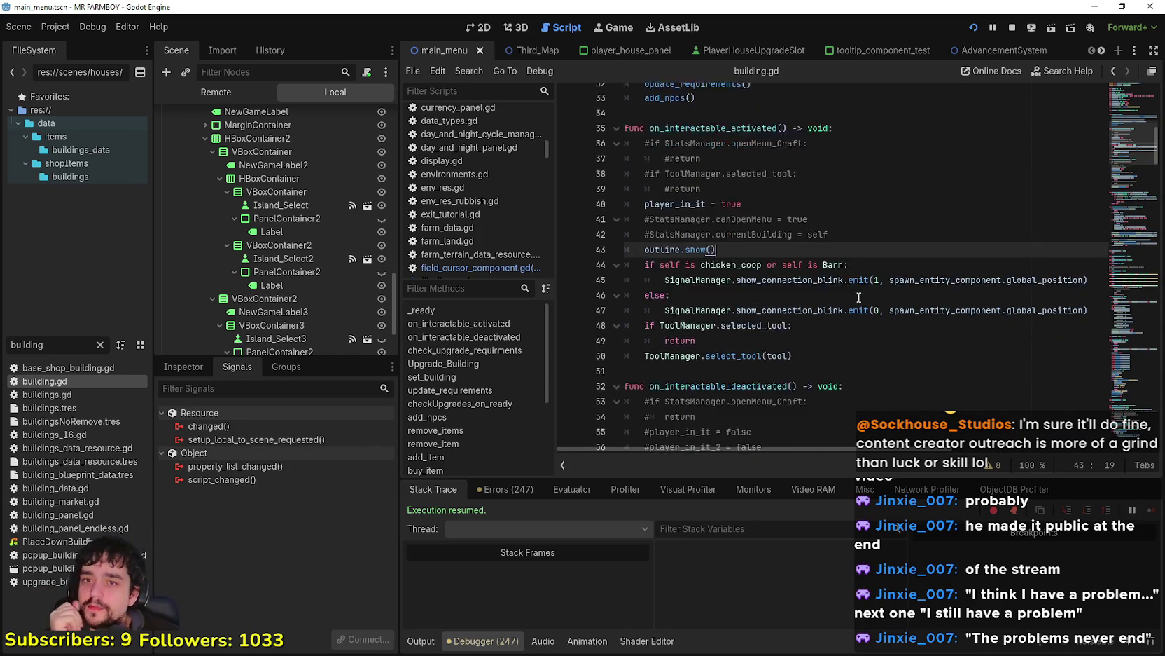
drag(1136, 168, 1121, 251)
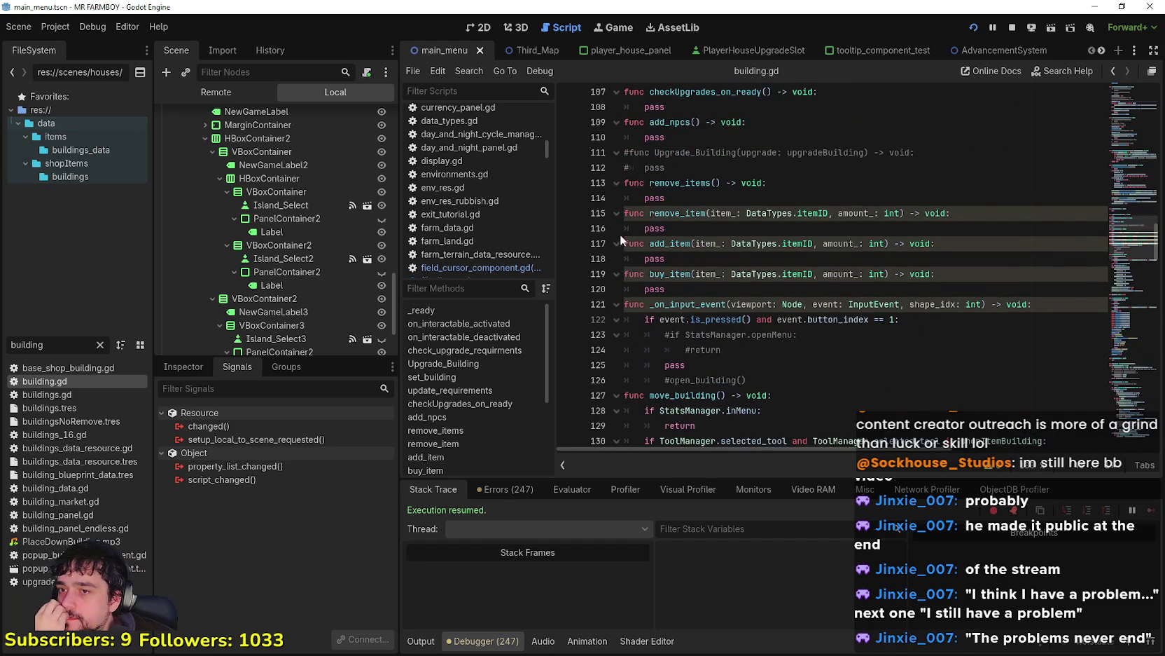
scroll(710, 237, down, 4)
click(799, 180)
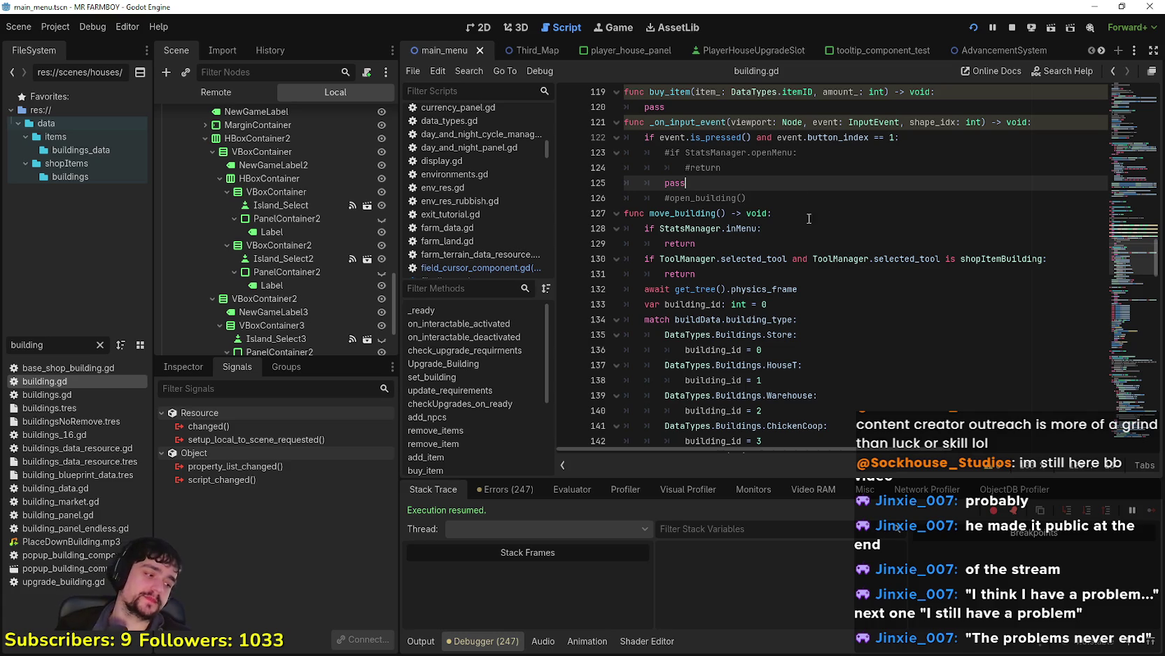
key(alt+Tab)
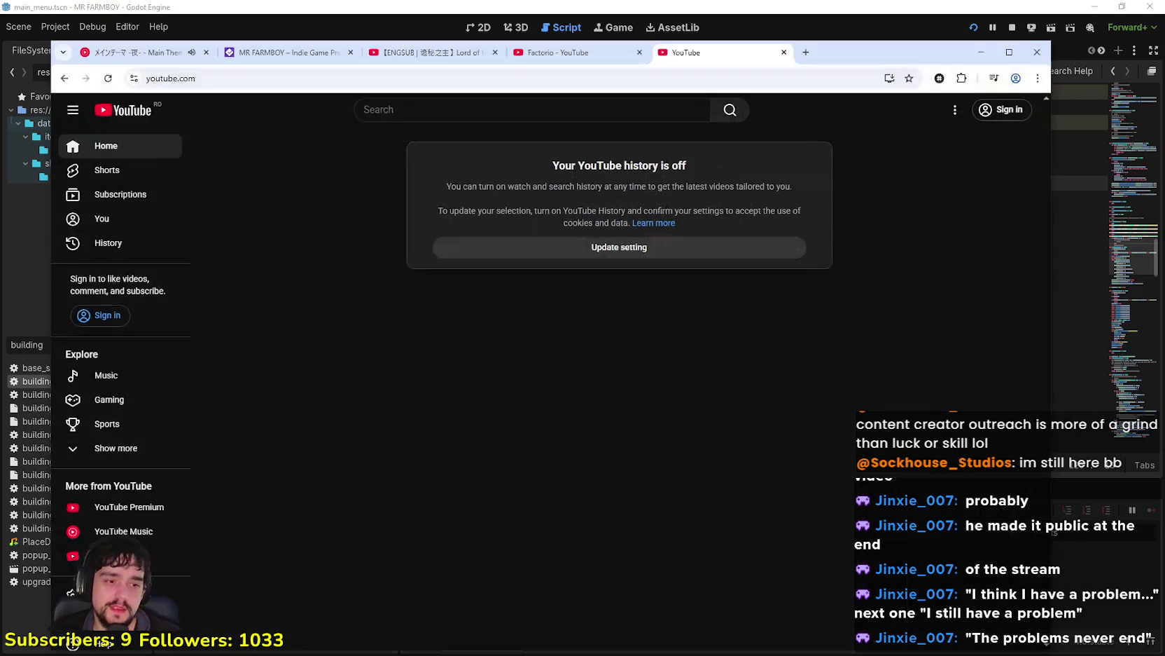
Step: Switch from Chrome's YouTube home page back to Godot showing building.gd
key(alt+Tab)
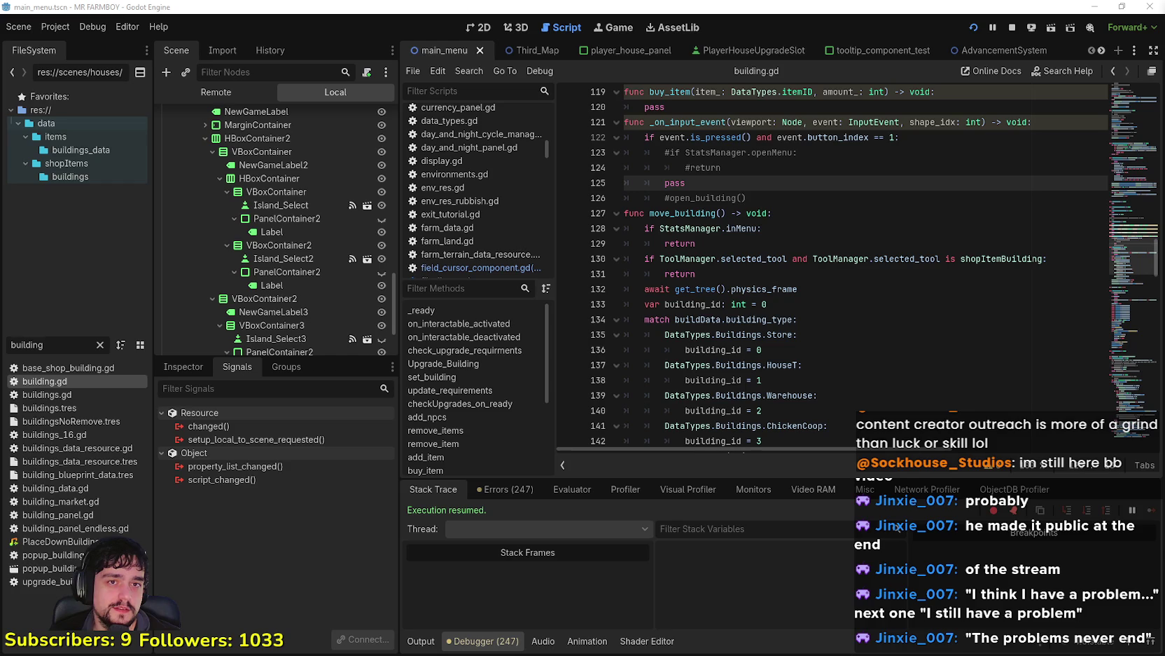
Step: Inspect move_building in building.gd down to the var on_delete line
click(819, 316)
click(773, 276)
scroll(770, 283, down, 2)
scroll(770, 282, down, 4)
click(771, 274)
scroll(786, 265, down, 3)
scroll(786, 259, up, 1)
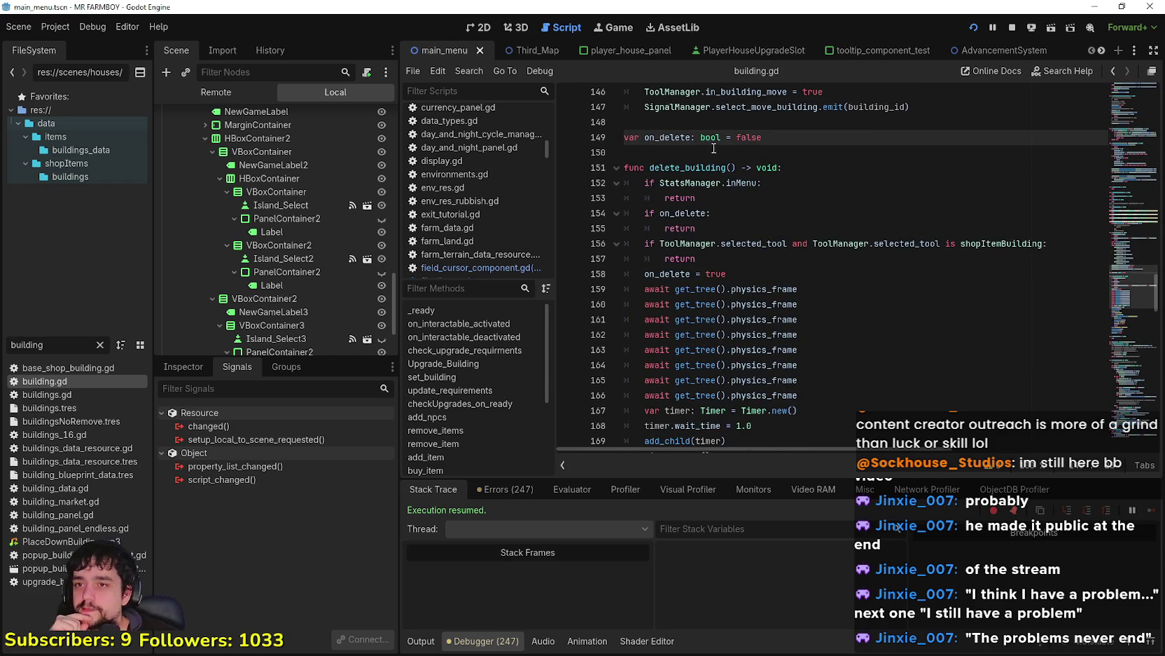
Step: Review delete_building through its return on line 178, and select its name on line 151
double_click(709, 166)
scroll(831, 251, down, 3)
scroll(828, 248, up, 5)
scroll(1078, 232, down, 5)
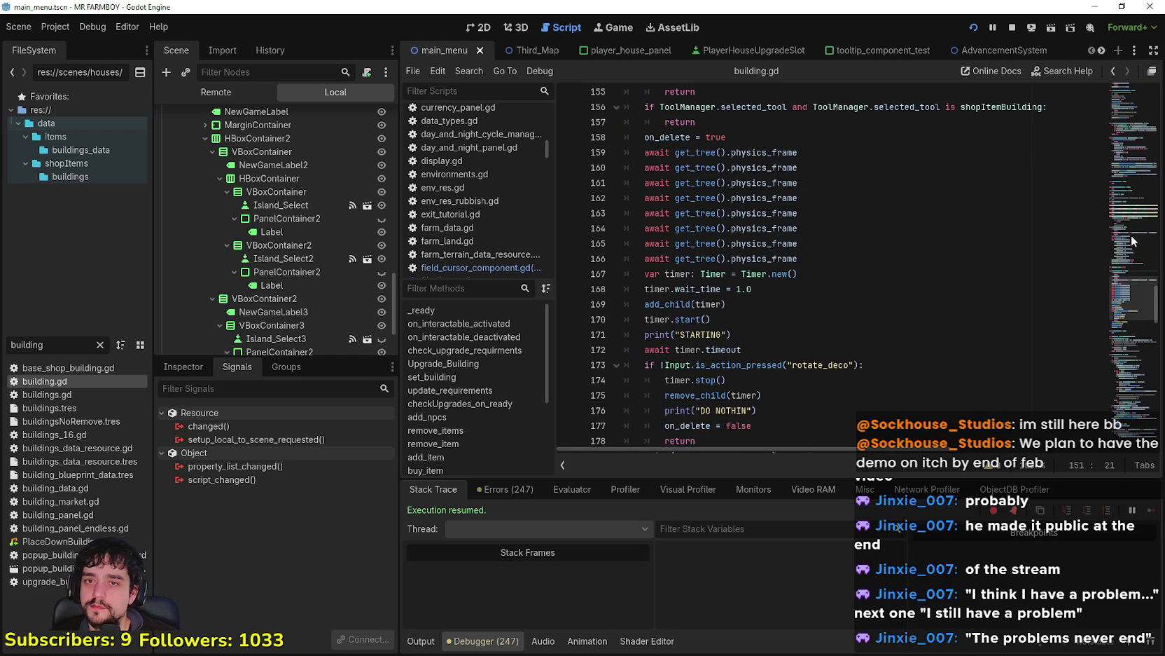
scroll(1037, 241, down, 2)
click(837, 301)
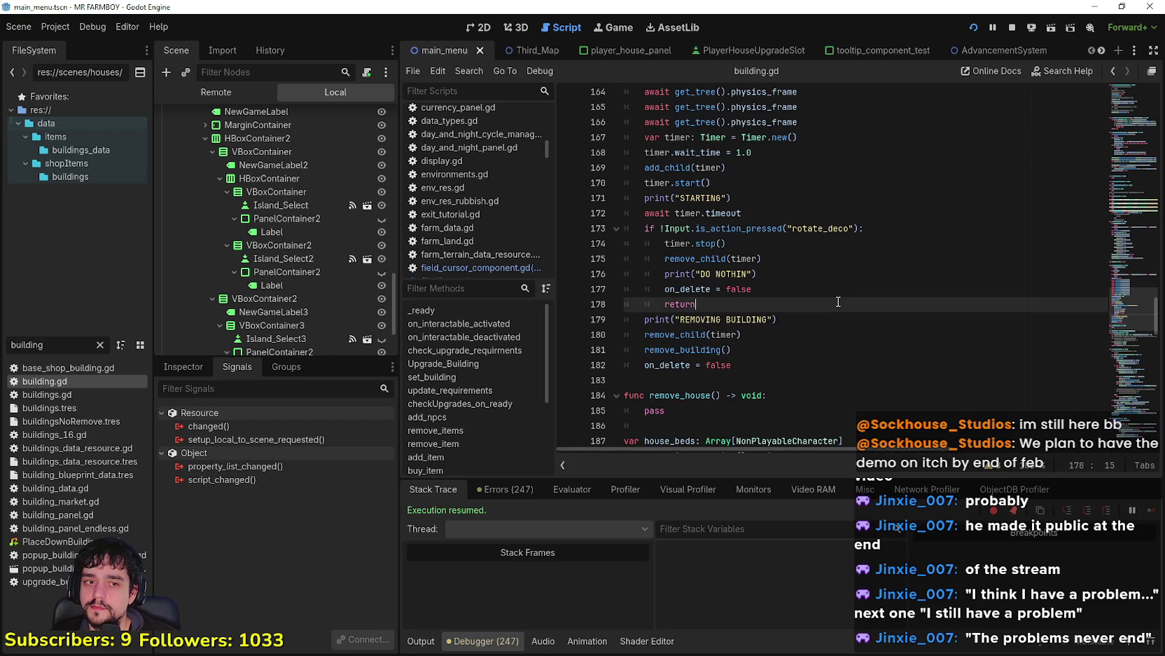
scroll(838, 301, up, 3)
scroll(837, 301, up, 3)
double_click(701, 168)
scroll(847, 336, down, 4)
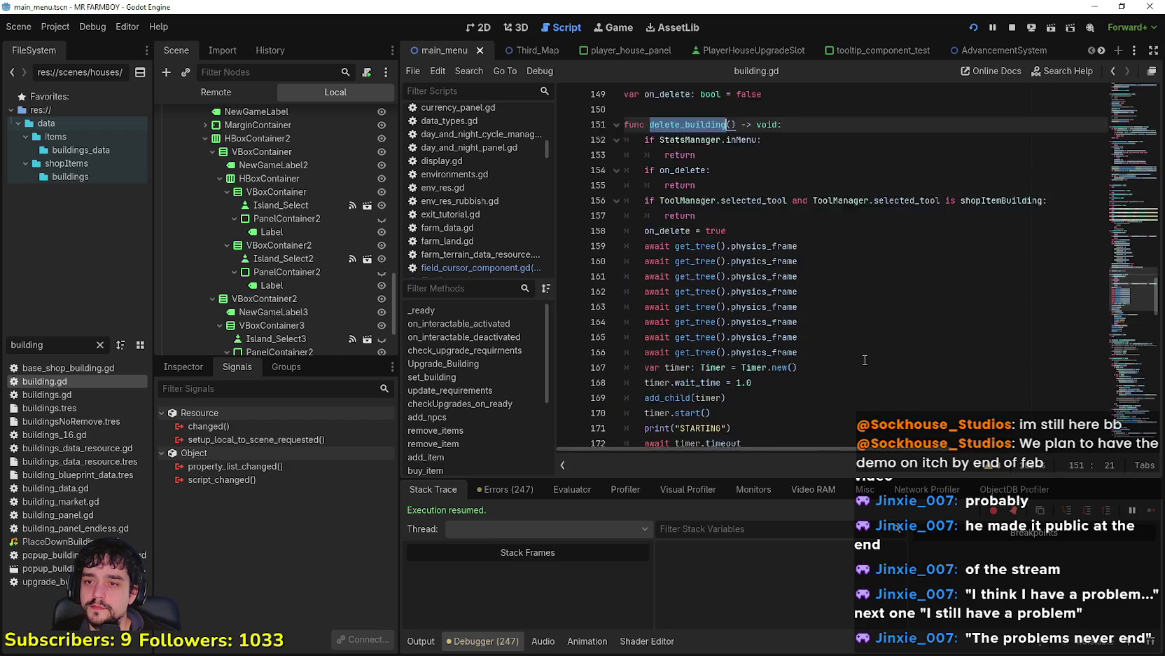
Step: Find delete_building's call in _input and copy the release_tool and rotate_deco branches (lines 262–265)
key(ctrl+f)
click(981, 469)
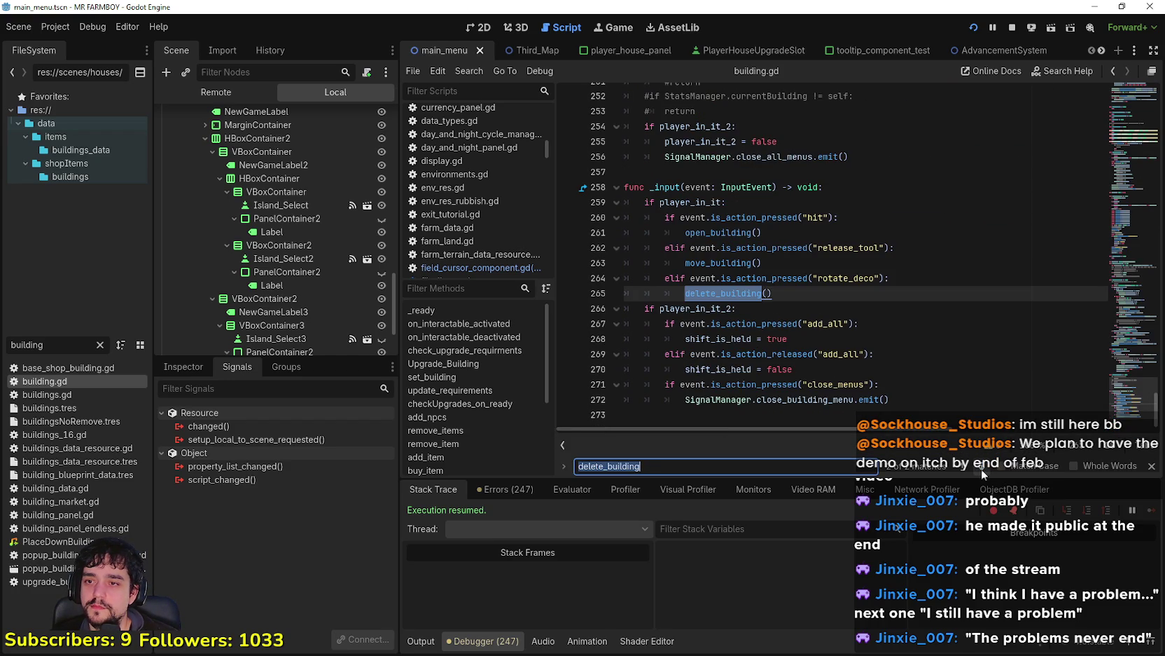
drag(804, 294, 581, 280)
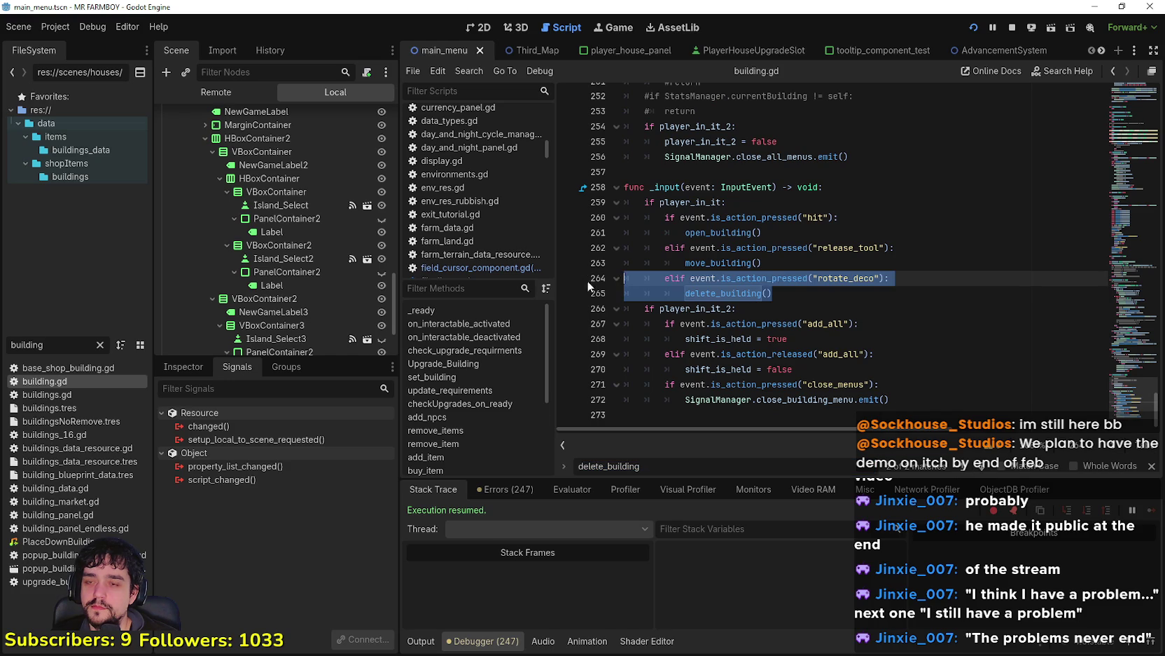
drag(825, 302, 607, 284)
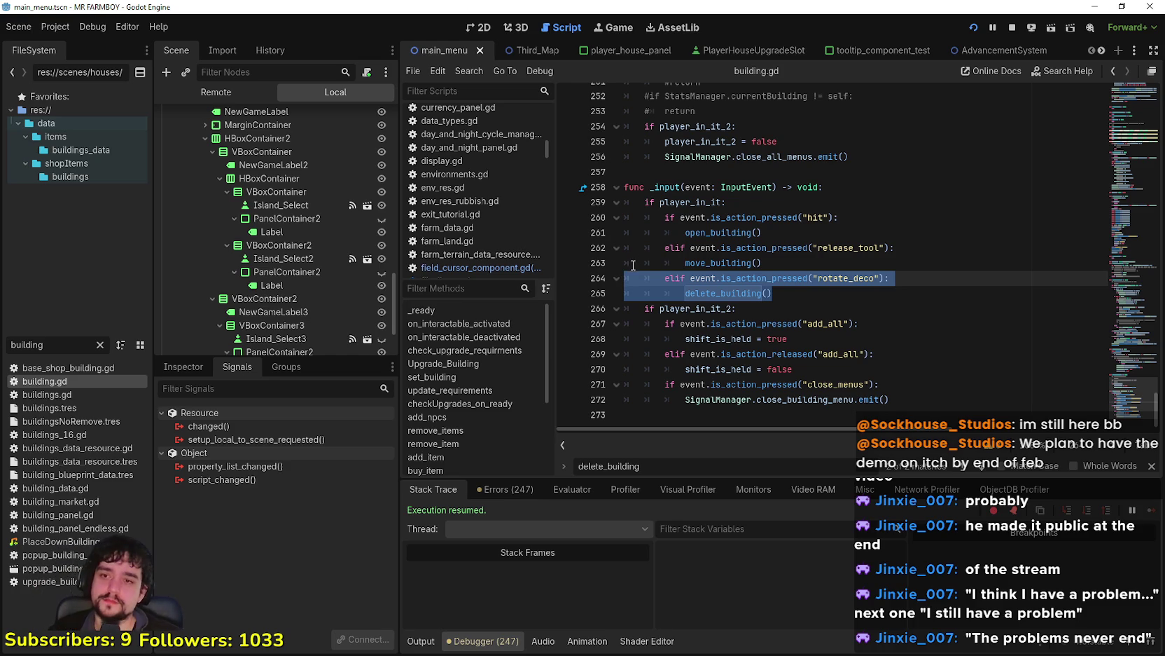
click(762, 260)
click(796, 300)
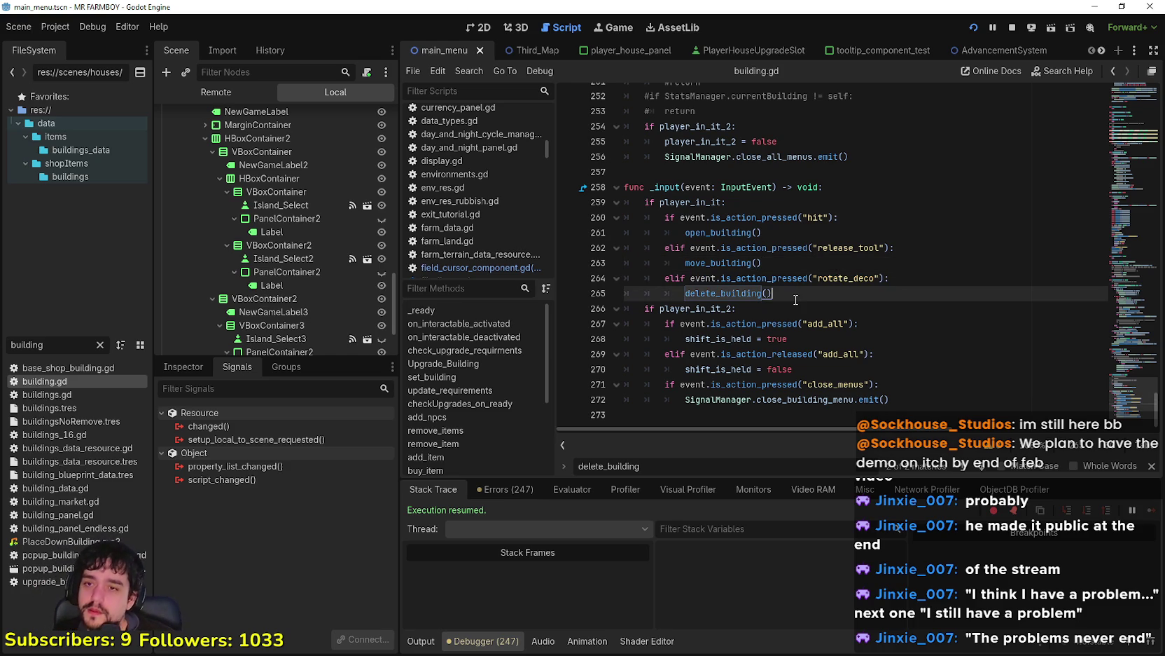
drag(796, 300, 622, 248)
key(ctrl+c)
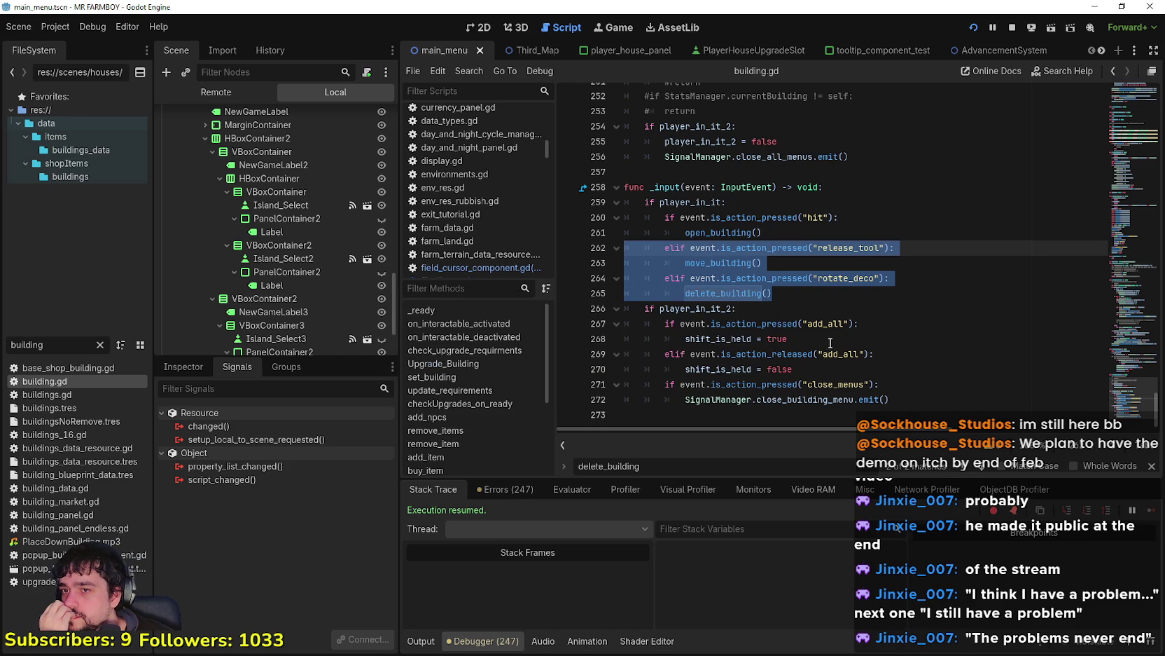
right_click(720, 249)
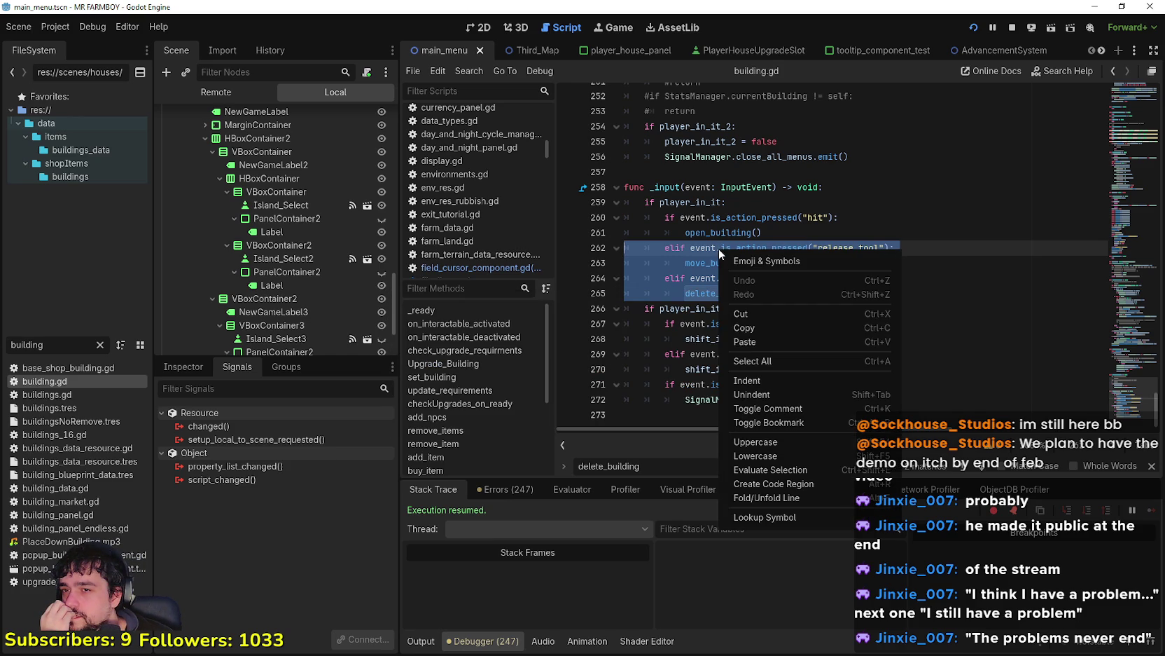
click(751, 327)
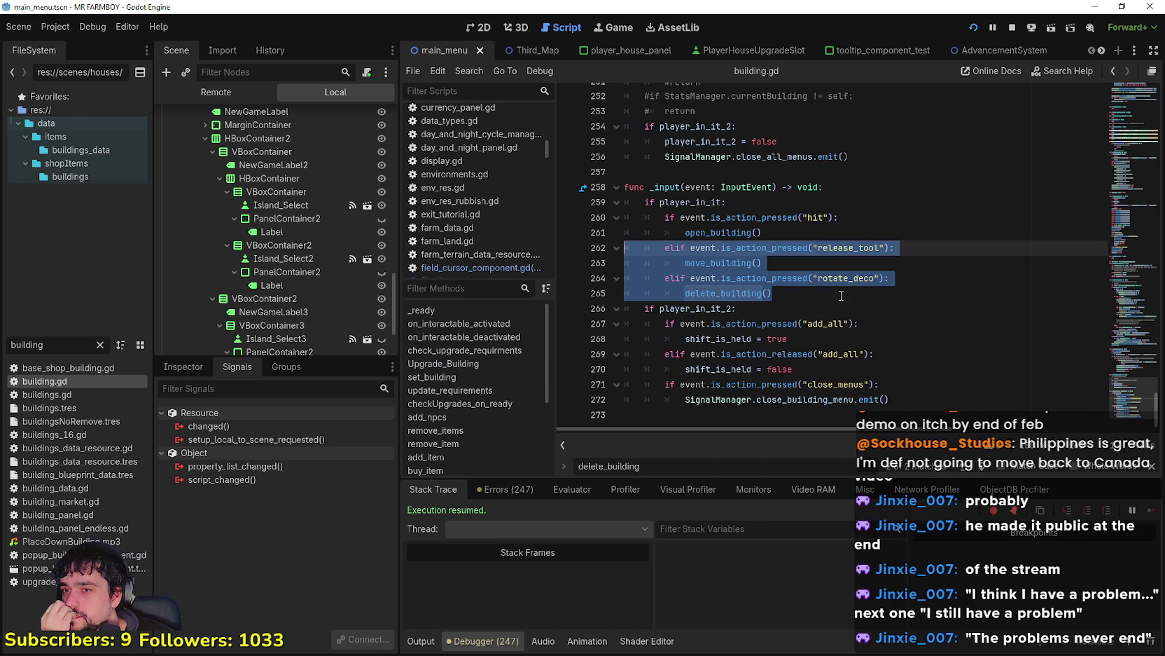
click(842, 295)
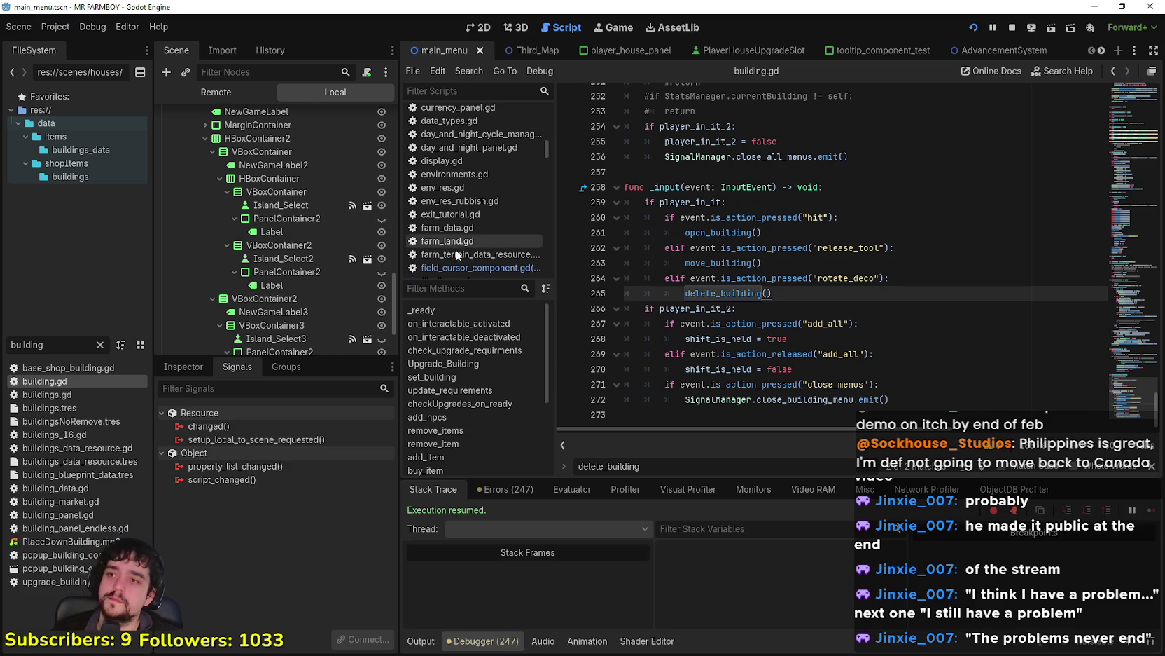
Step: Filter the FileSystem by 'cursor' and open field_cursor_component.gd
double_click(2, 340)
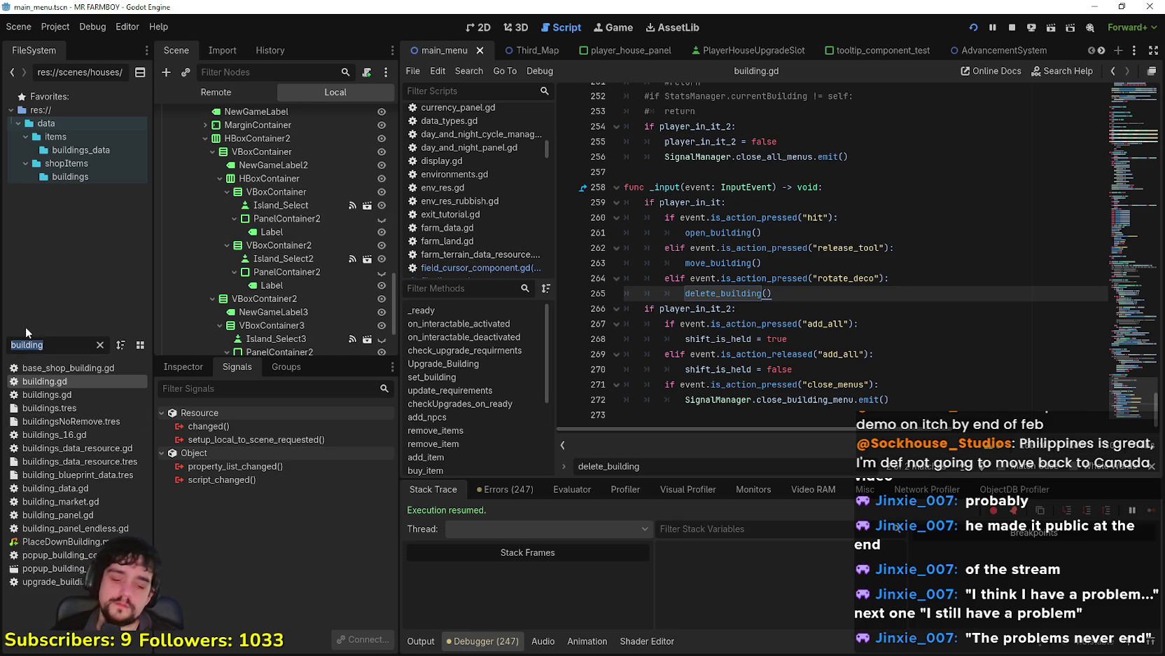
text(cursor)
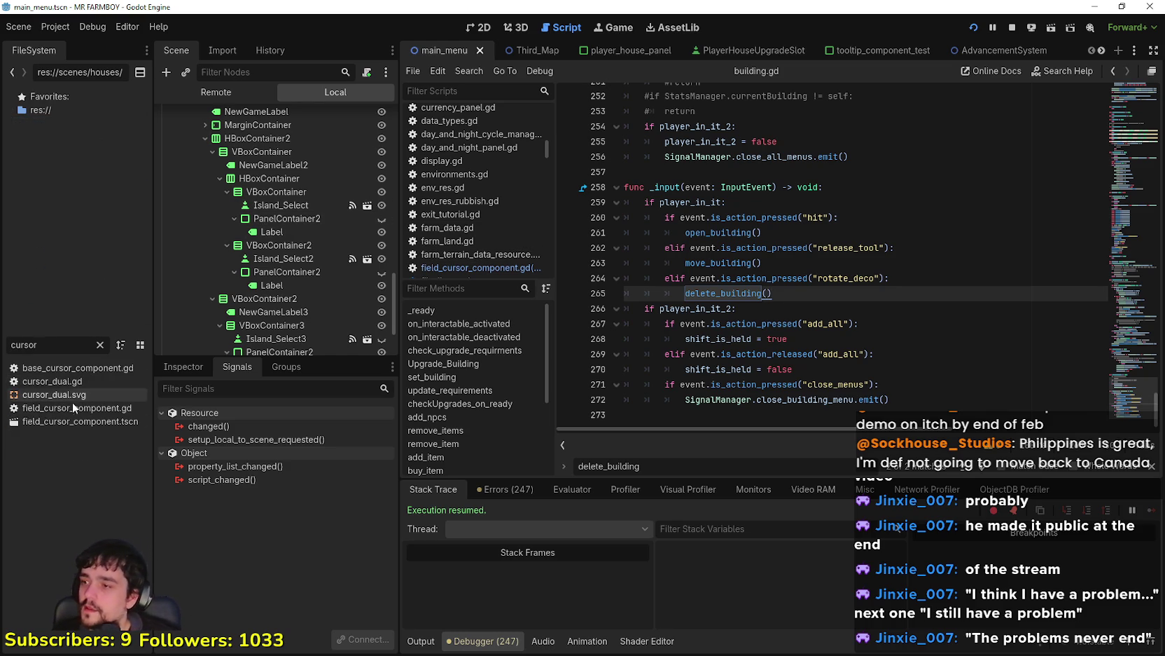
double_click(75, 408)
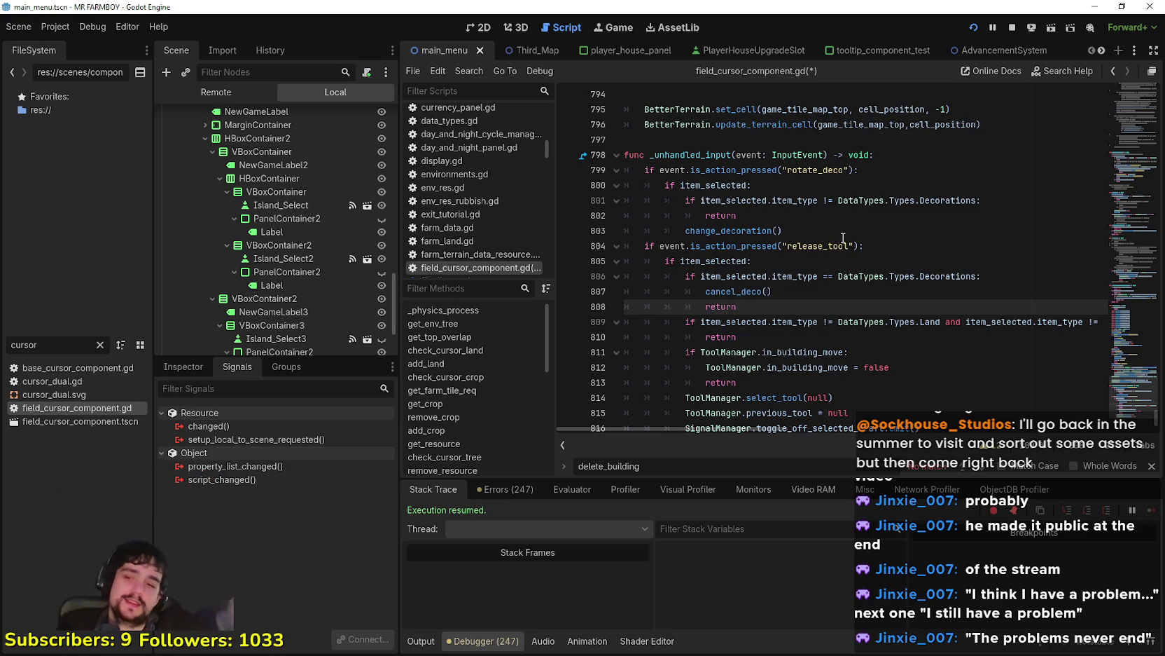
Step: Paste the copied release_tool/rotate_deco branches on empty line 797, above _unhandled_input
click(866, 230)
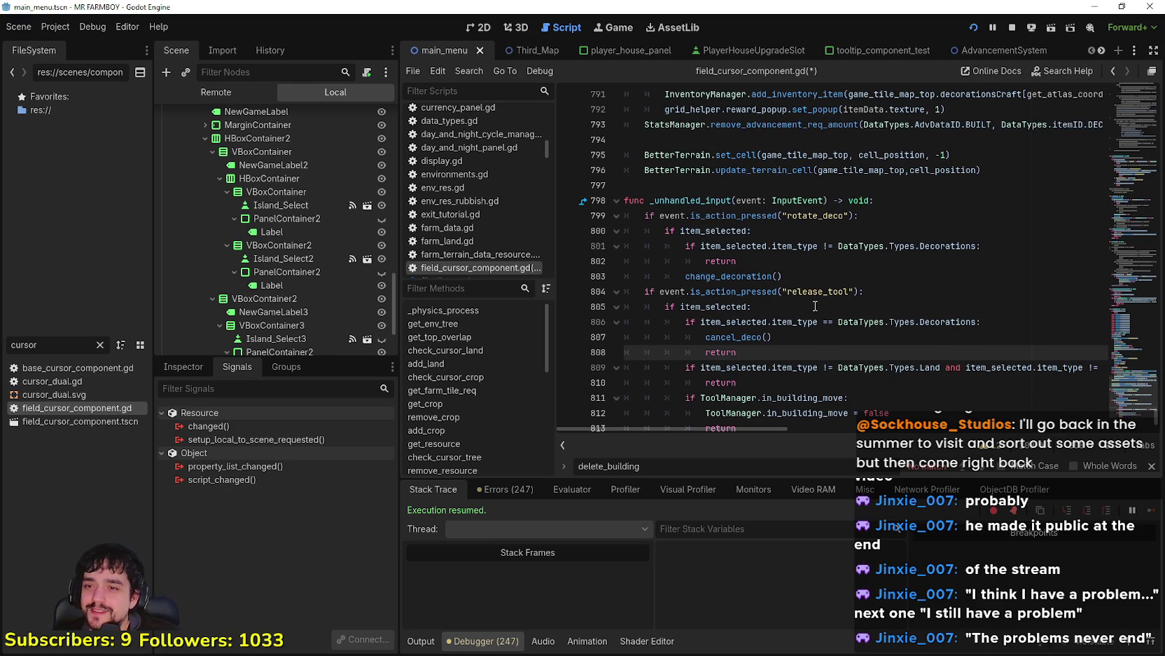
scroll(841, 304, up, 4)
scroll(818, 293, down, 4)
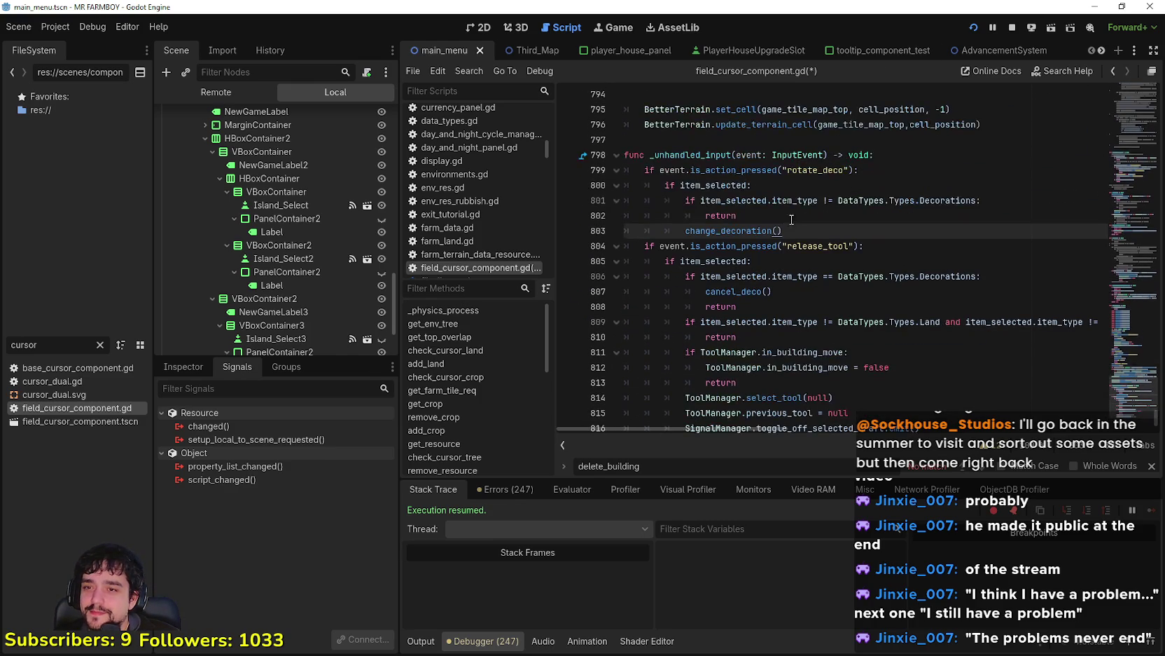
key(shift+Up)
scroll(845, 230, up, 4)
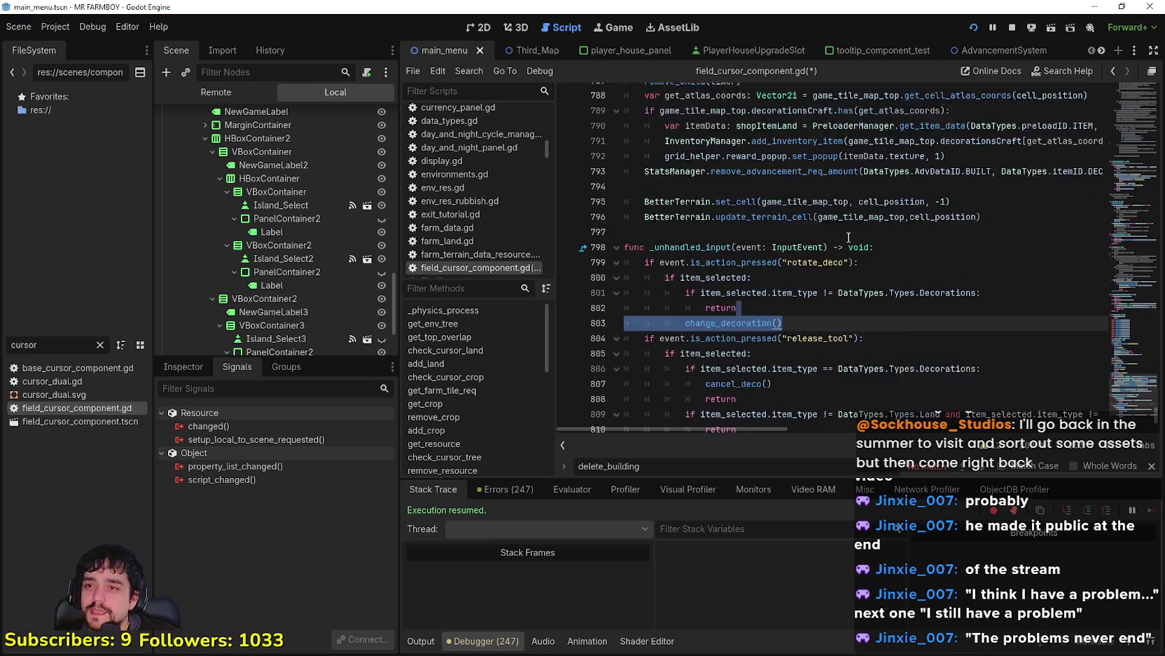
click(729, 246)
scroll(765, 259, down, 2)
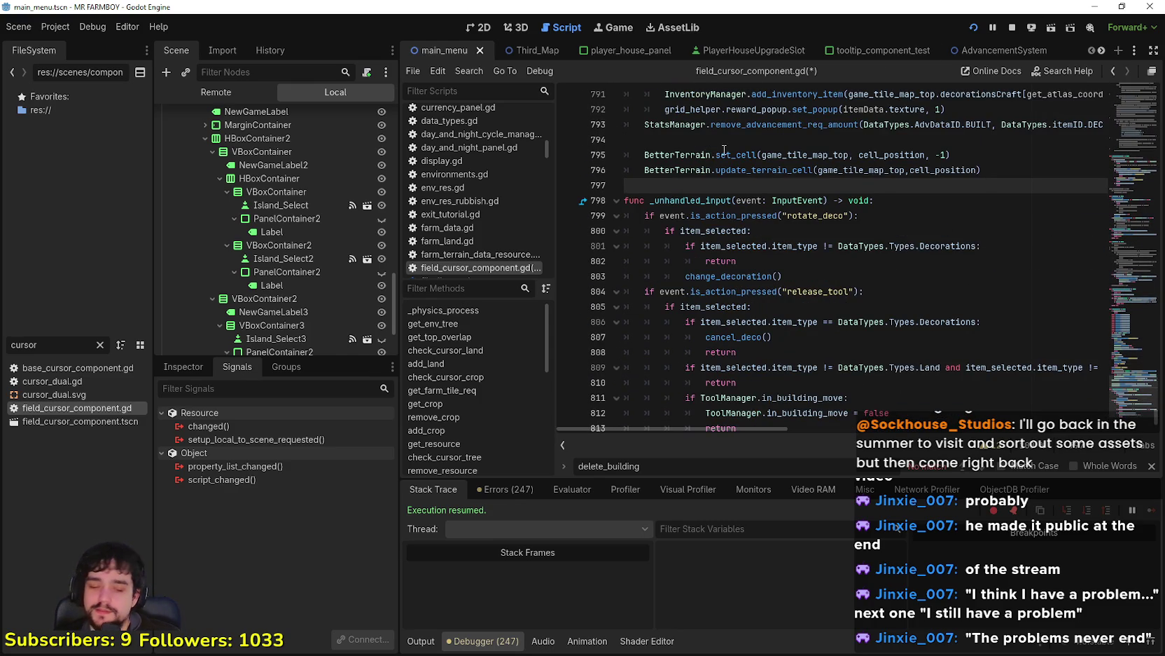
key(ctrl+v)
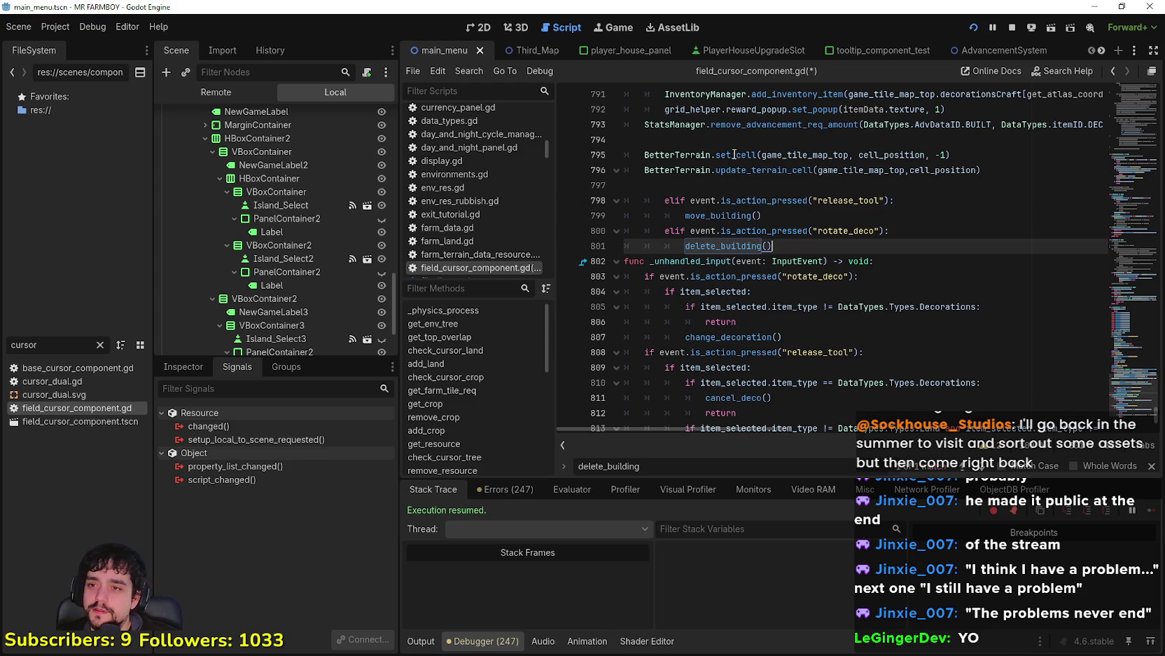
Step: Undo the paste, examine the release_tool check on line 805, then switch to Chrome
key(ctrl+z)
key(ctrl+z)
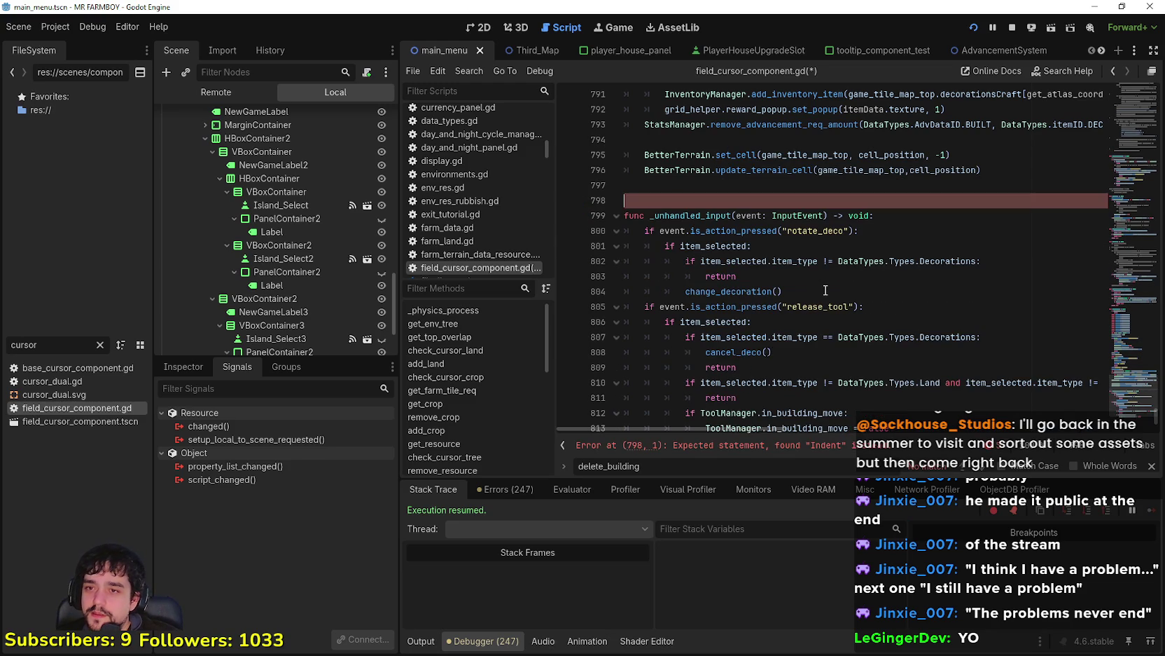
scroll(835, 294, down, 2)
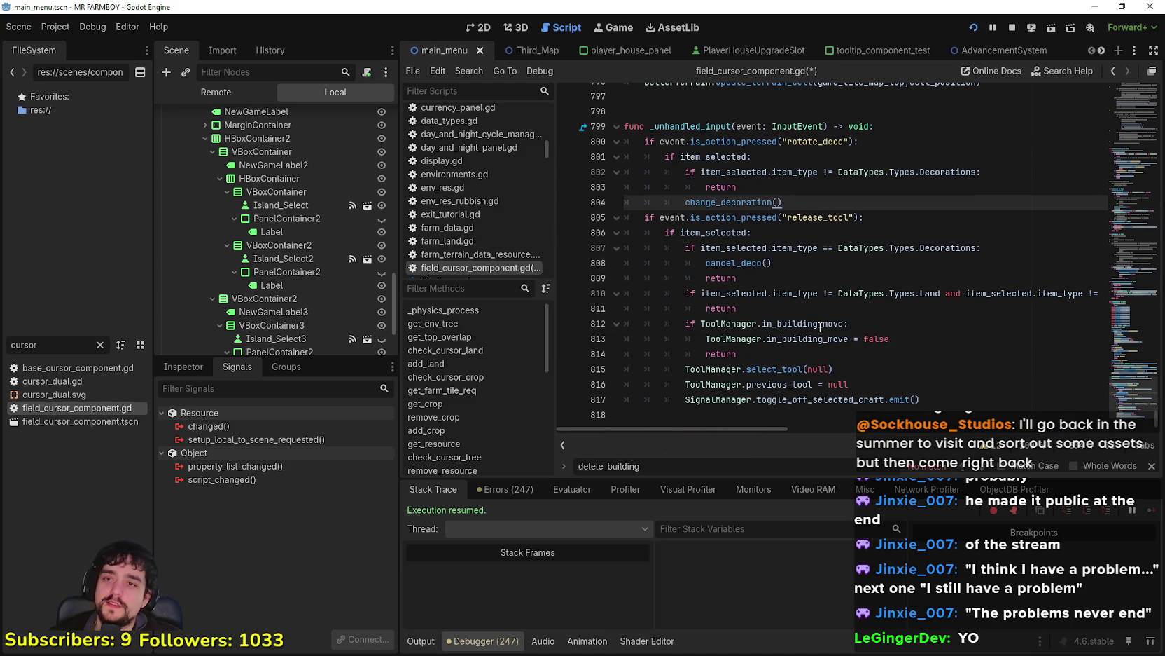
click(763, 190)
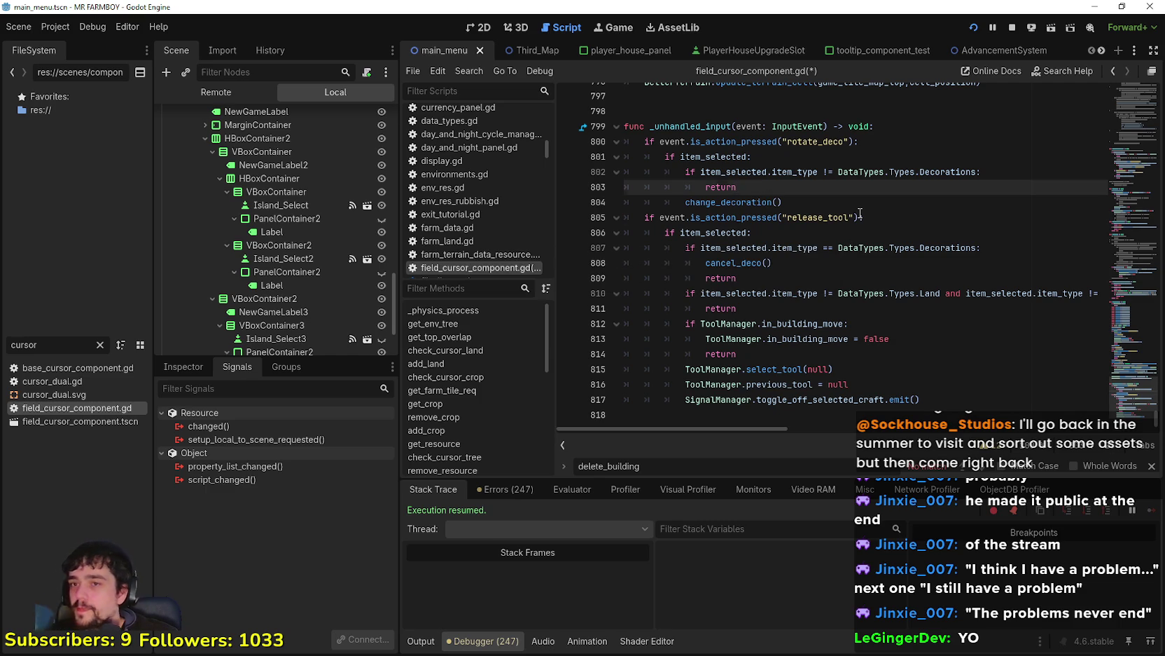
click(851, 218)
key(Right)
key(Right)
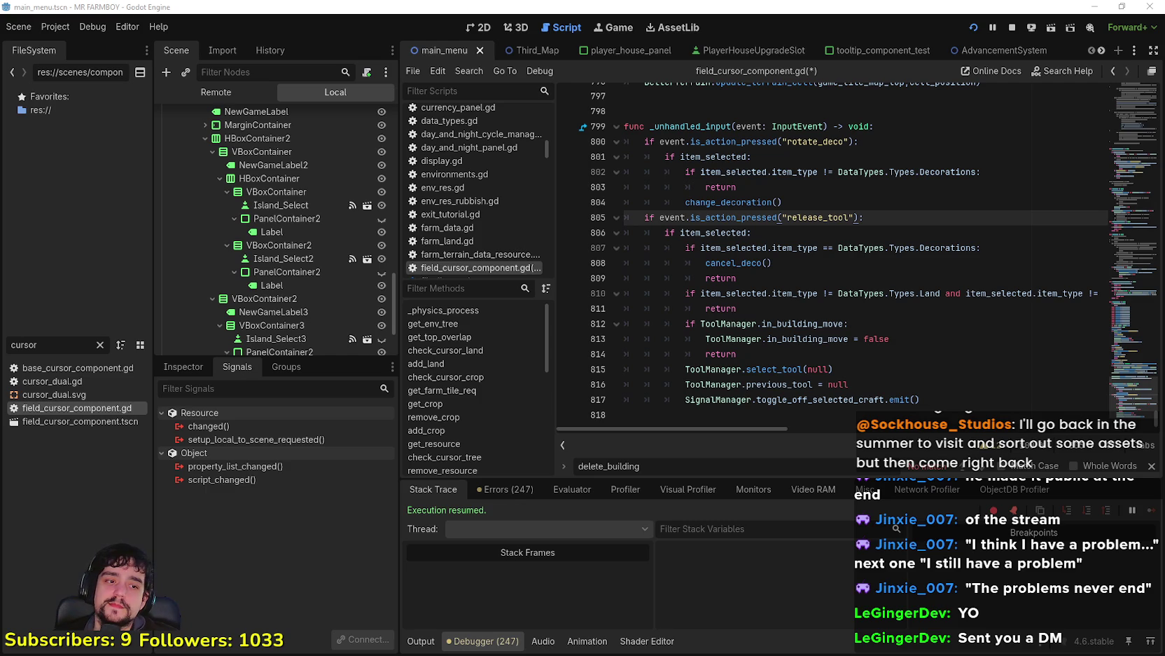
key(alt+Tab)
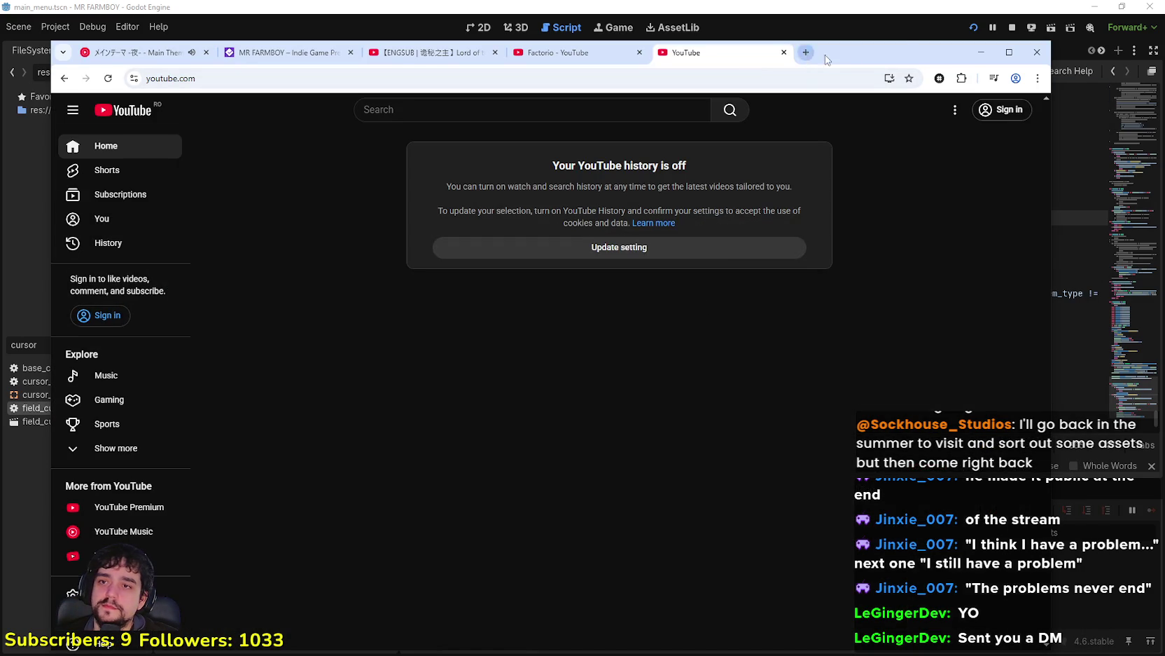
Step: Load the pasted Discord image link in a new tab, zoomed to 150%, and reposition the window
click(806, 52)
key(ctrl+v)
key(Return)
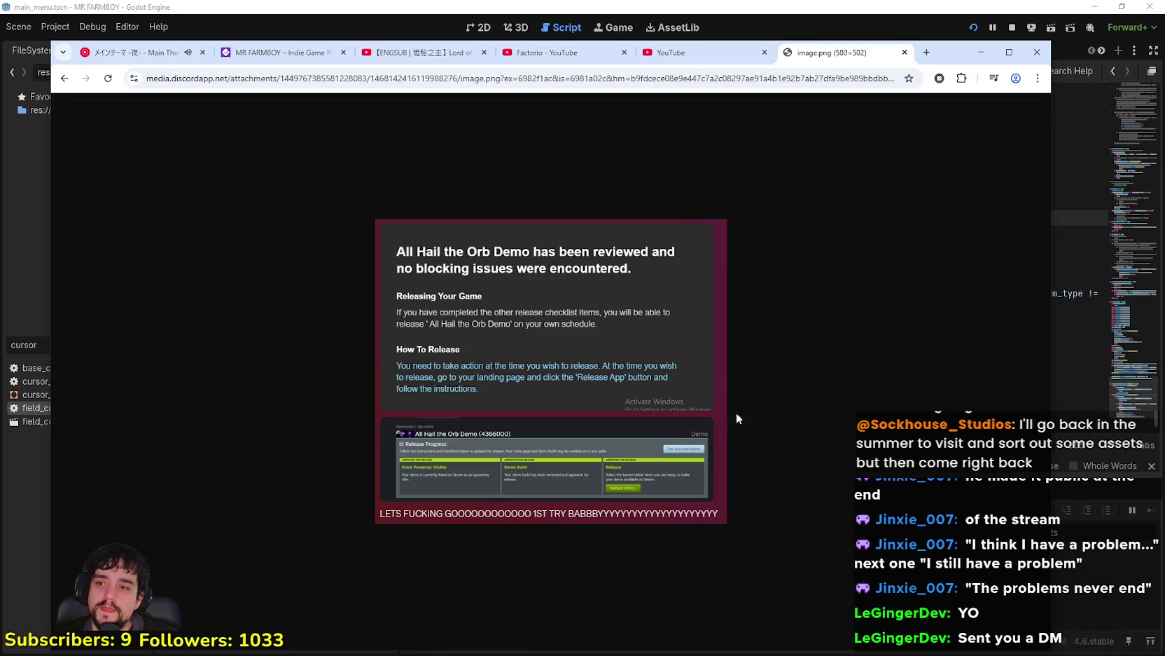
ctrl+scroll(642, 386, up, 1)
ctrl+scroll(642, 386, down, 1)
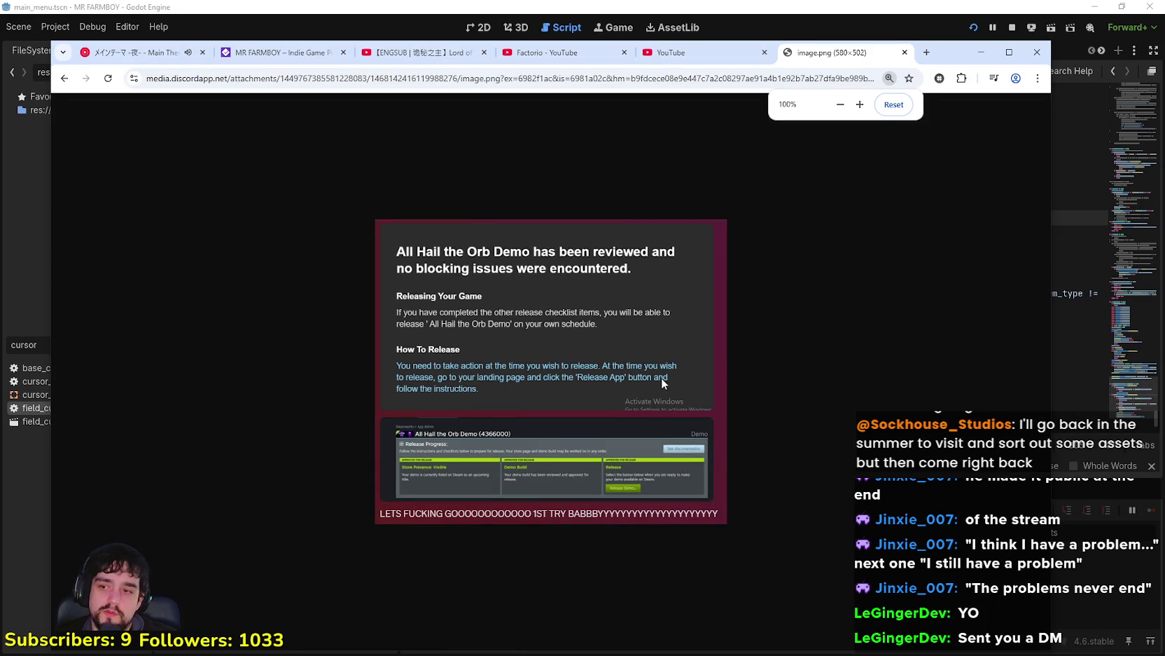
ctrl+scroll(662, 378, up, 2)
ctrl+scroll(874, 378, up, 1)
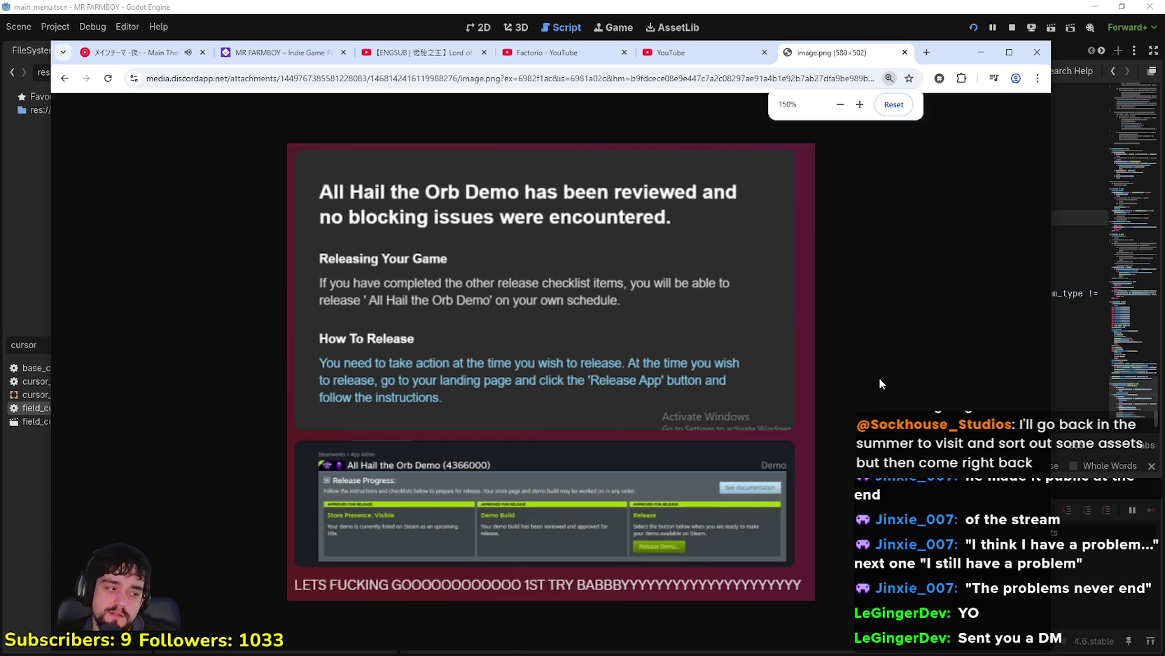
drag(941, 54, 970, 26)
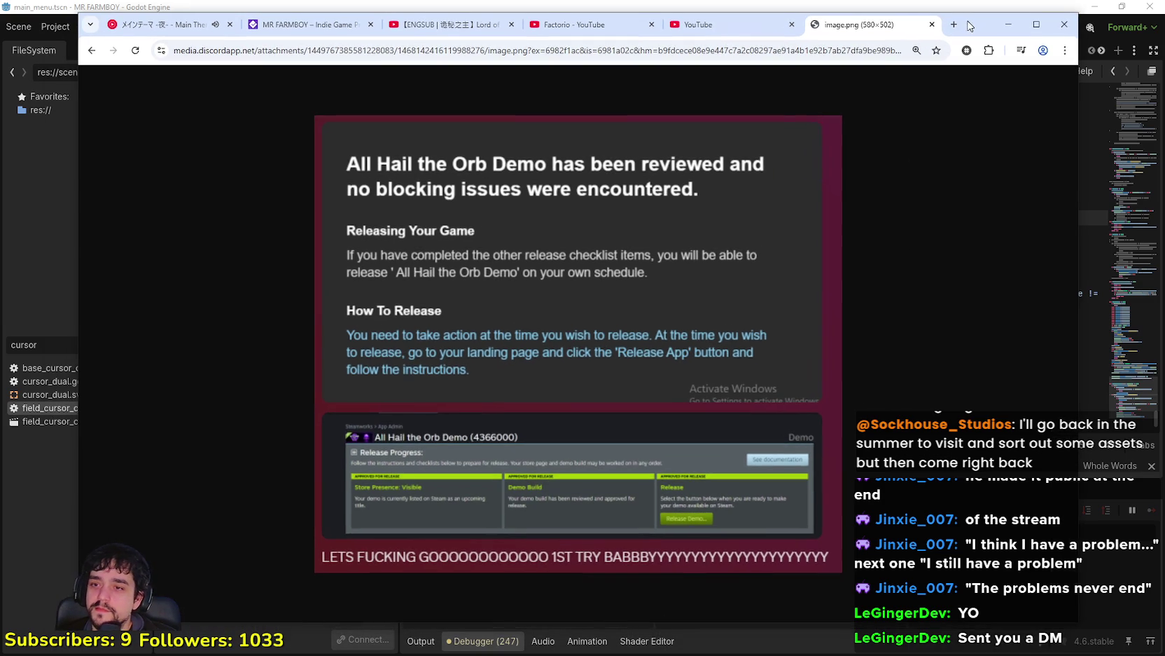
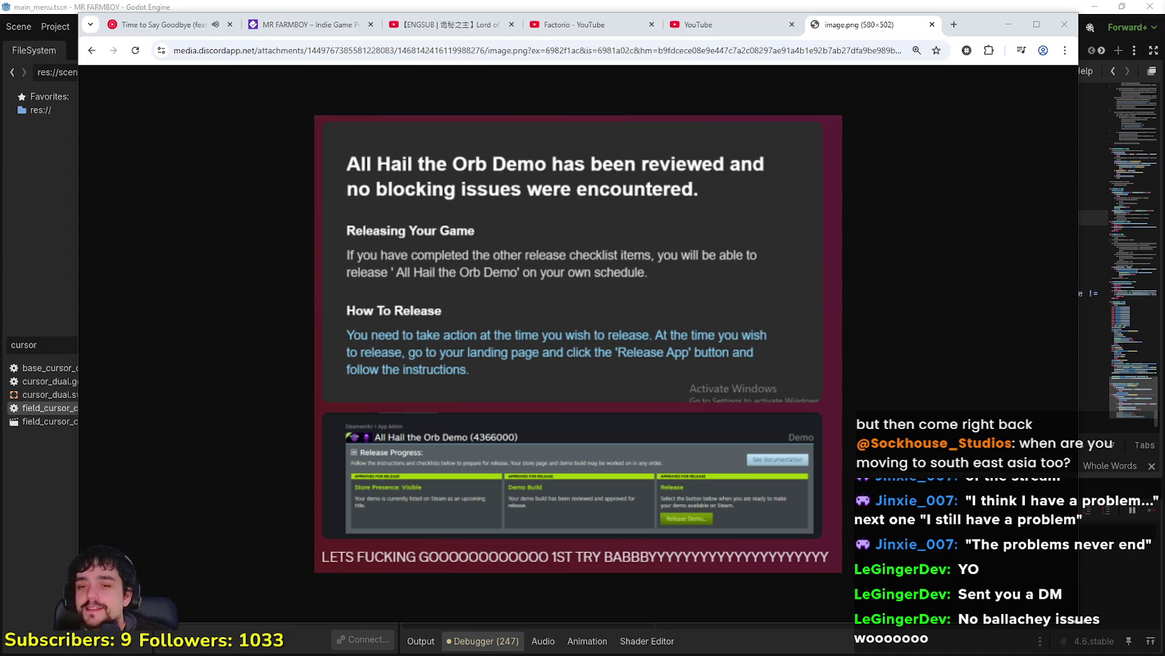
Step: Shrink the Chrome window, move it down-right to reveal the Godot editor, and open a new tab
mouse_move(1079, 603)
mouse_down()
mouse_move(731, 608)
mouse_move(632, 577)
mouse_move(593, 520)
mouse_move(915, 562)
mouse_move(942, 587)
mouse_up()
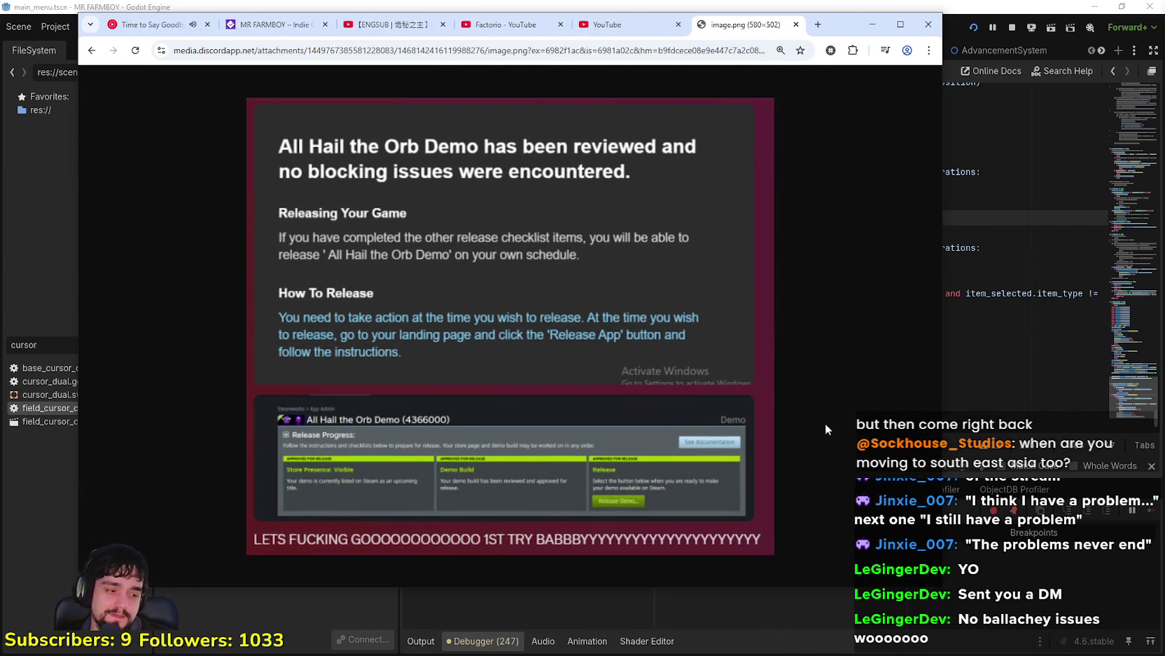
drag(841, 35, 888, 58)
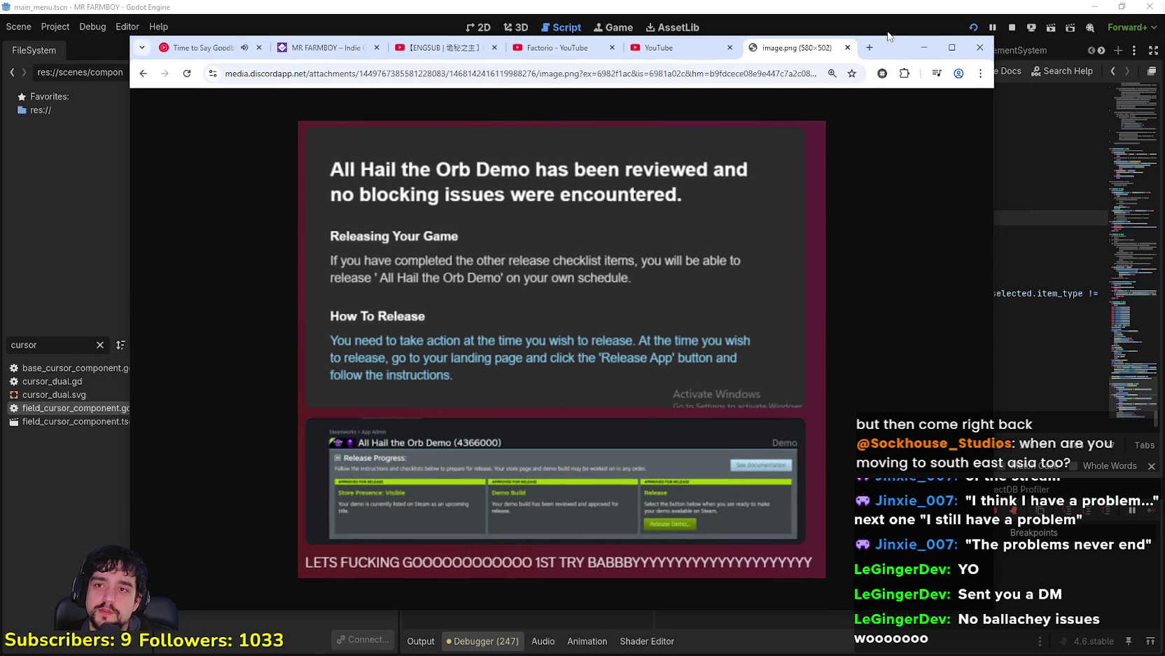
click(869, 49)
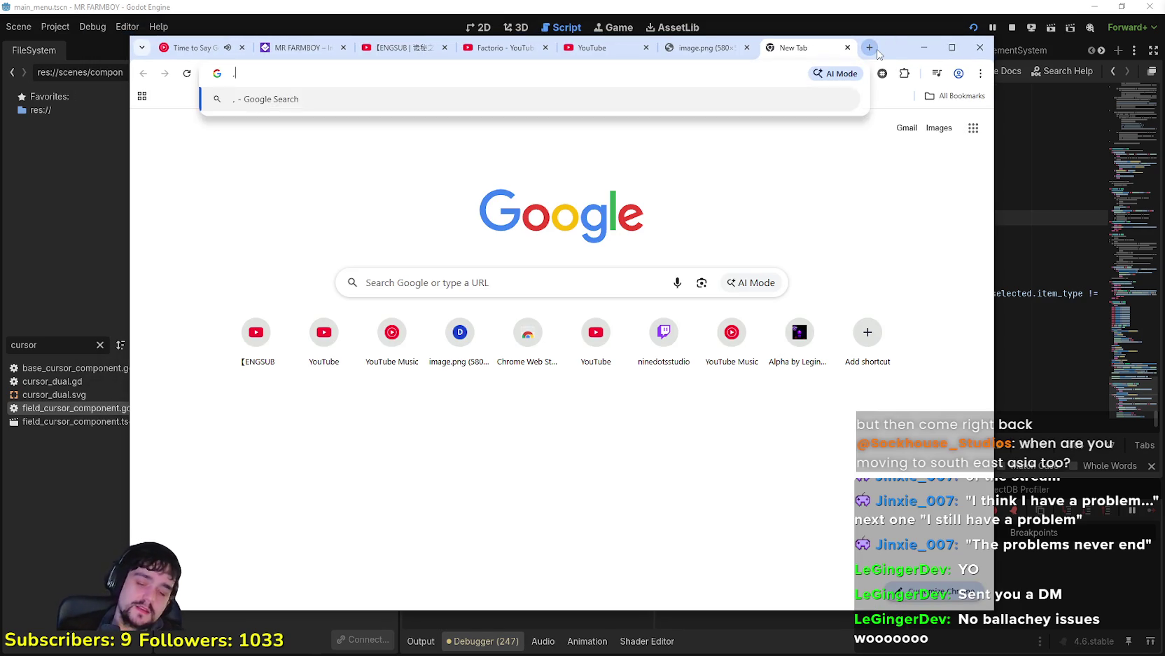
Step: Search the web for 'maps' and open Google Maps from the results
text(maps)
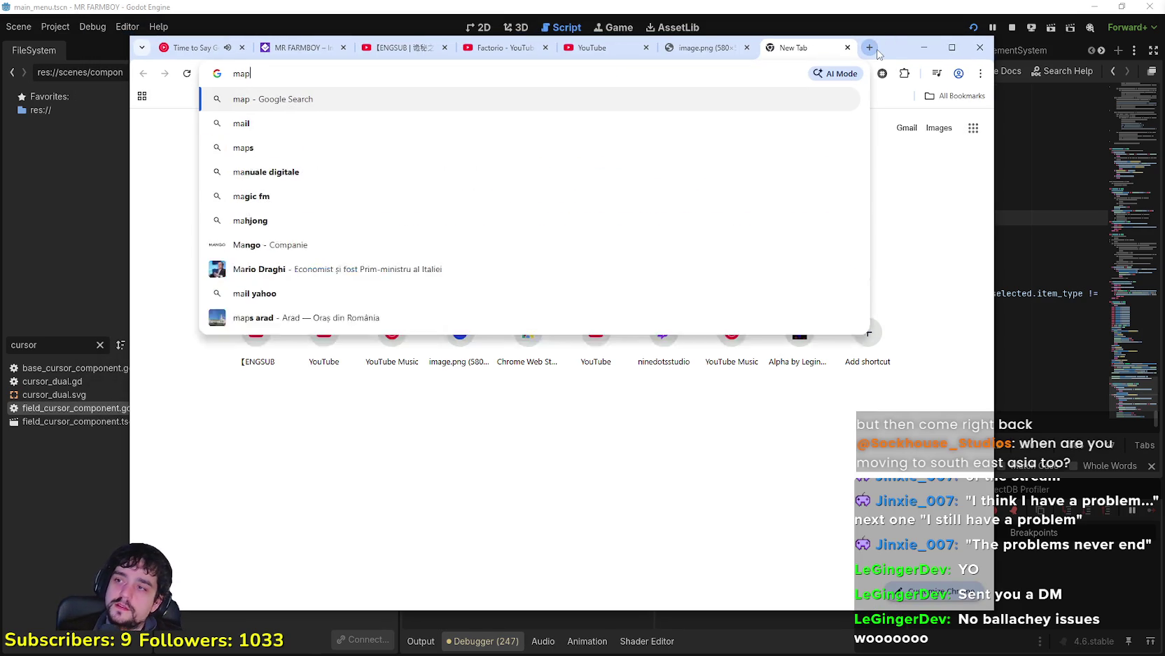
key(Return)
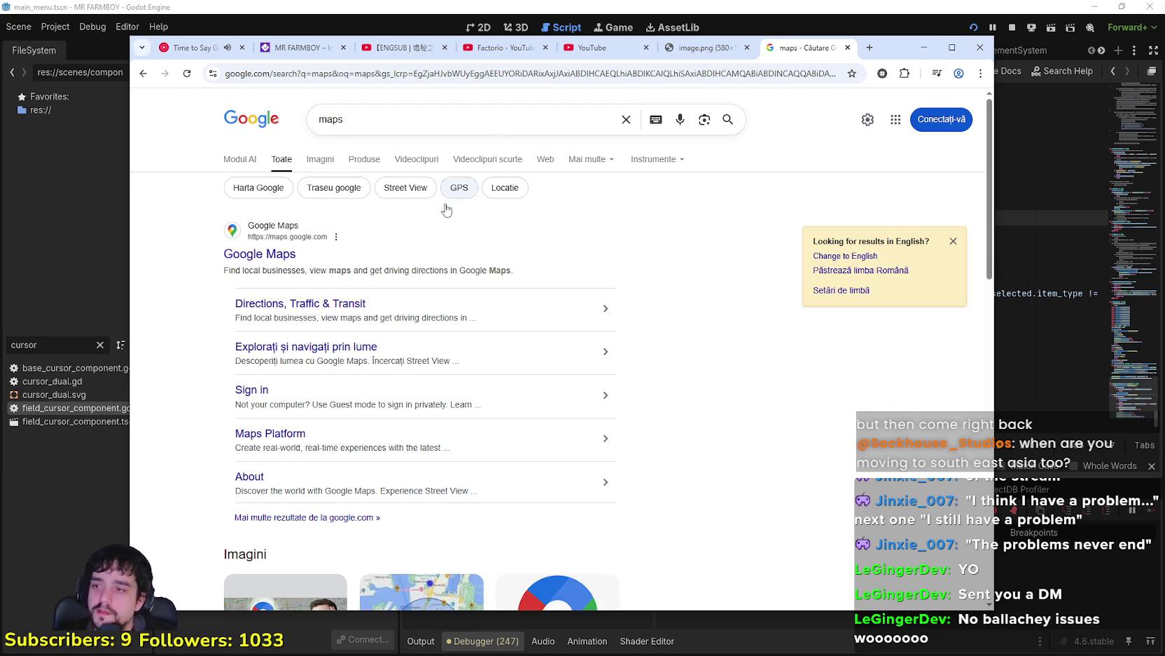
click(288, 259)
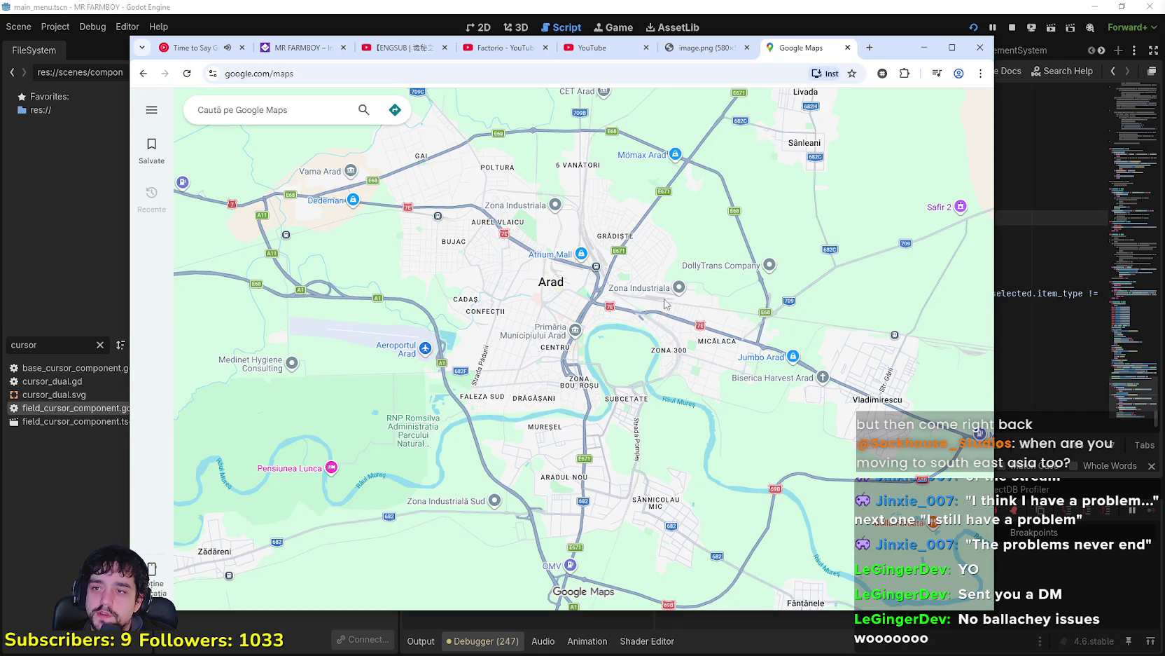
Step: Zoom out to the world map and pan over to South and Southeast Asia with China above
scroll(667, 308, down, 6)
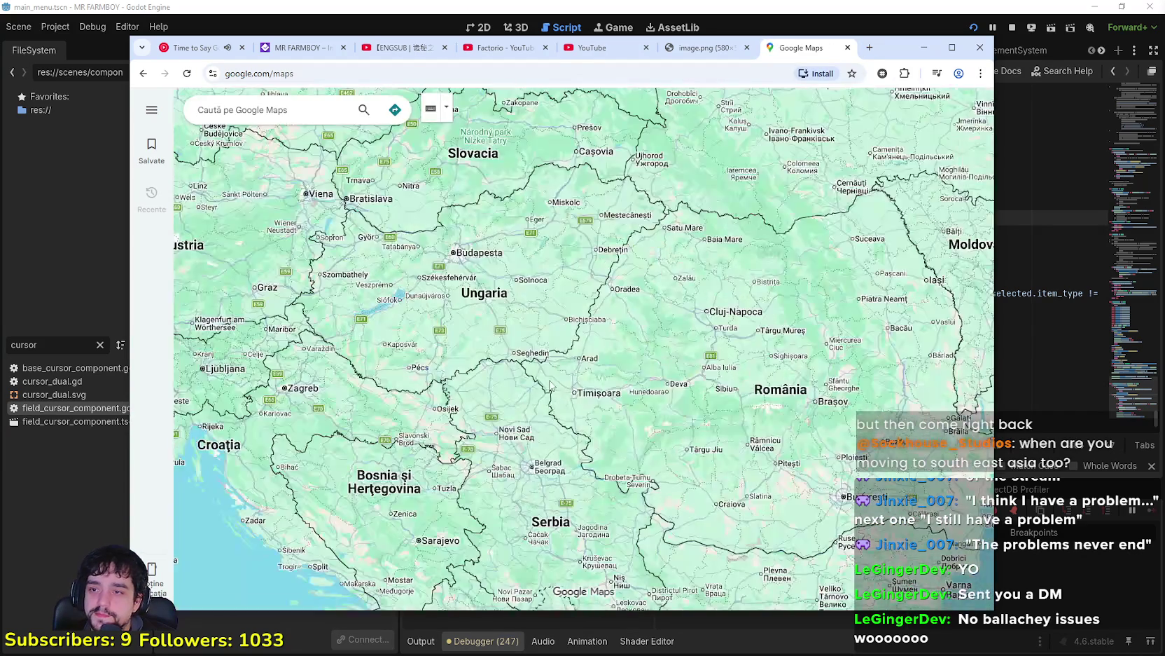
scroll(549, 384, down, 5)
scroll(611, 396, down, 1)
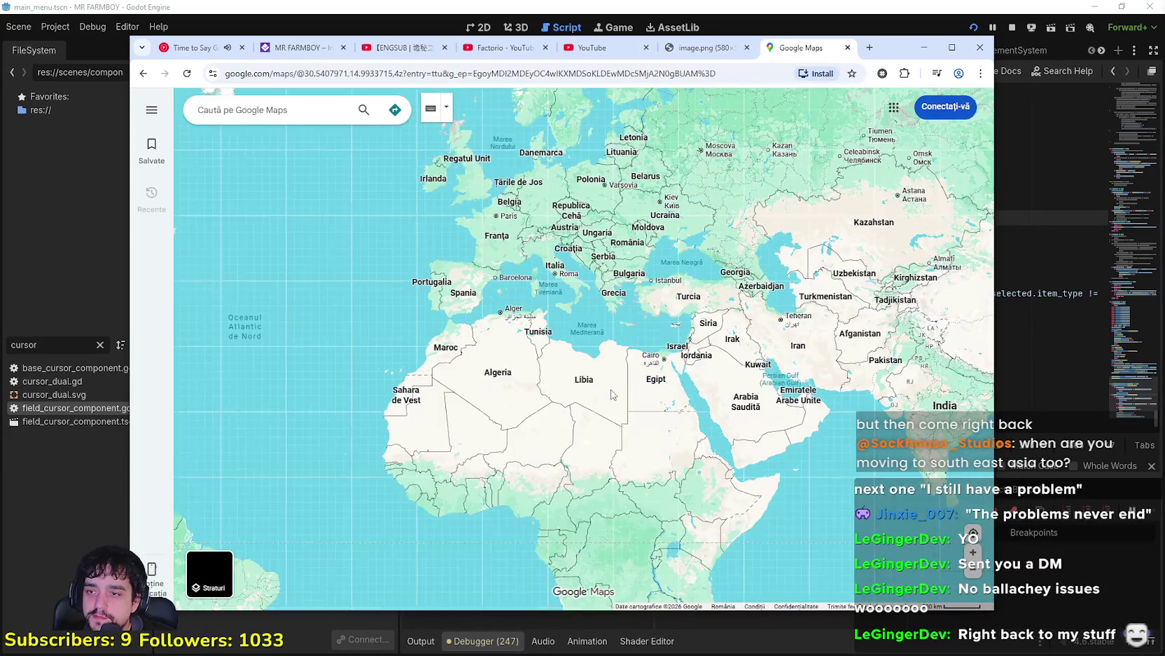
mouse_move(612, 396)
mouse_down()
mouse_move(532, 417)
mouse_move(438, 409)
mouse_move(301, 364)
mouse_up()
mouse_move(532, 448)
mouse_down()
mouse_move(518, 379)
mouse_move(581, 445)
mouse_move(495, 421)
mouse_move(526, 399)
mouse_move(566, 449)
mouse_up()
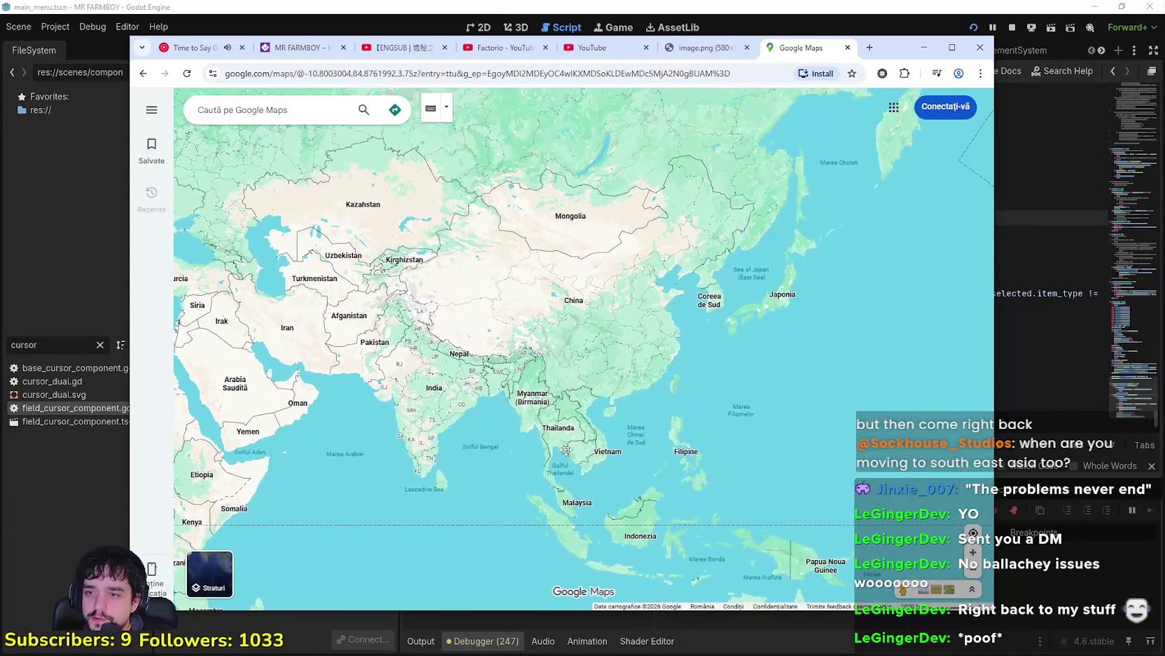
scroll(536, 426, up, 1)
scroll(535, 426, up, 1)
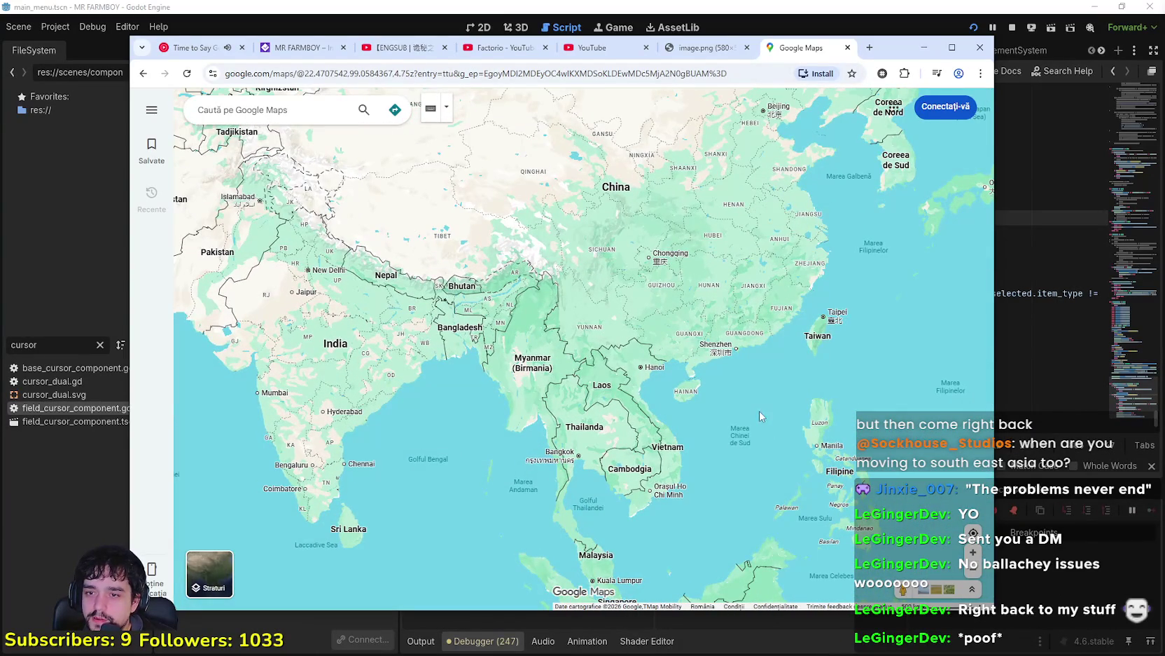
mouse_move(760, 412)
mouse_down()
mouse_move(743, 456)
mouse_move(749, 474)
mouse_move(790, 306)
mouse_up()
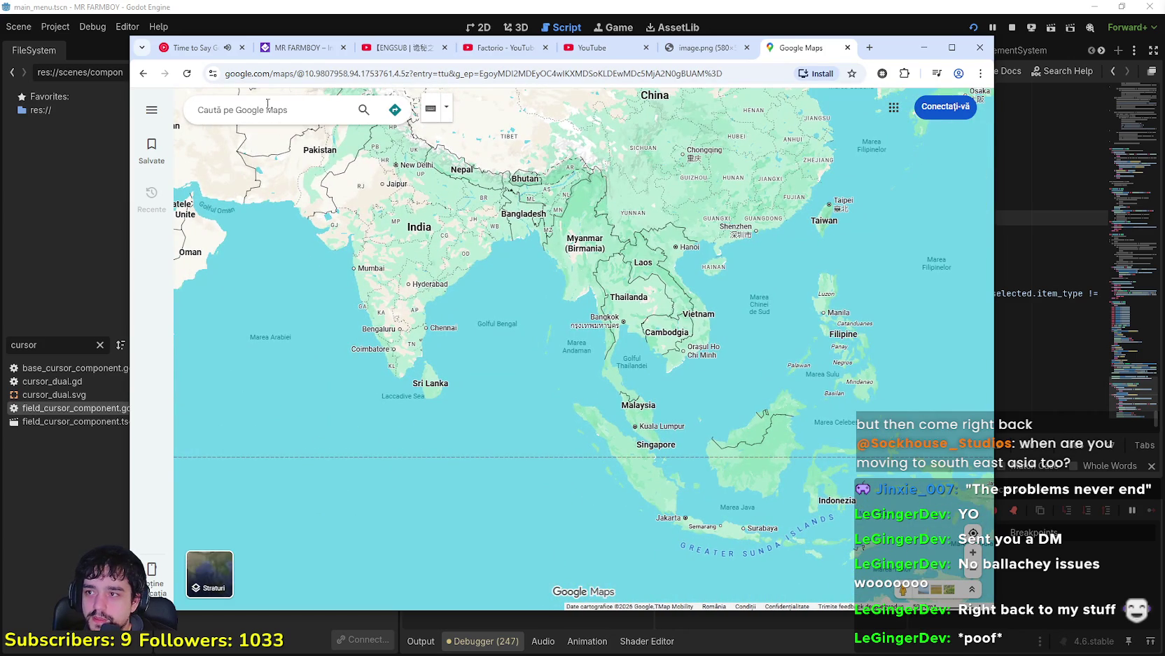
click(266, 107)
Step: Look up the Philippines on the map, then close its place panel
text(hil)
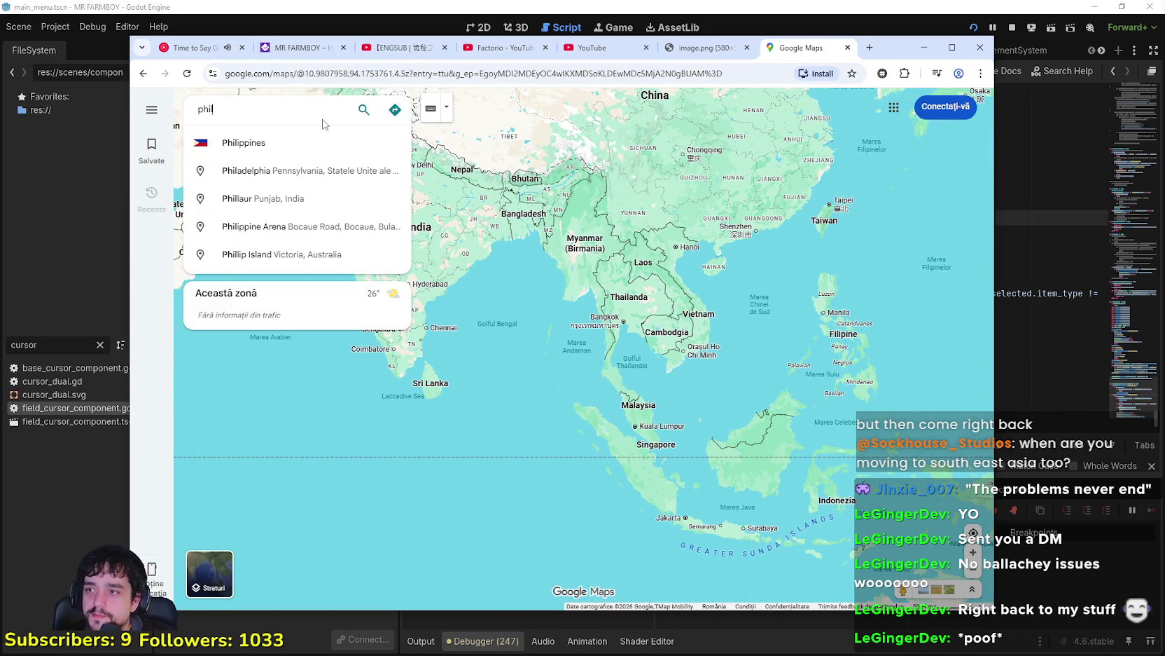
click(324, 135)
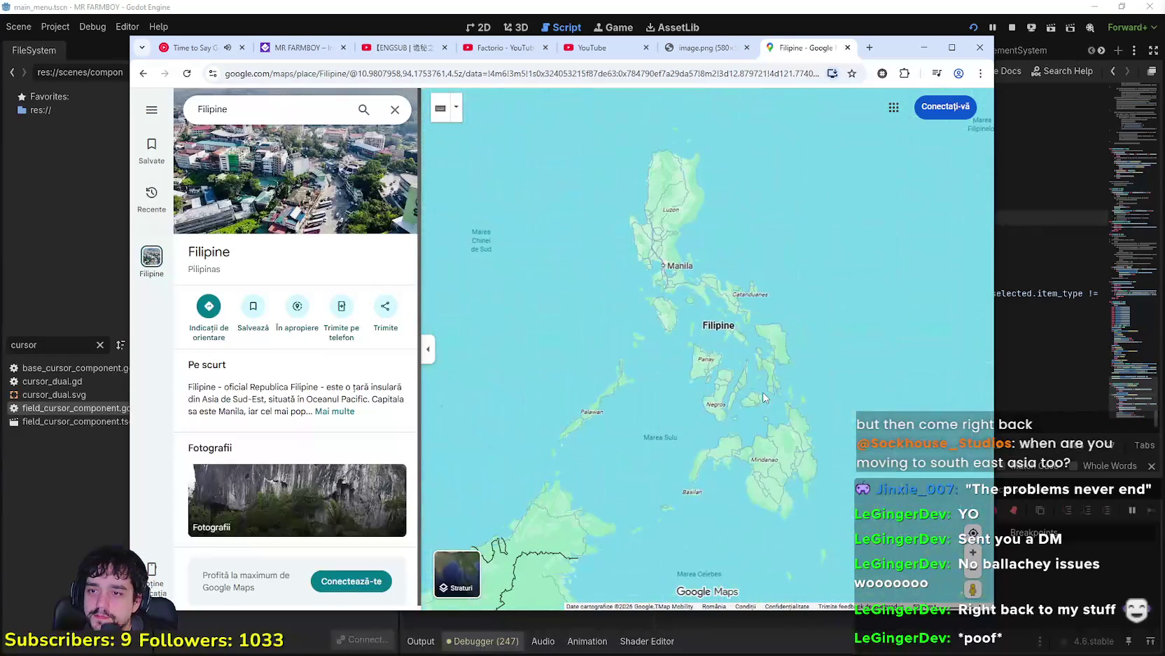
scroll(628, 384, down, 2)
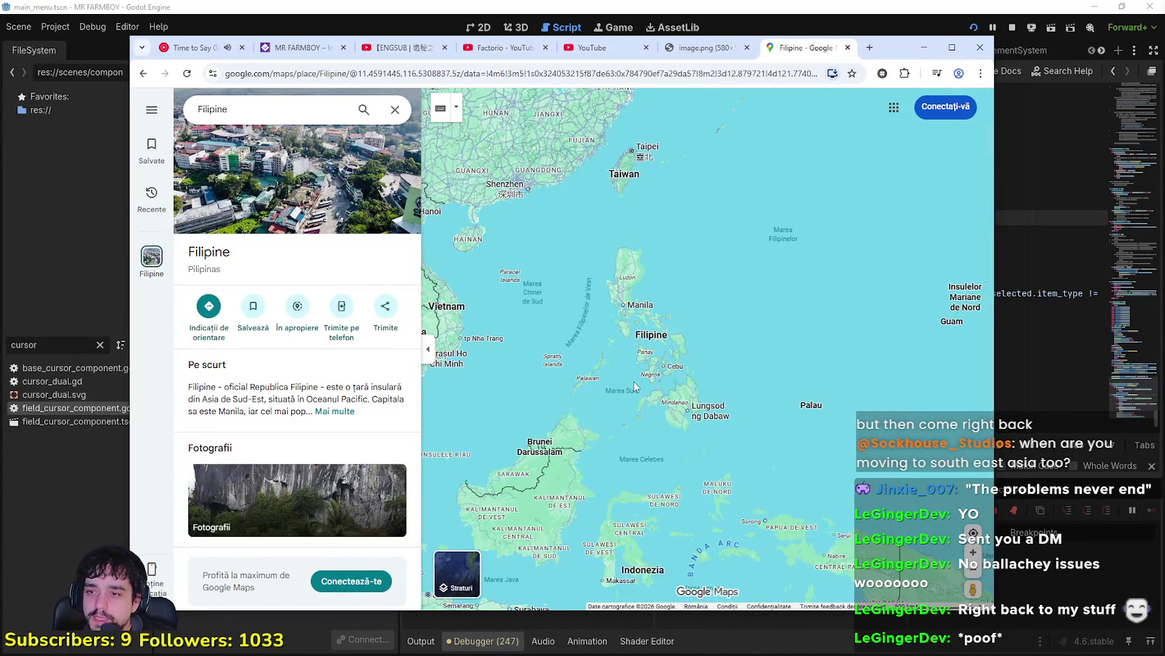
drag(671, 284, 753, 243)
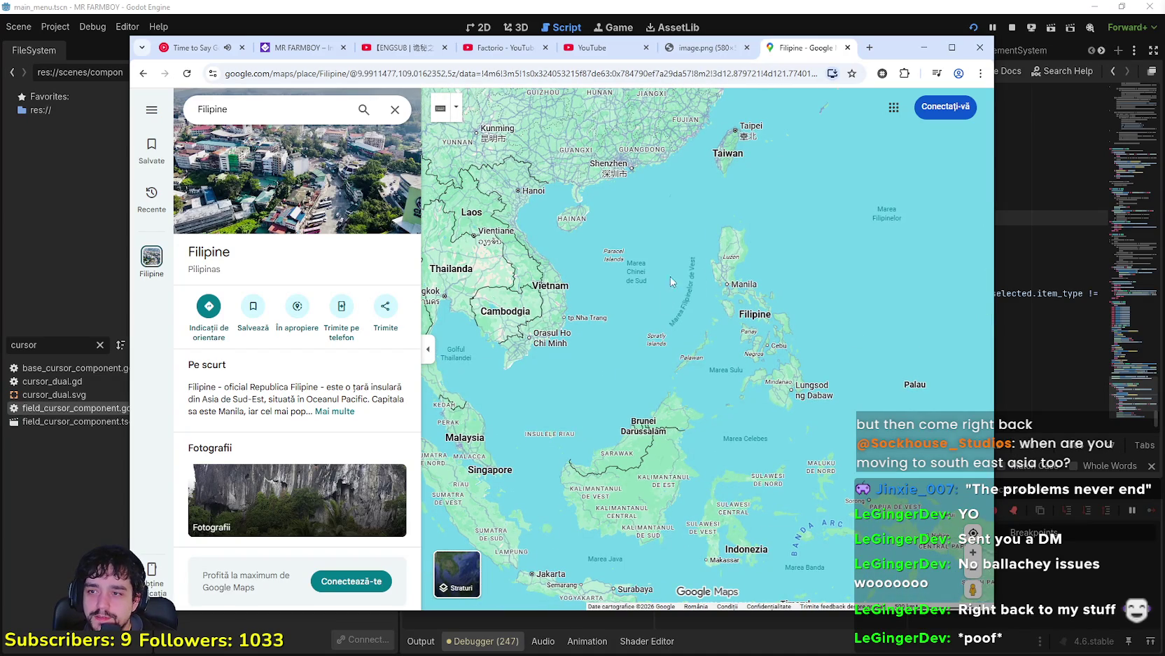
scroll(657, 334, up, 1)
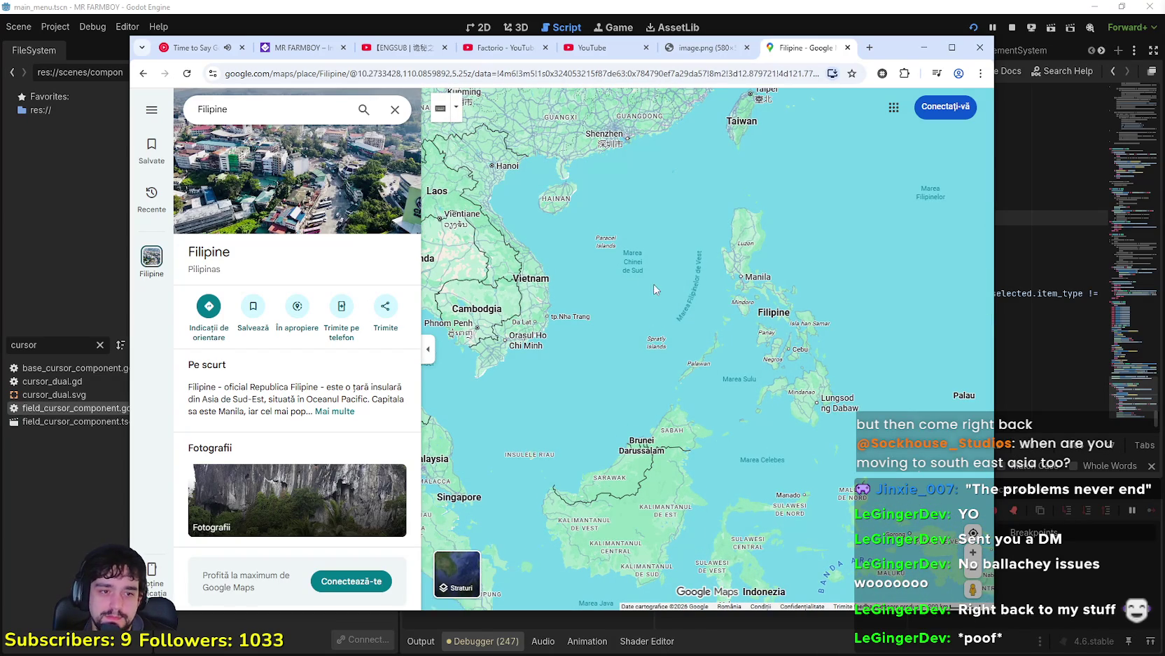
click(395, 110)
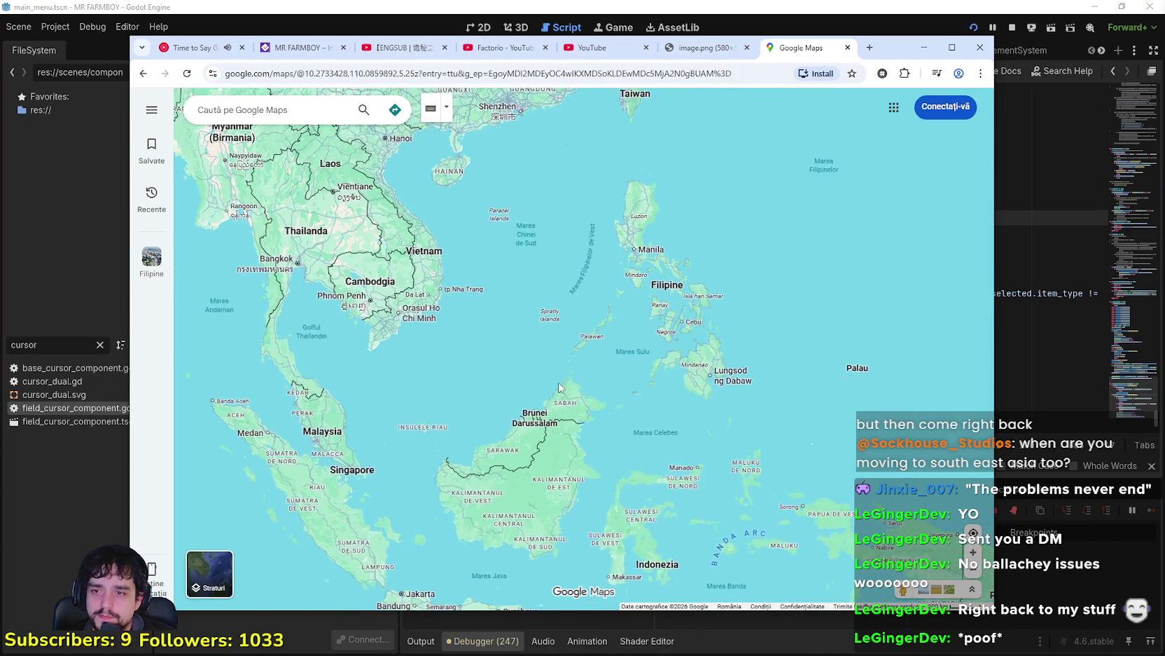
Step: Browse around Borneo, Indonesia and China, ending on mainland Southeast Asia down to Sri Lanka
scroll(474, 365, up, 3)
scroll(746, 342, down, 2)
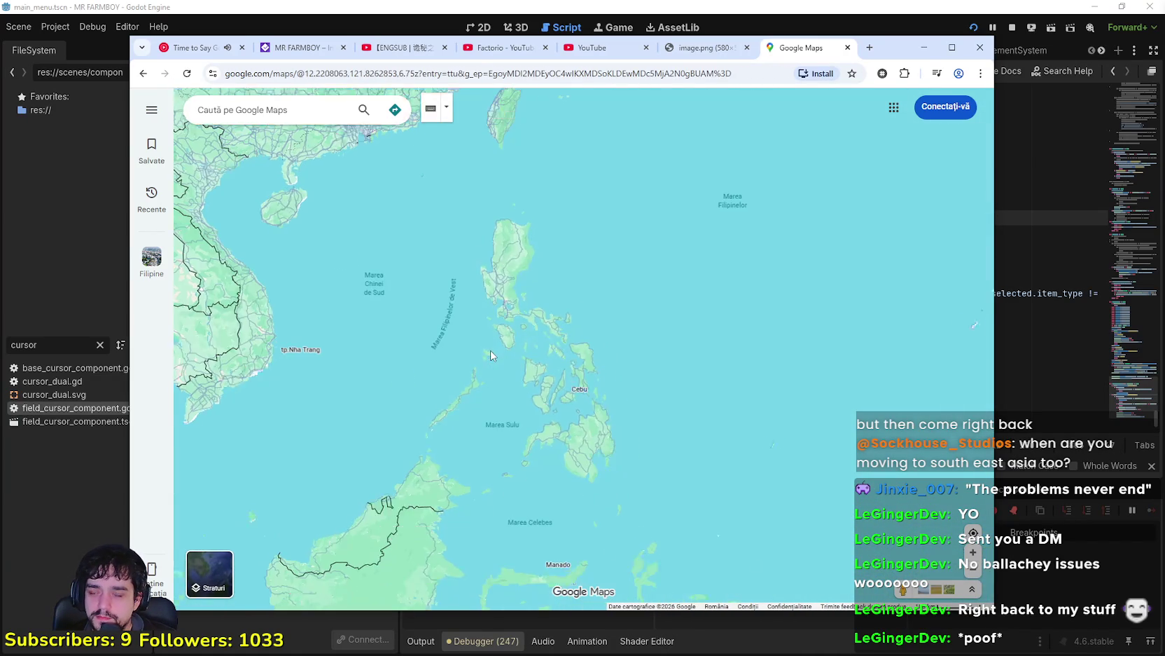
scroll(751, 385, down, 1)
mouse_move(674, 399)
mouse_down()
mouse_move(730, 323)
mouse_move(723, 382)
mouse_up()
mouse_move(786, 218)
mouse_down()
mouse_move(788, 307)
mouse_move(734, 437)
mouse_move(658, 254)
mouse_up()
mouse_move(693, 606)
mouse_down()
mouse_move(667, 528)
mouse_move(622, 478)
mouse_move(595, 474)
mouse_move(701, 168)
mouse_move(781, 489)
mouse_up()
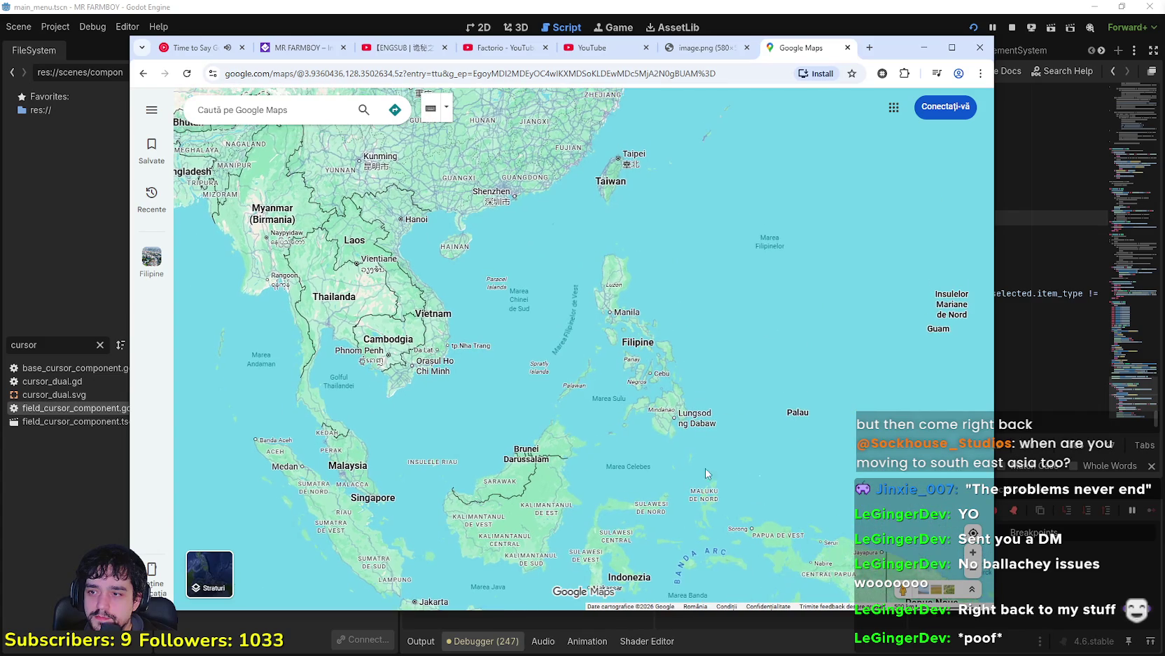
mouse_move(467, 441)
mouse_down()
mouse_move(491, 334)
mouse_move(336, 357)
mouse_move(246, 483)
mouse_up()
scroll(438, 316, up, 3)
scroll(651, 463, down, 2)
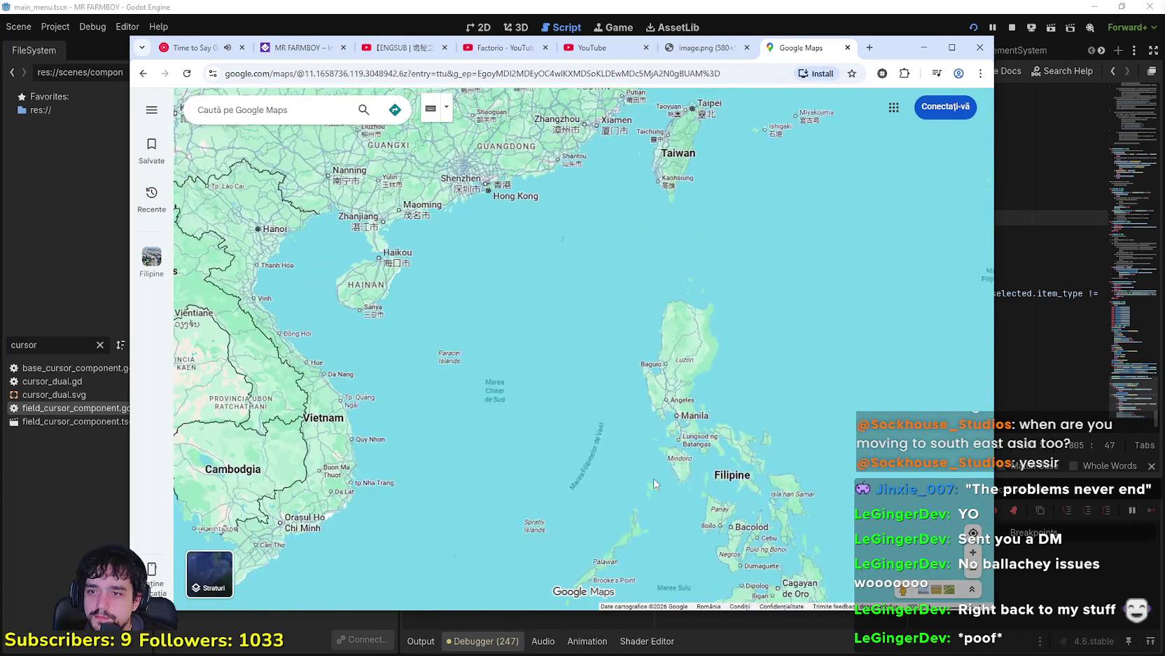
drag(651, 463, 538, 419)
drag(606, 337, 837, 357)
mouse_move(712, 353)
mouse_down()
mouse_move(782, 434)
mouse_move(843, 456)
mouse_move(837, 375)
mouse_up()
scroll(770, 385, down, 1)
Step: Zoom in on Thailand and Vietnam, then zoom out to span India, China and Japan
drag(726, 396, 832, 392)
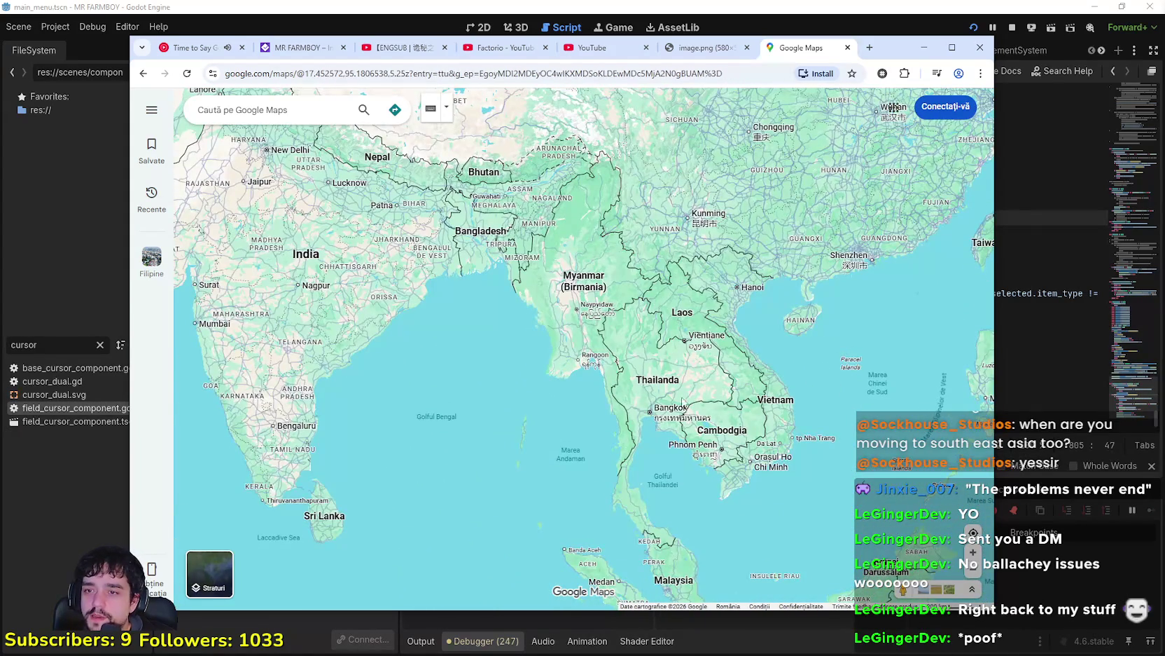
scroll(784, 410, up, 3)
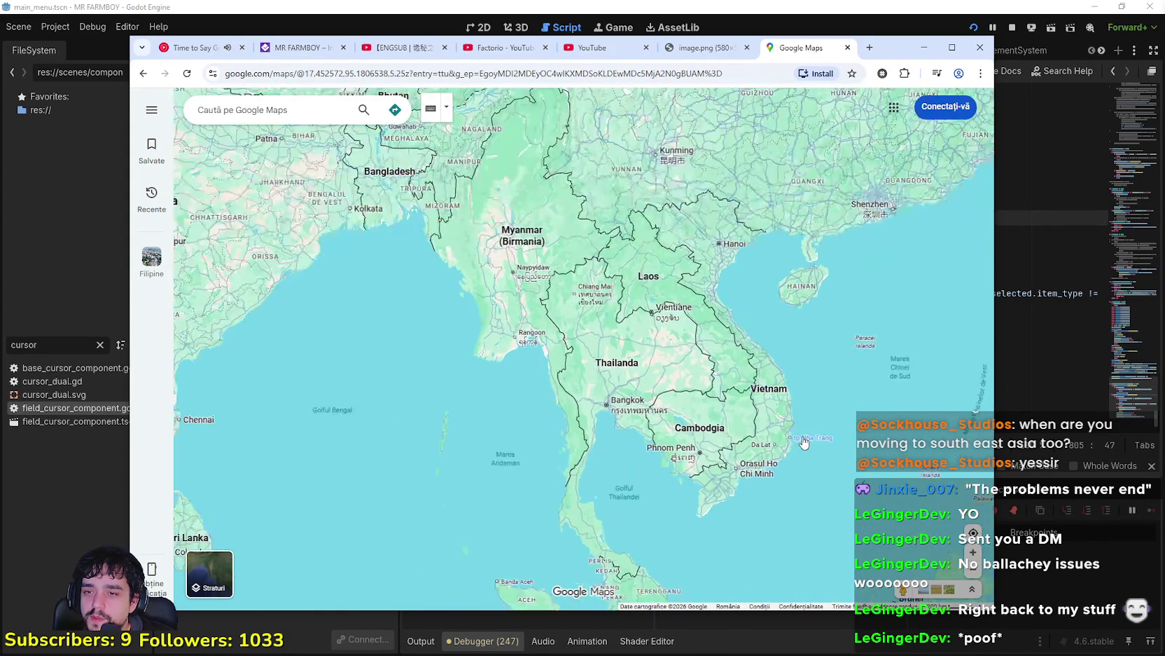
scroll(786, 366, up, 2)
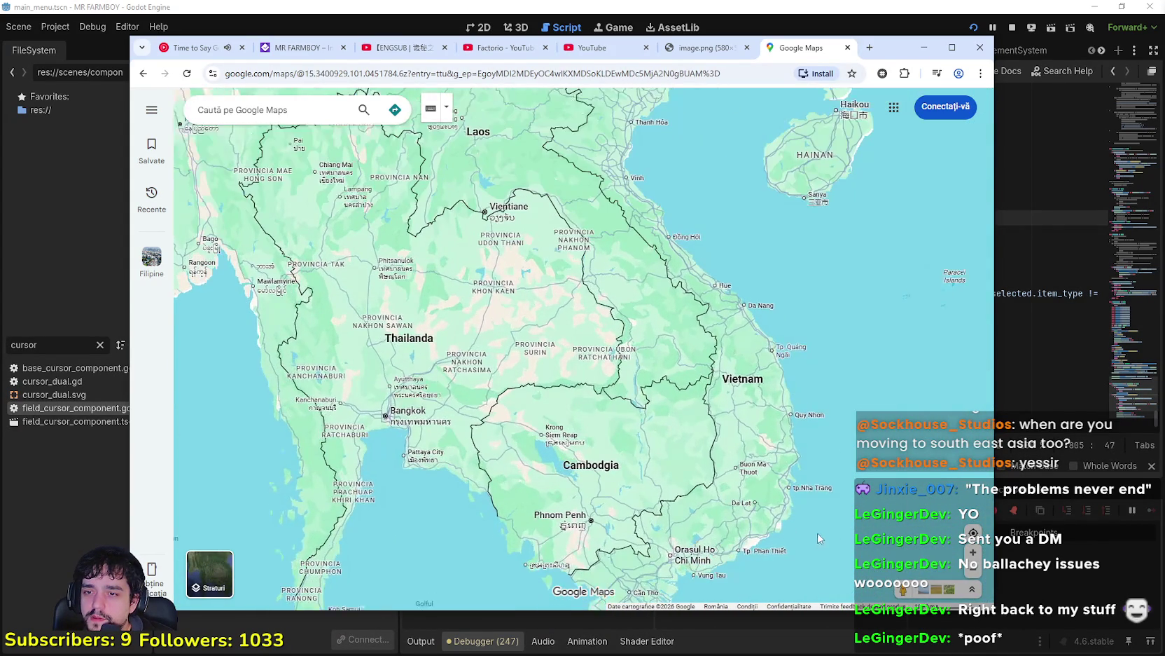
scroll(667, 496, down, 2)
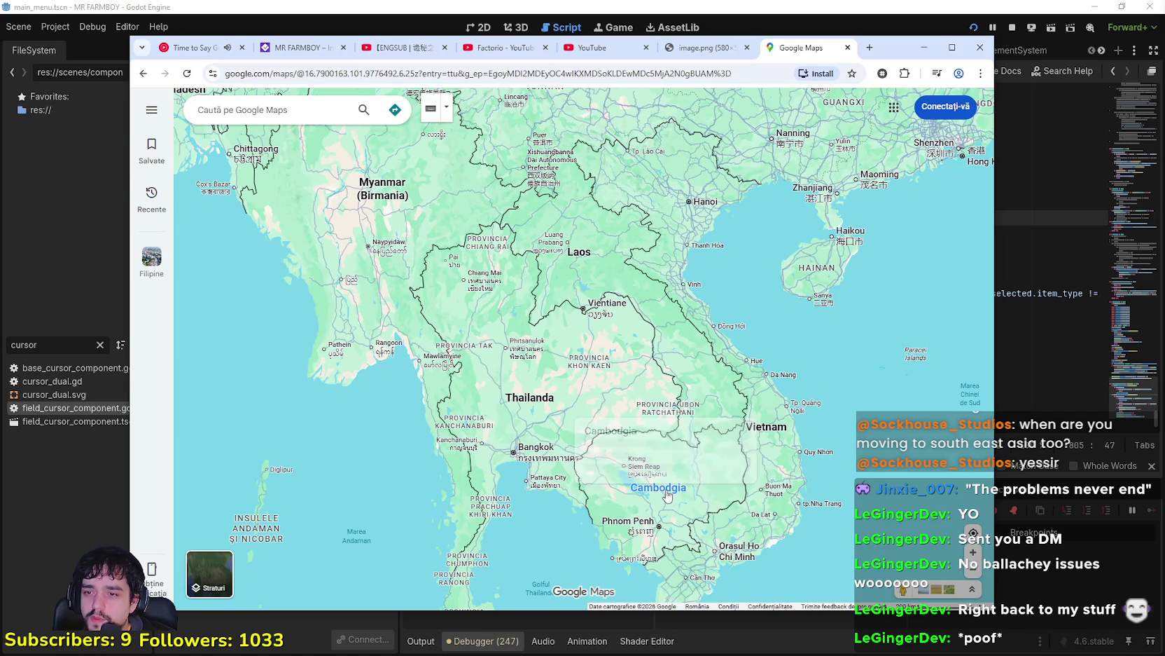
scroll(609, 518, down, 2)
mouse_move(427, 472)
mouse_down()
mouse_move(584, 484)
mouse_move(603, 504)
mouse_move(630, 469)
mouse_move(667, 456)
mouse_move(379, 407)
mouse_move(369, 376)
mouse_up()
scroll(587, 488, down, 1)
scroll(660, 462, down, 1)
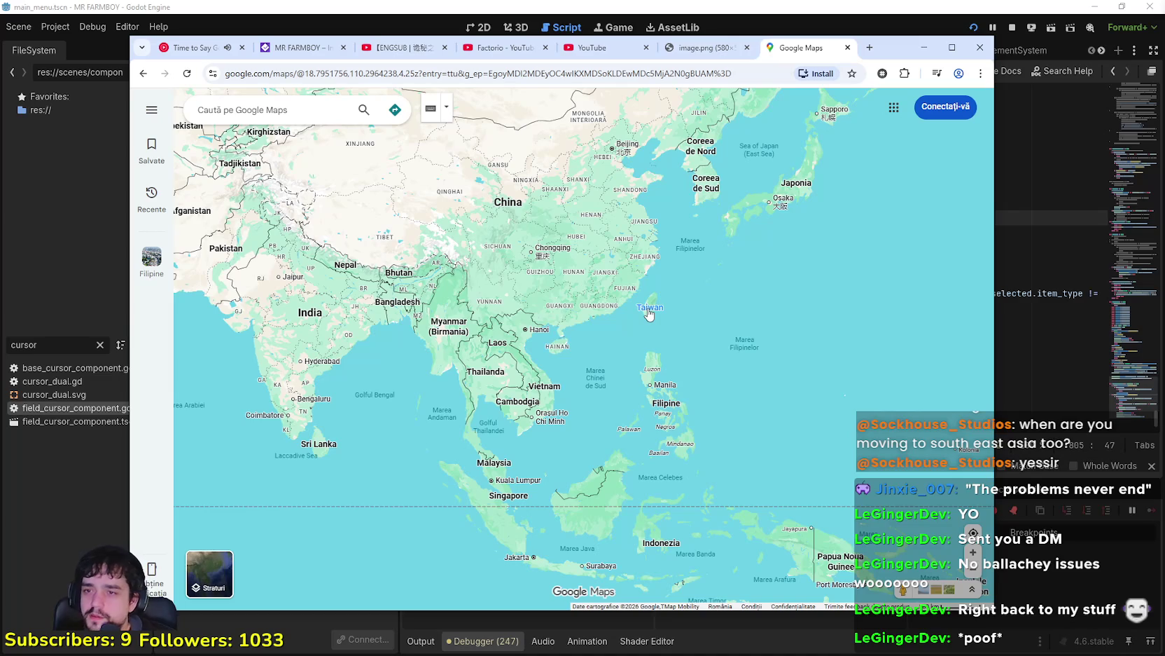
Step: Flip to the next photo of Taiwan in the place panel
mouse_move(650, 314)
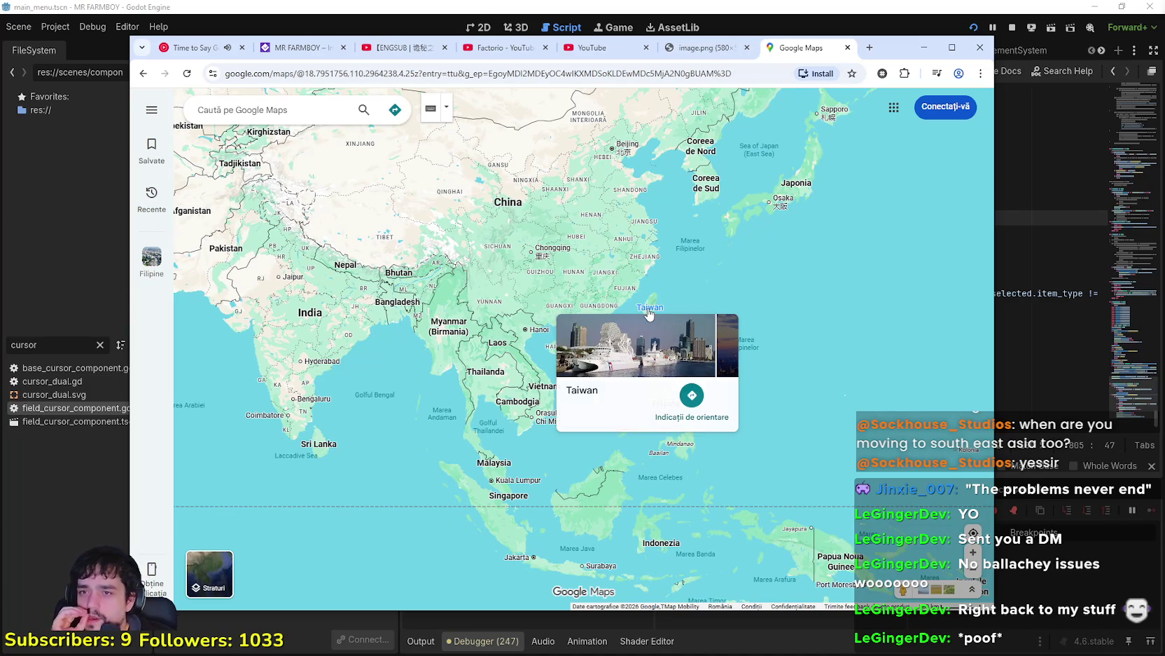
click(728, 346)
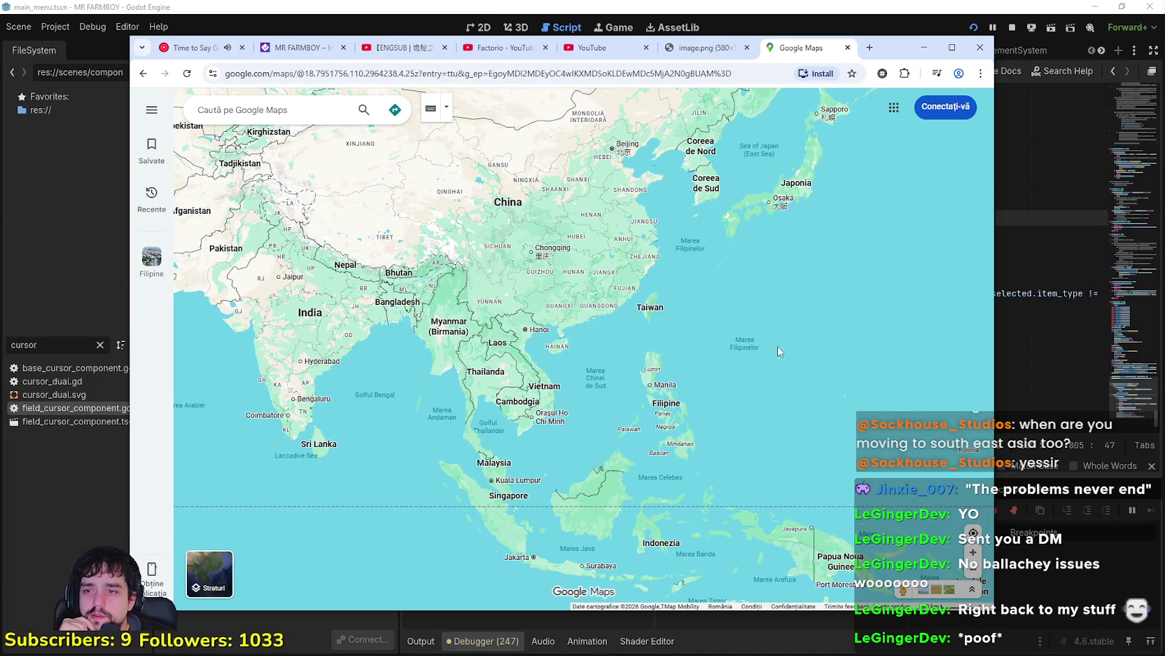
scroll(793, 213, up, 1)
Step: Pan north over China, Korea and Japan, then south to centre the South China Sea
drag(793, 213, 769, 312)
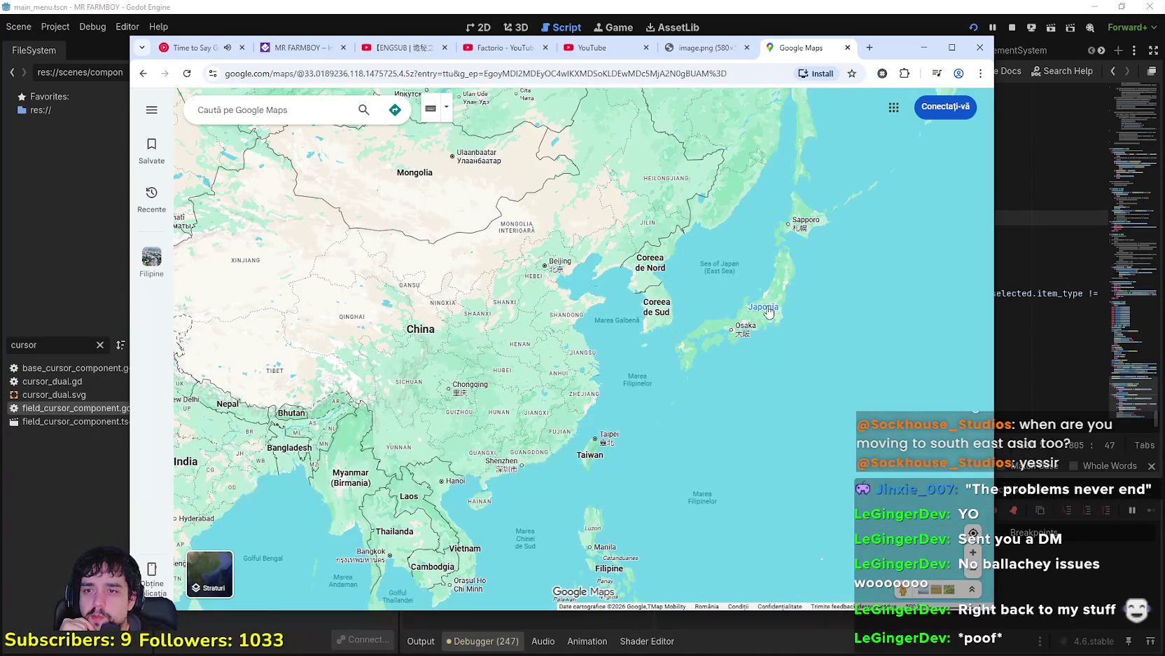
scroll(783, 373, down, 1)
scroll(797, 340, up, 1)
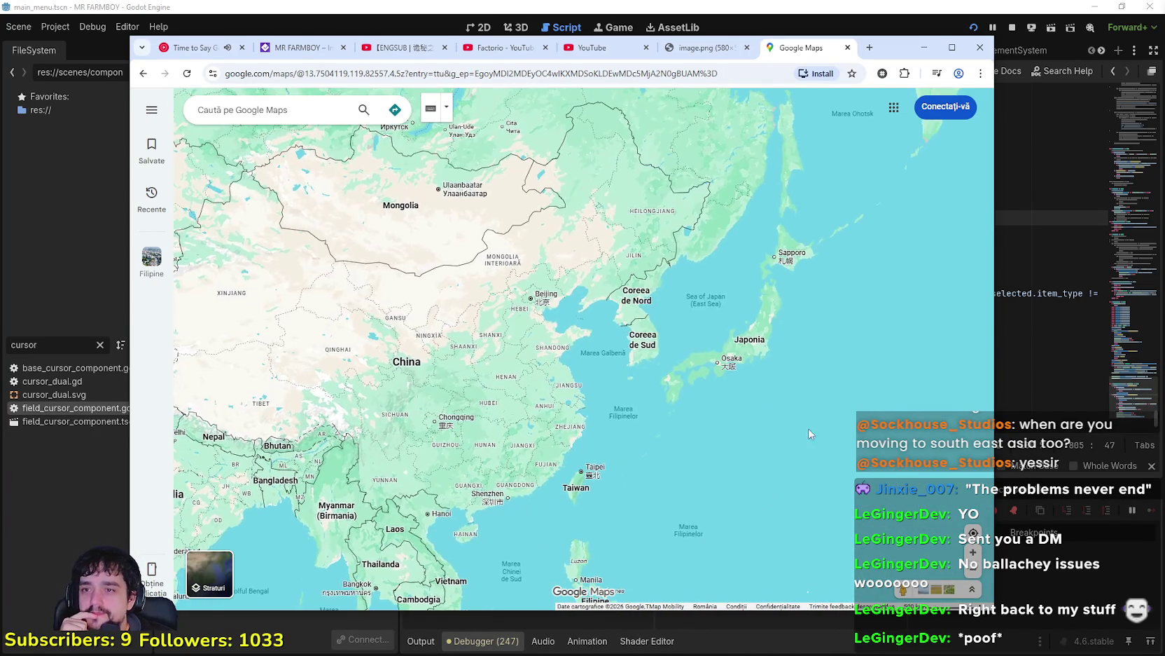
mouse_move(876, 294)
mouse_down()
mouse_move(806, 406)
mouse_move(832, 534)
mouse_move(718, 505)
mouse_move(781, 462)
mouse_move(888, 287)
mouse_up()
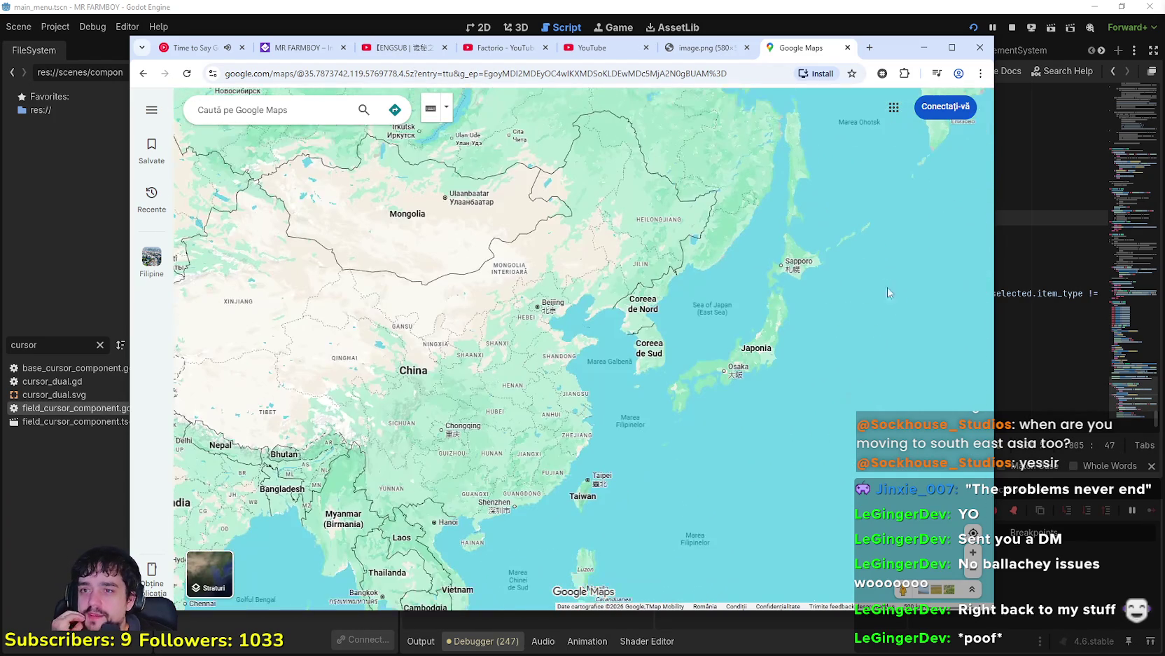
drag(796, 453, 812, 337)
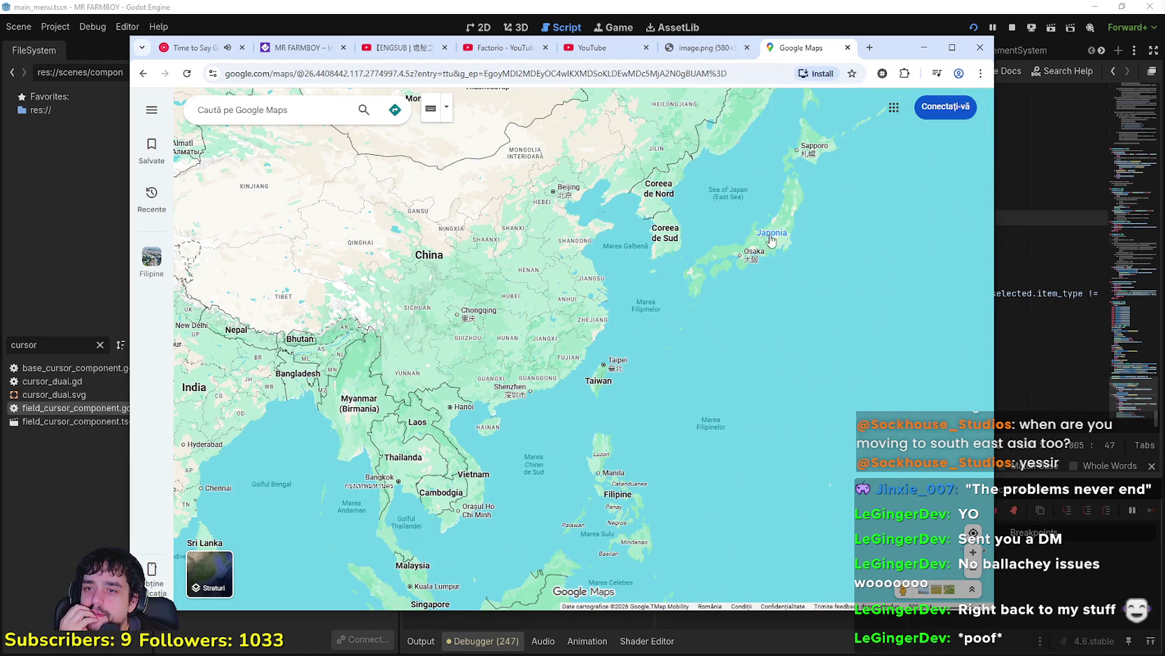
drag(639, 456, 607, 306)
scroll(540, 303, up, 2)
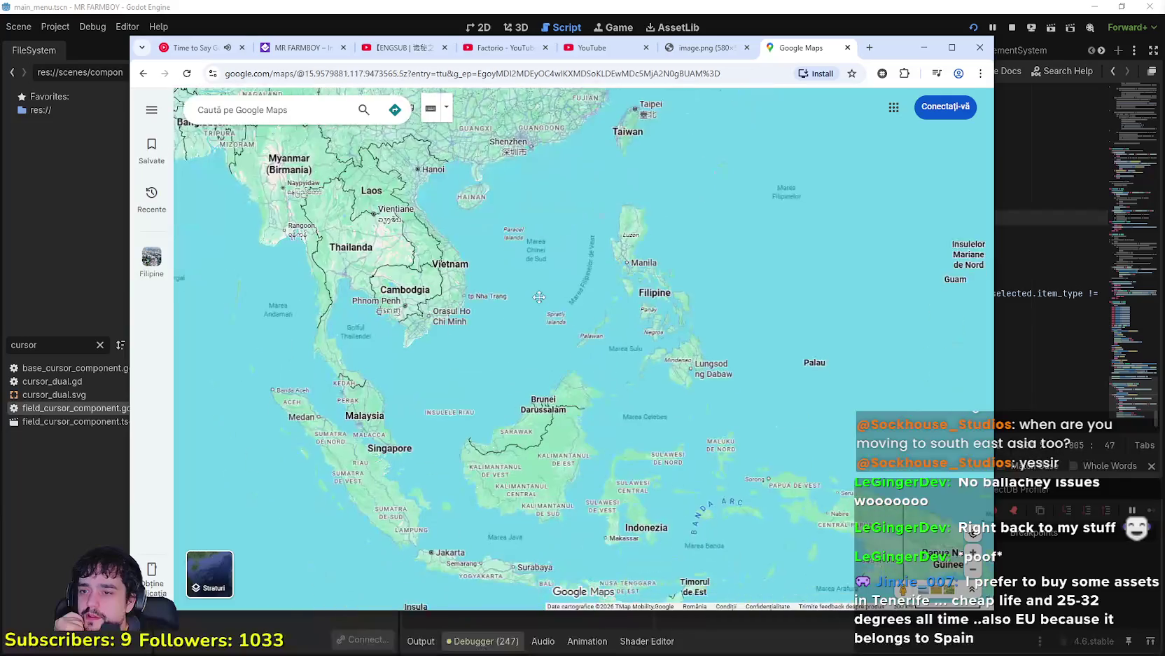
Step: Zoom out and pan to frame India, China and Indochina together
scroll(539, 302, down, 3)
mouse_move(539, 303)
mouse_down()
mouse_move(788, 453)
mouse_move(919, 517)
mouse_up()
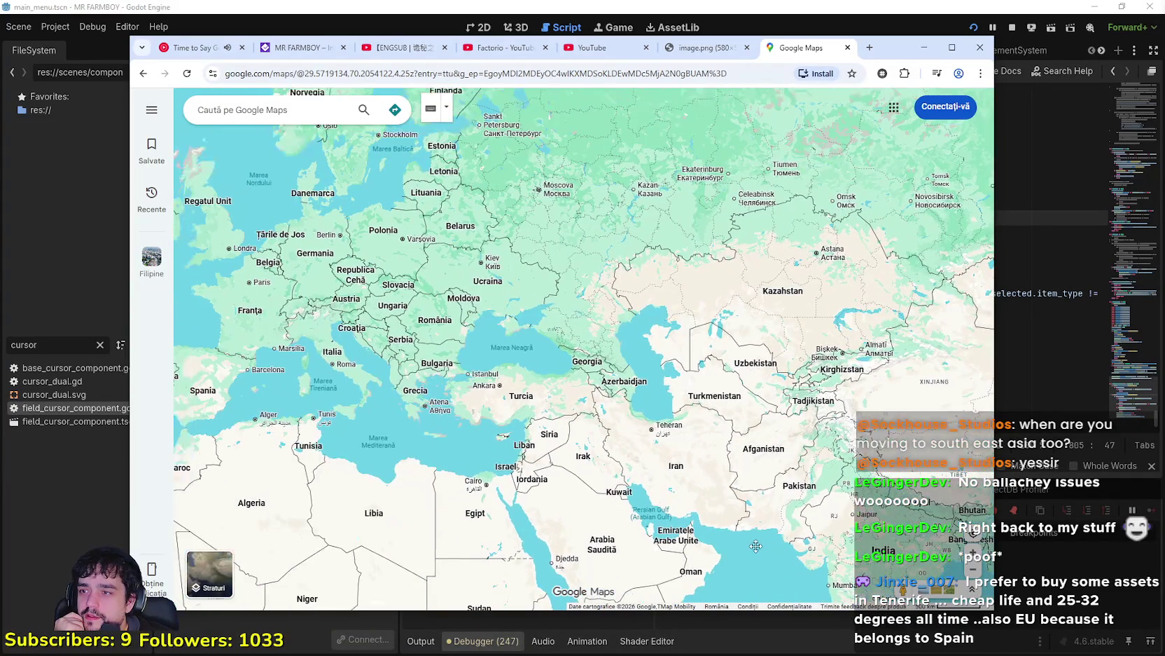
drag(831, 473, 404, 356)
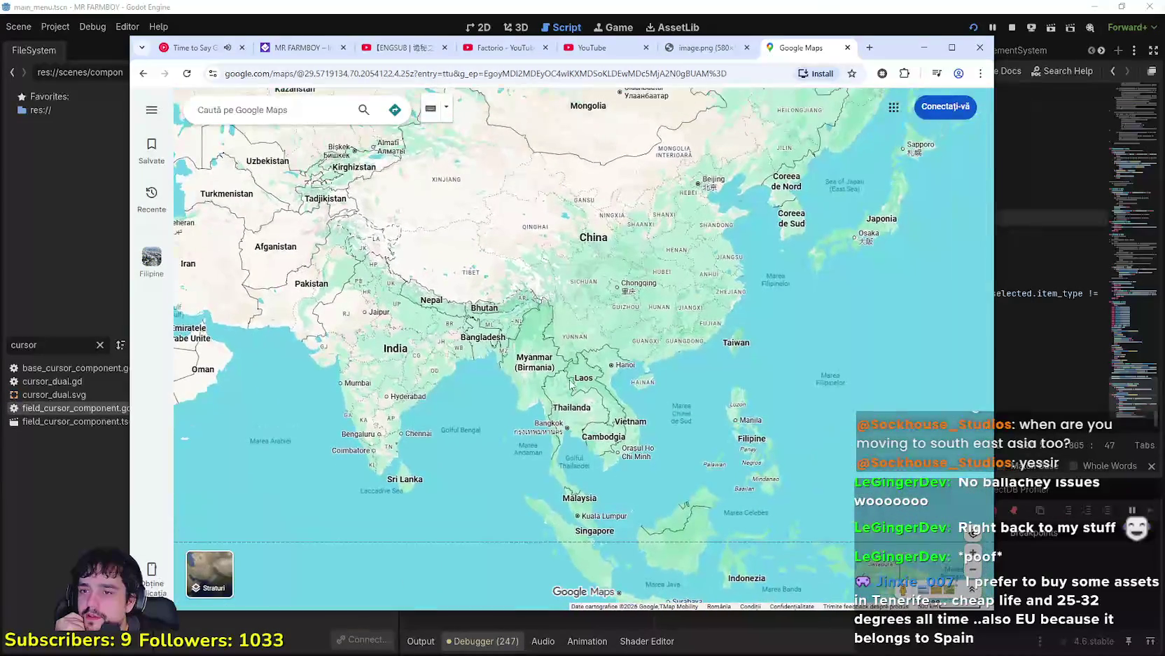
drag(856, 371, 755, 403)
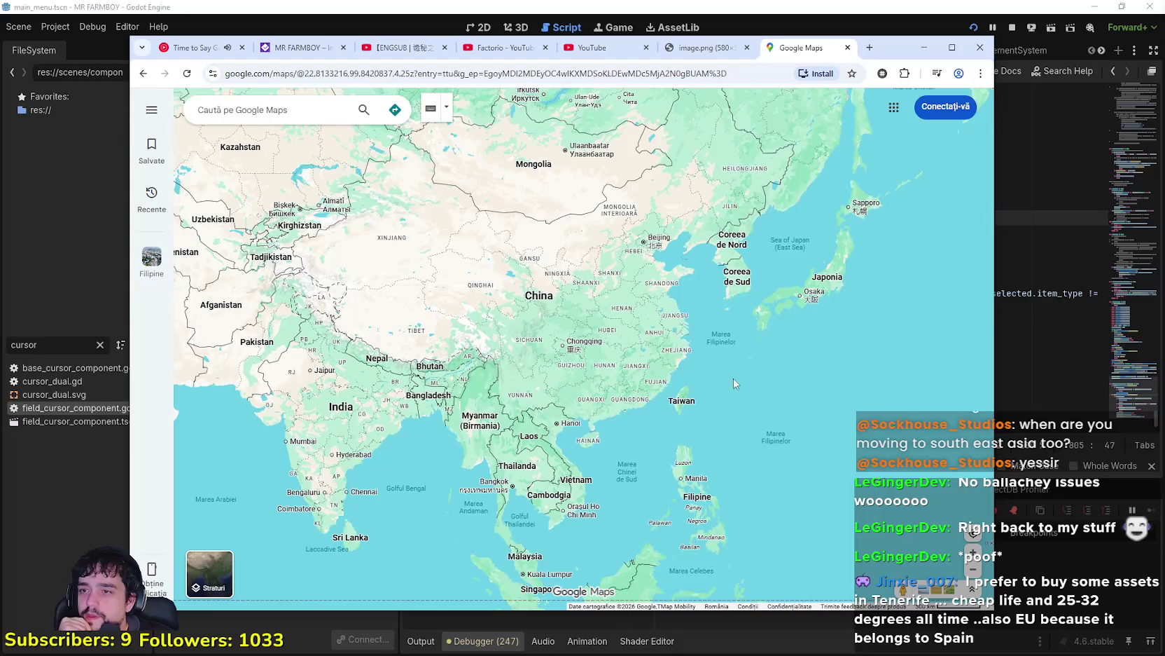
mouse_move(886, 432)
mouse_down()
mouse_move(751, 293)
mouse_move(728, 246)
mouse_move(741, 187)
mouse_move(750, 356)
mouse_up()
scroll(750, 355, up, 2)
mouse_move(483, 357)
mouse_down()
mouse_move(678, 328)
mouse_move(572, 419)
mouse_up()
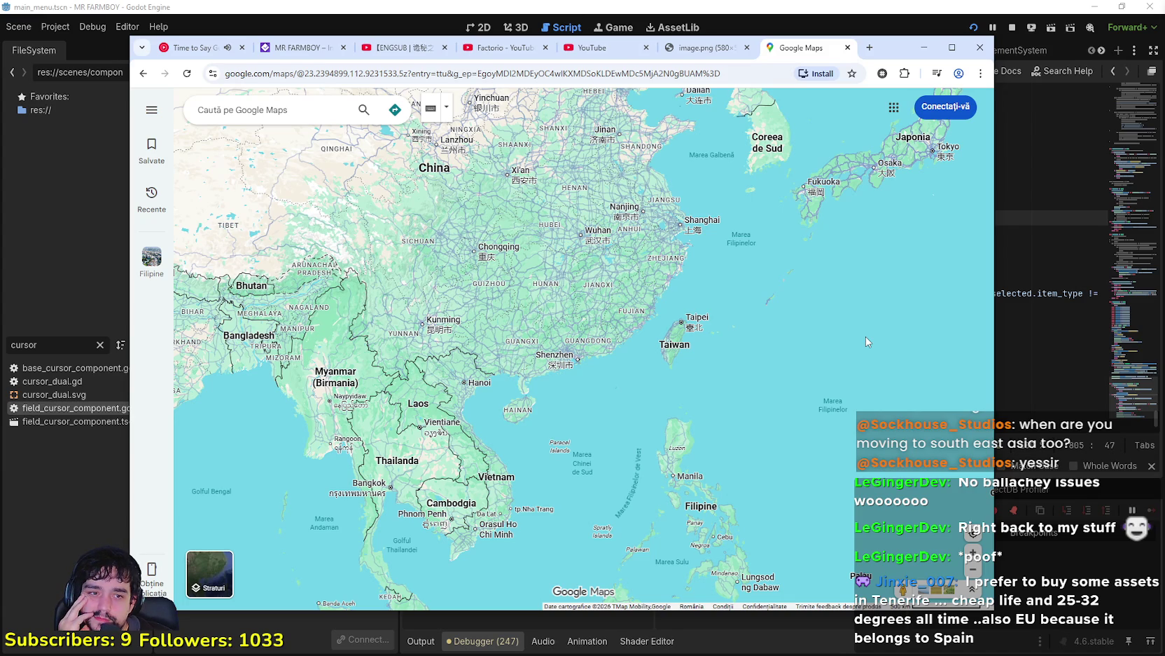
drag(881, 357, 829, 302)
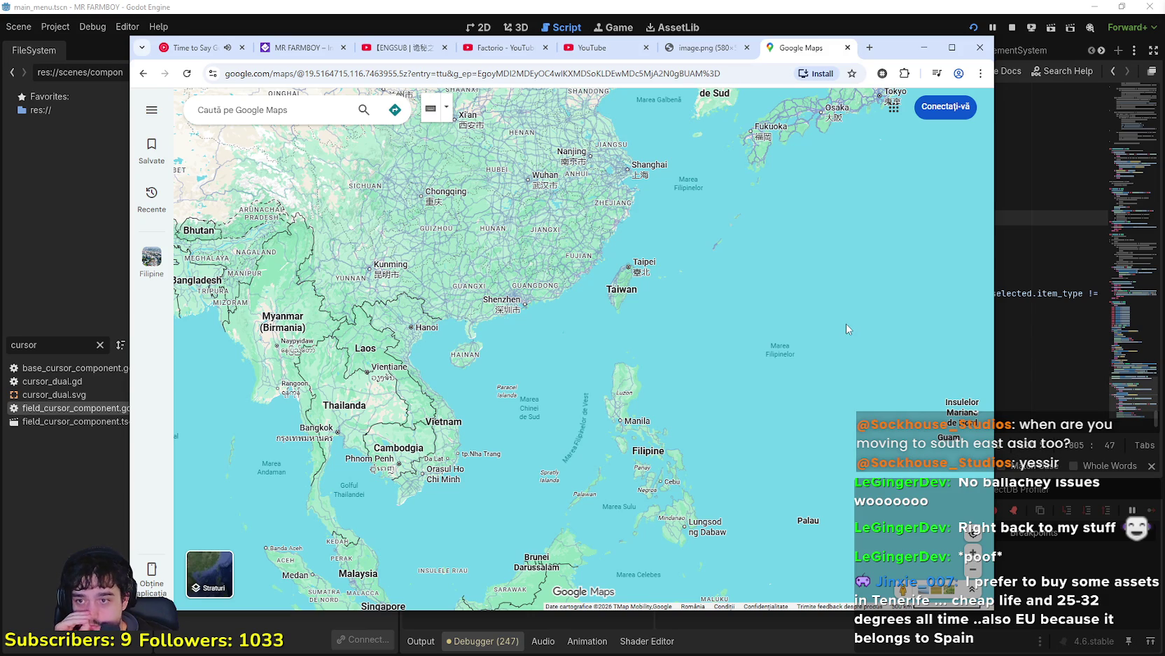
scroll(779, 277, down, 1)
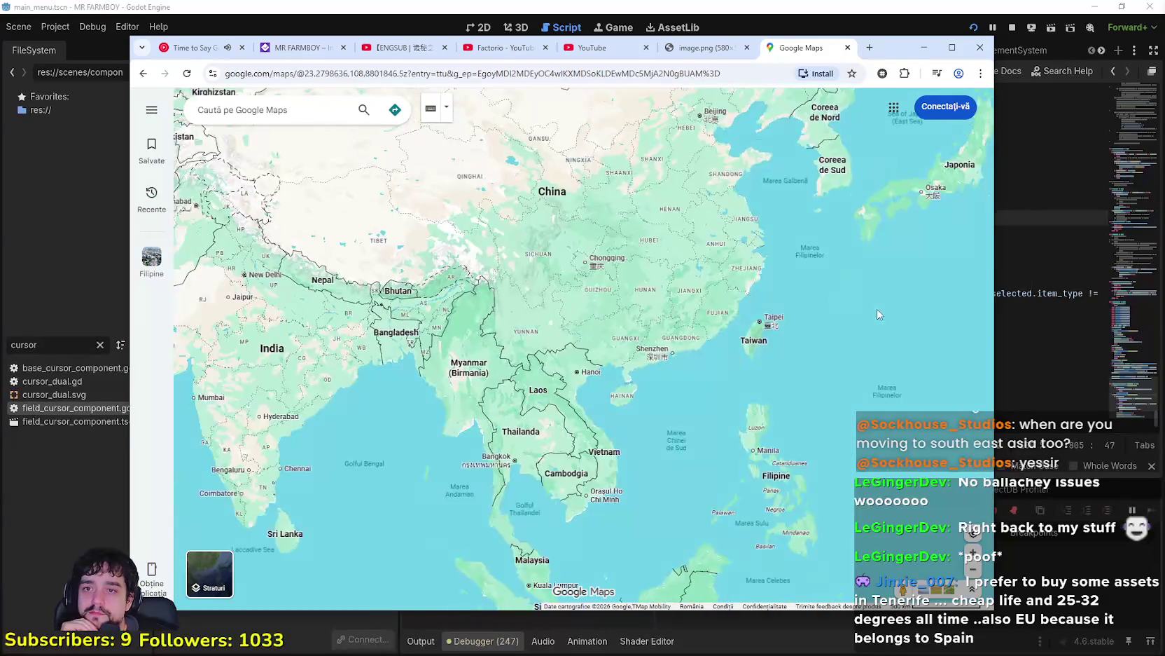
scroll(799, 290, down, 1)
Step: Pan west past the Middle East to Spain, North Africa and the Atlantic off Morocco
mouse_move(420, 546)
mouse_down()
mouse_move(451, 519)
mouse_move(568, 515)
mouse_up()
mouse_move(190, 536)
mouse_down()
mouse_move(535, 490)
mouse_move(546, 574)
mouse_up()
drag(350, 210, 491, 421)
drag(280, 281, 491, 350)
scroll(315, 424, up, 1)
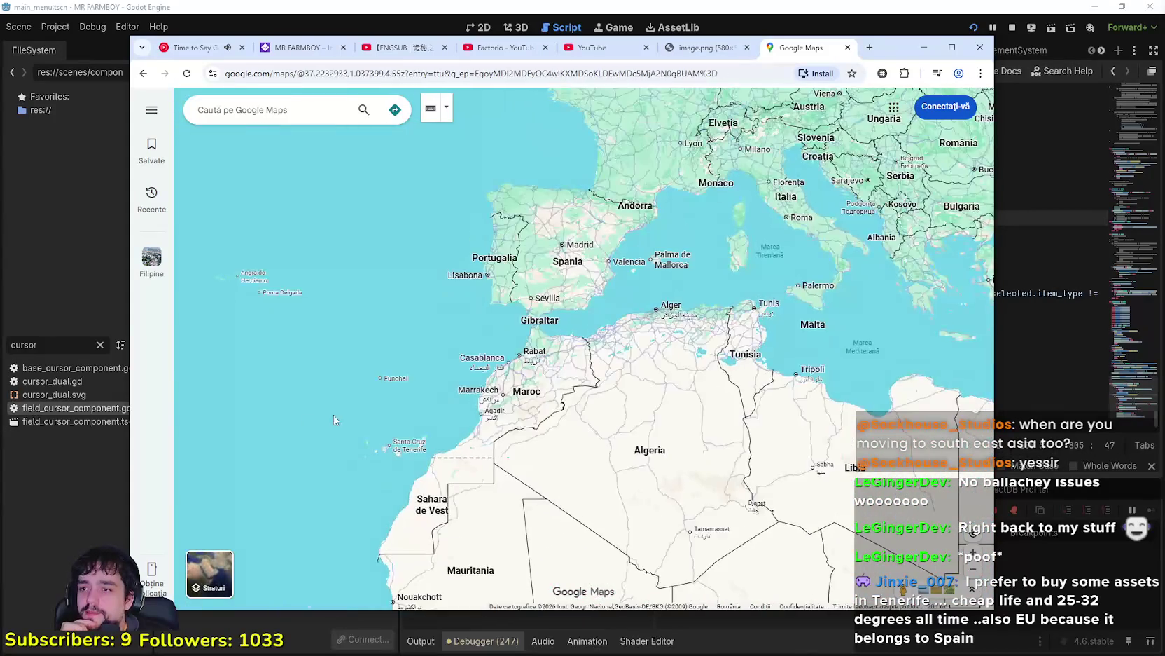
drag(315, 424, 501, 371)
Step: Zoom in on the Azores, then centre and zoom in on the Canary Islands
scroll(498, 296, up, 3)
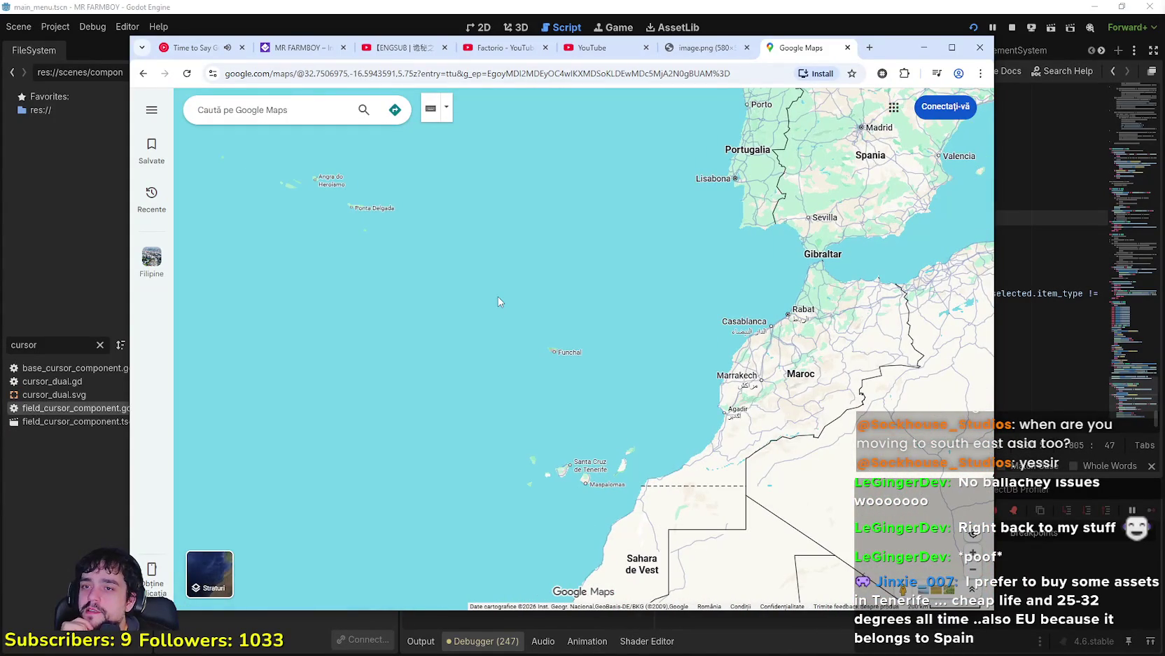
drag(498, 295, 604, 420)
mouse_move(382, 308)
mouse_down()
mouse_move(442, 350)
mouse_move(507, 341)
mouse_up()
scroll(519, 339, up, 6)
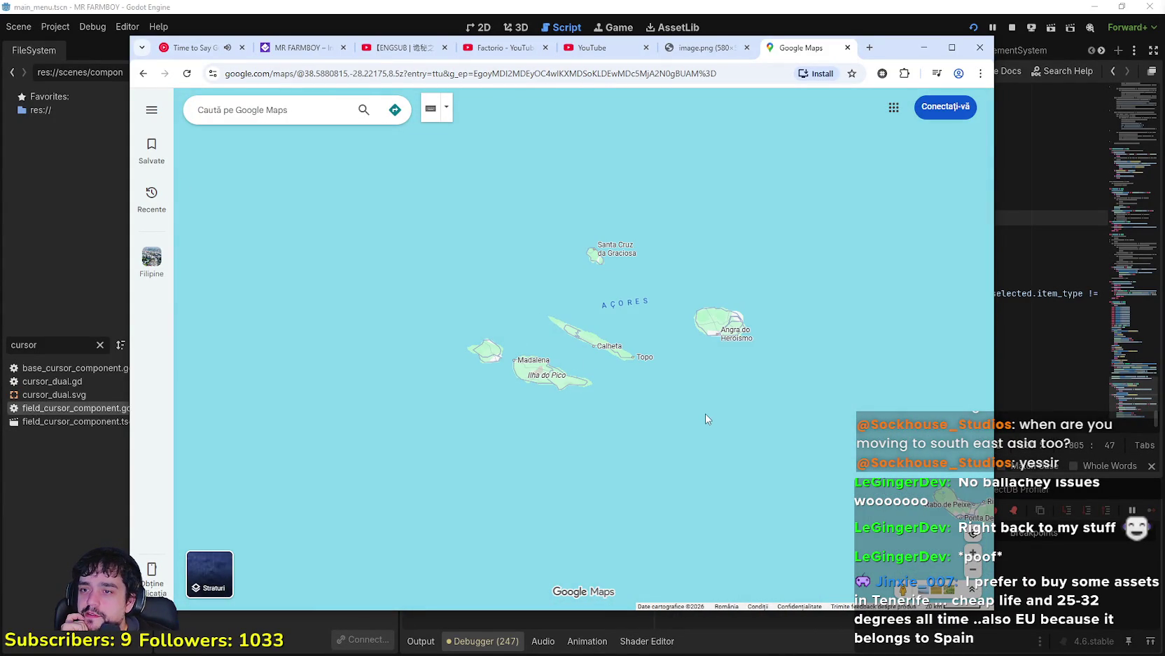
scroll(706, 419, down, 6)
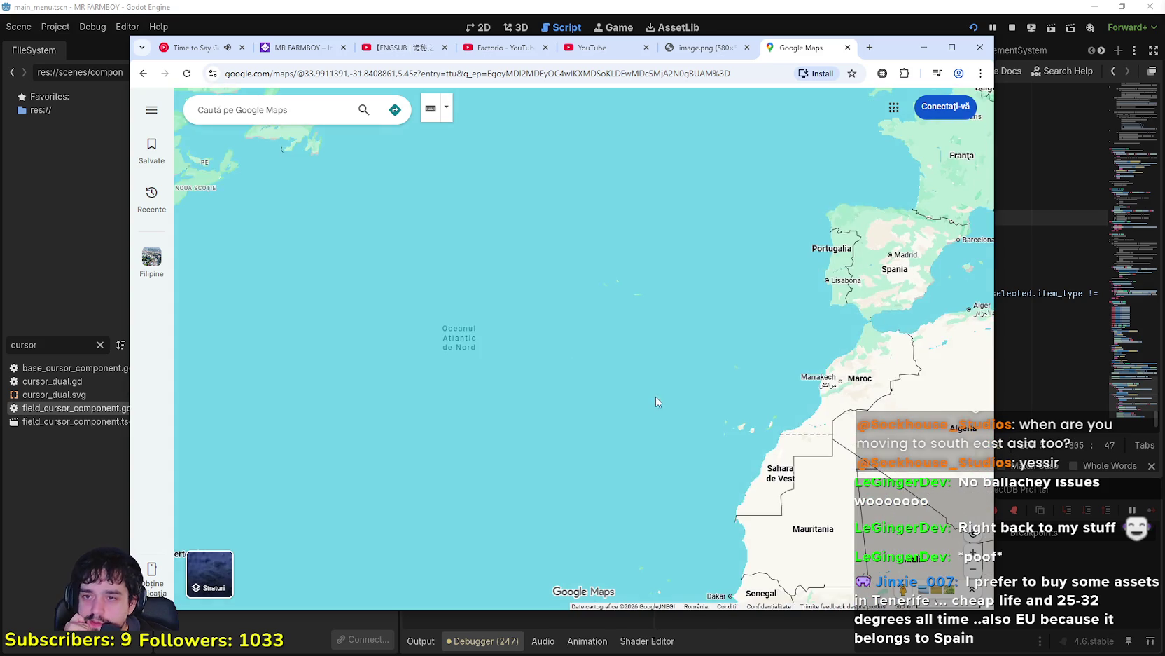
scroll(657, 401, up, 4)
drag(656, 400, 439, 368)
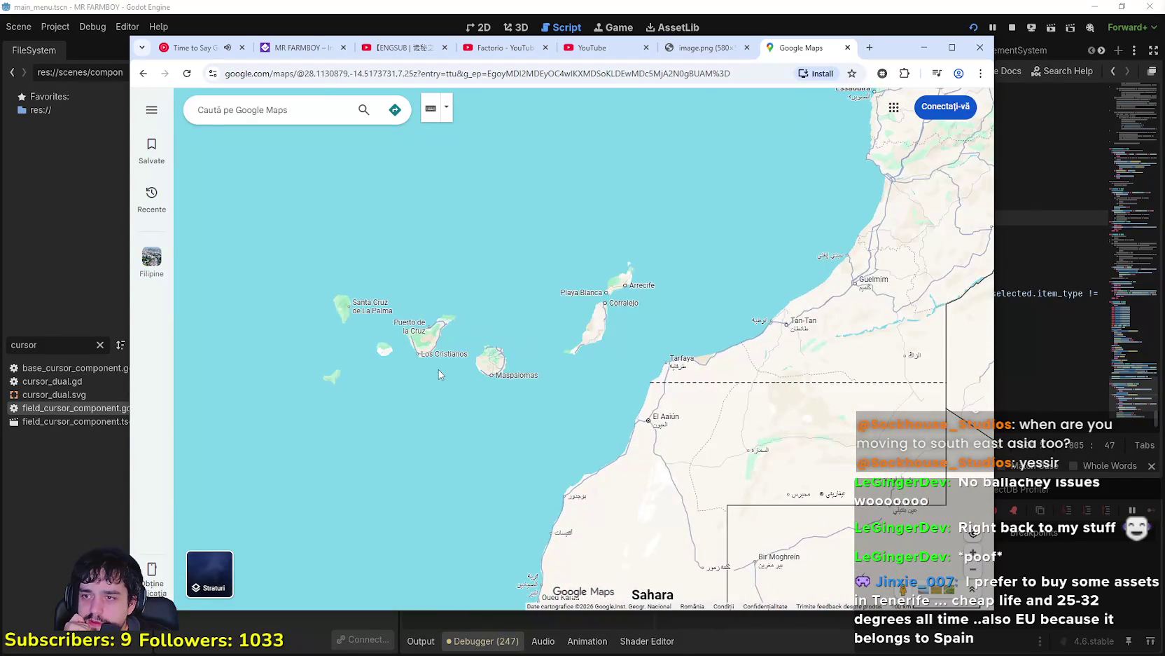
scroll(383, 348, up, 1)
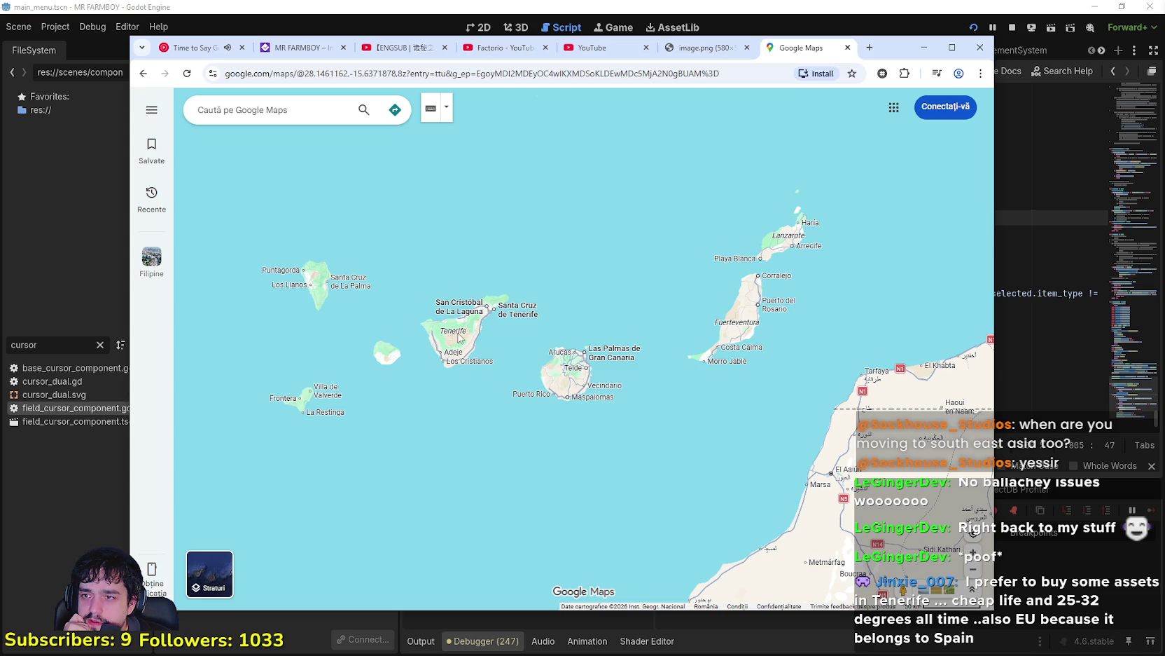
scroll(500, 298, up, 2)
scroll(572, 395, down, 3)
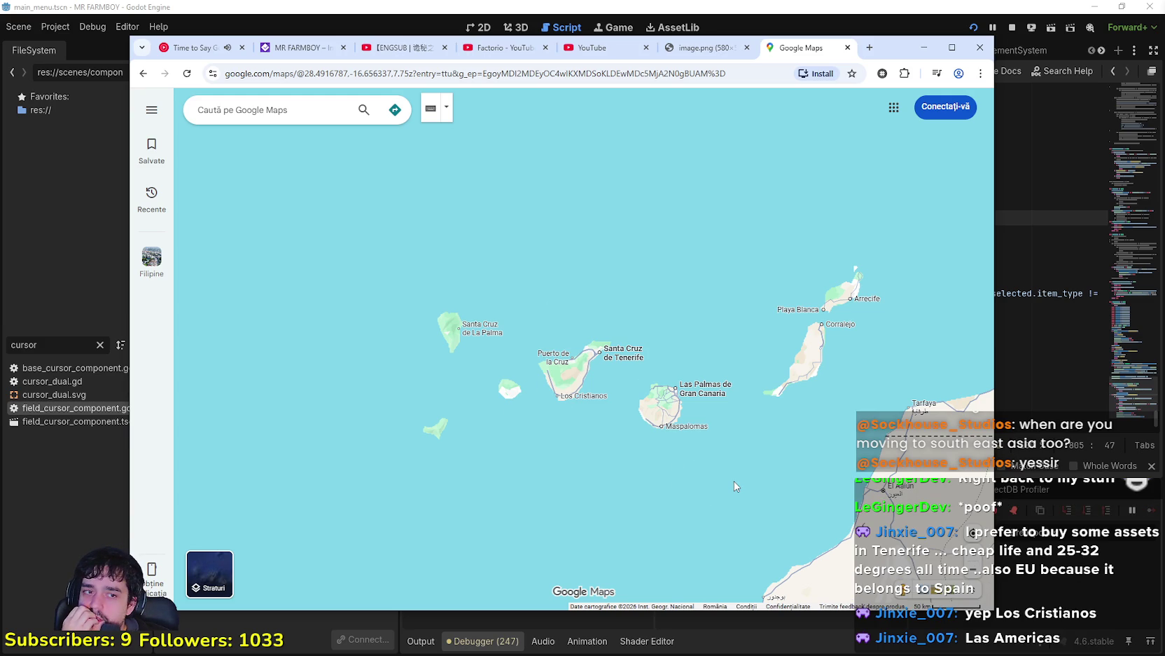
scroll(691, 501, down, 5)
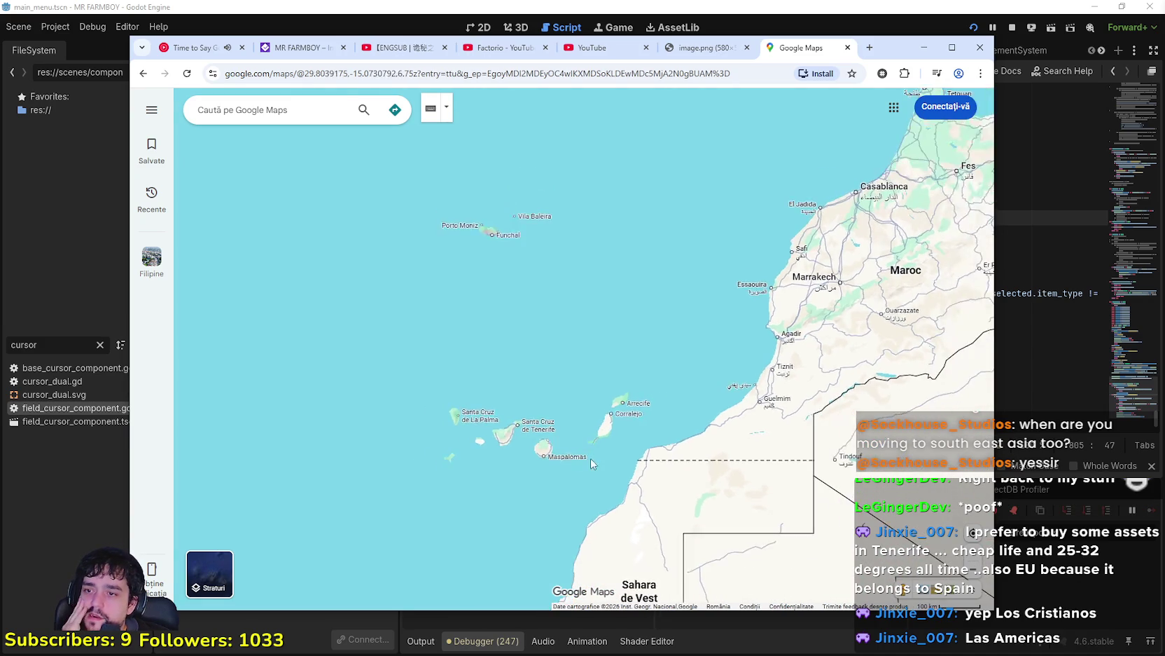
Step: Zoom around the Moroccan coast near Rabat, then pan out over the whole Mediterranean
mouse_move(597, 396)
mouse_down()
mouse_move(574, 413)
mouse_move(520, 407)
mouse_up()
scroll(500, 416, down, 2)
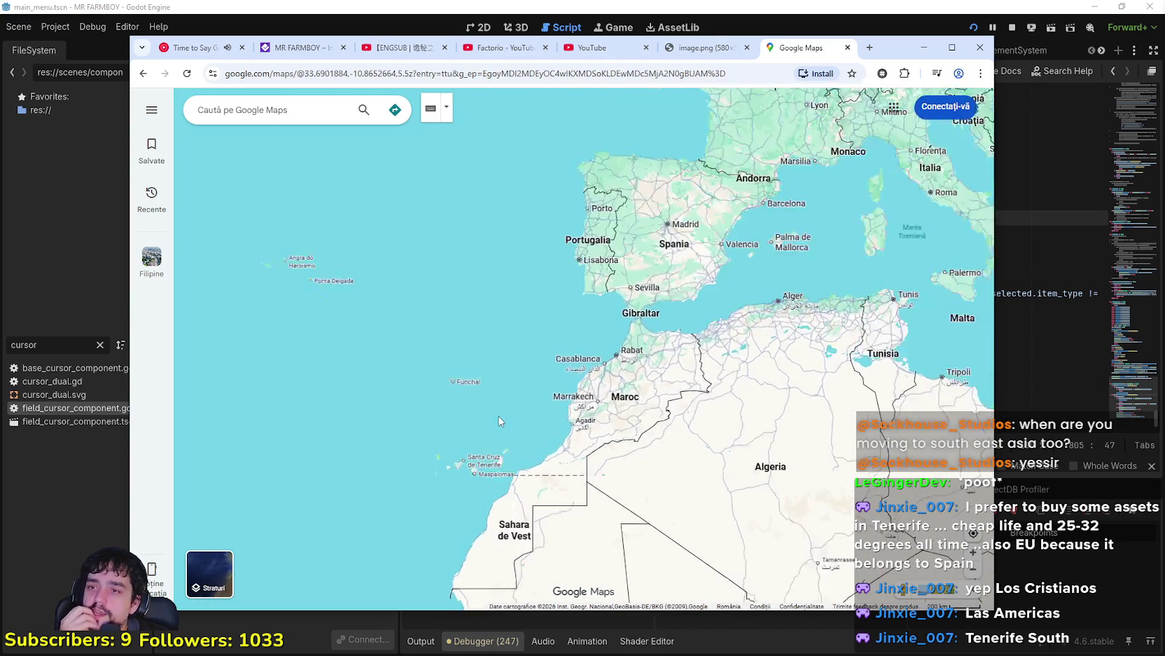
scroll(632, 483, up, 3)
scroll(632, 483, up, 2)
scroll(530, 469, up, 2)
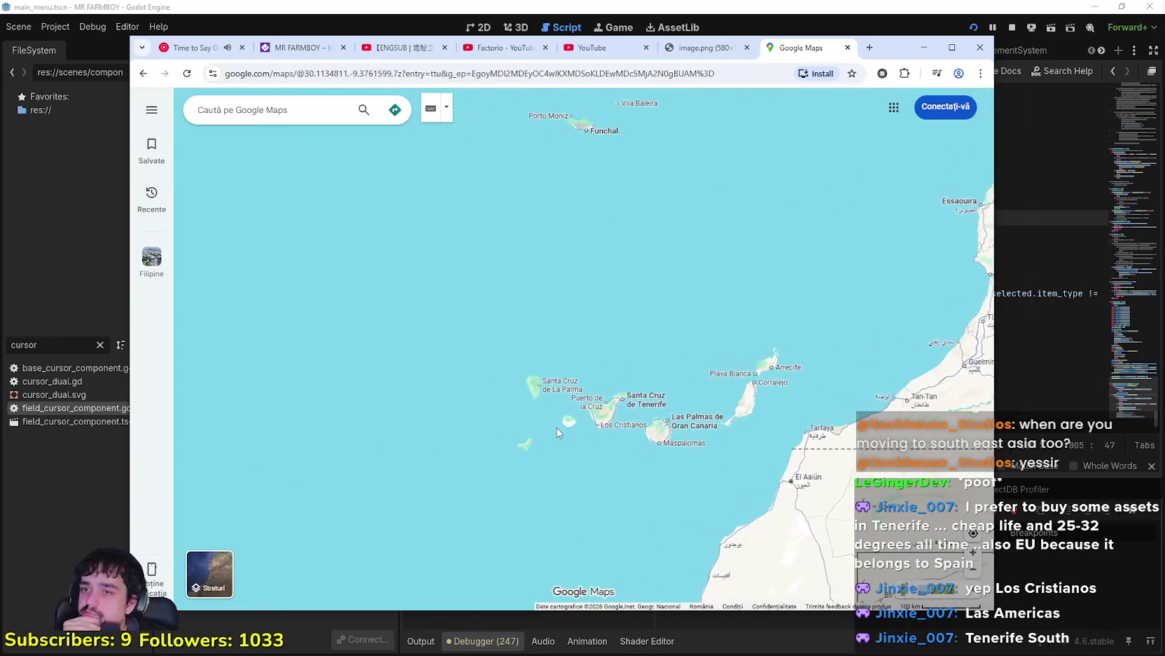
scroll(503, 419, down, 3)
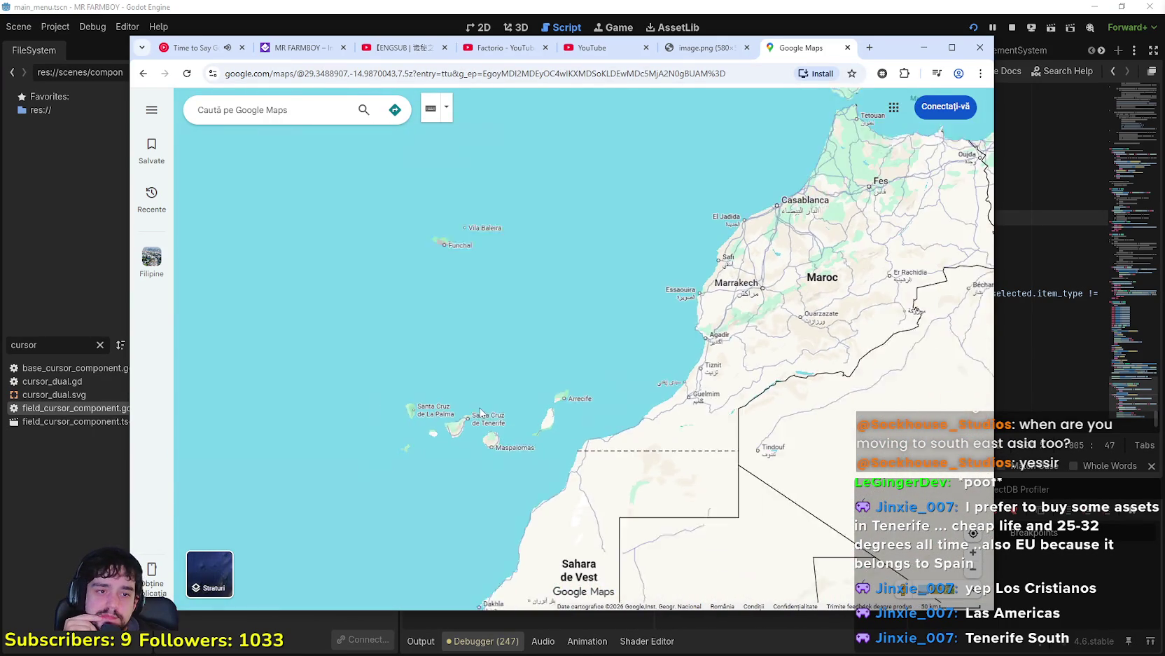
scroll(503, 419, up, 4)
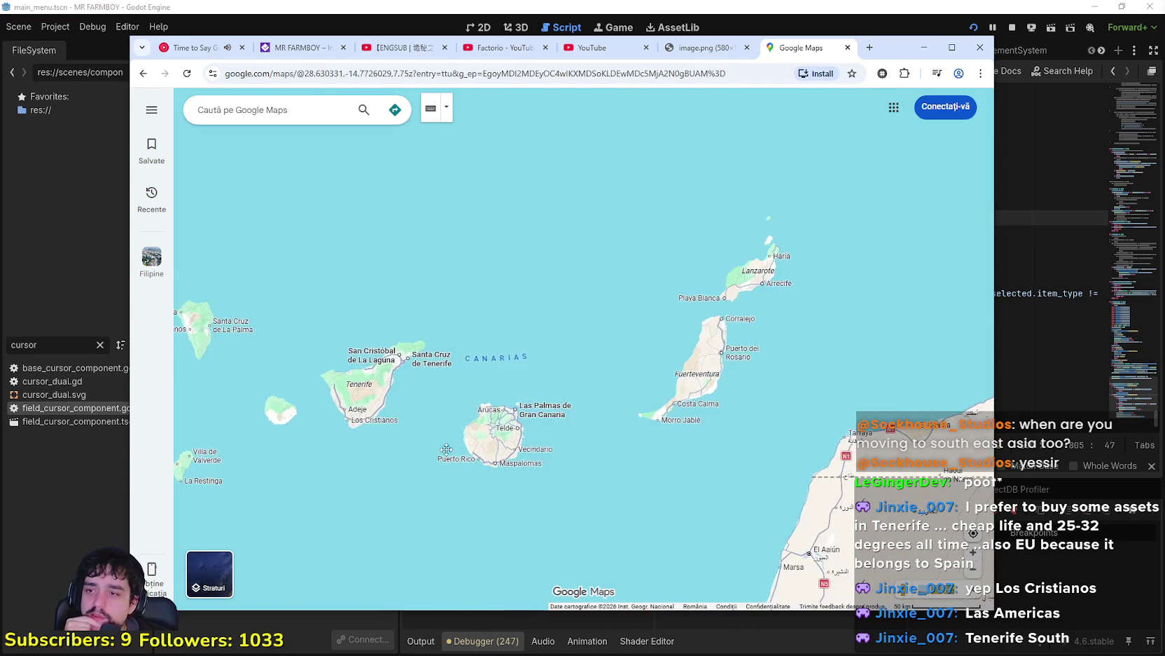
scroll(568, 456, down, 4)
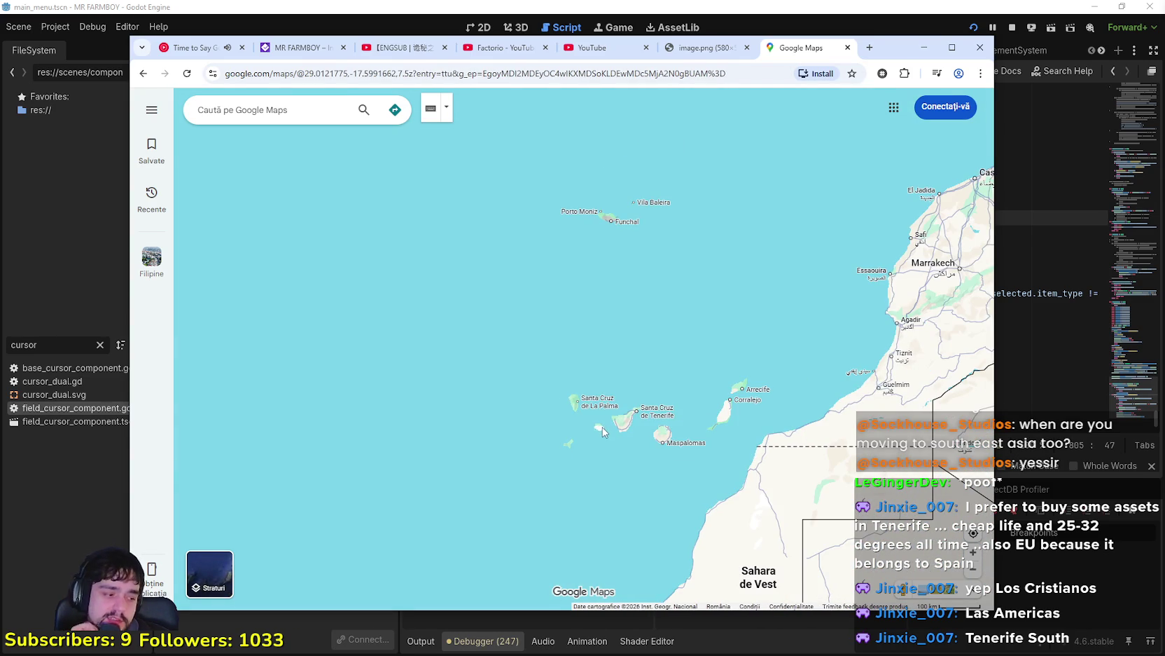
drag(601, 433, 493, 455)
scroll(563, 433, down, 2)
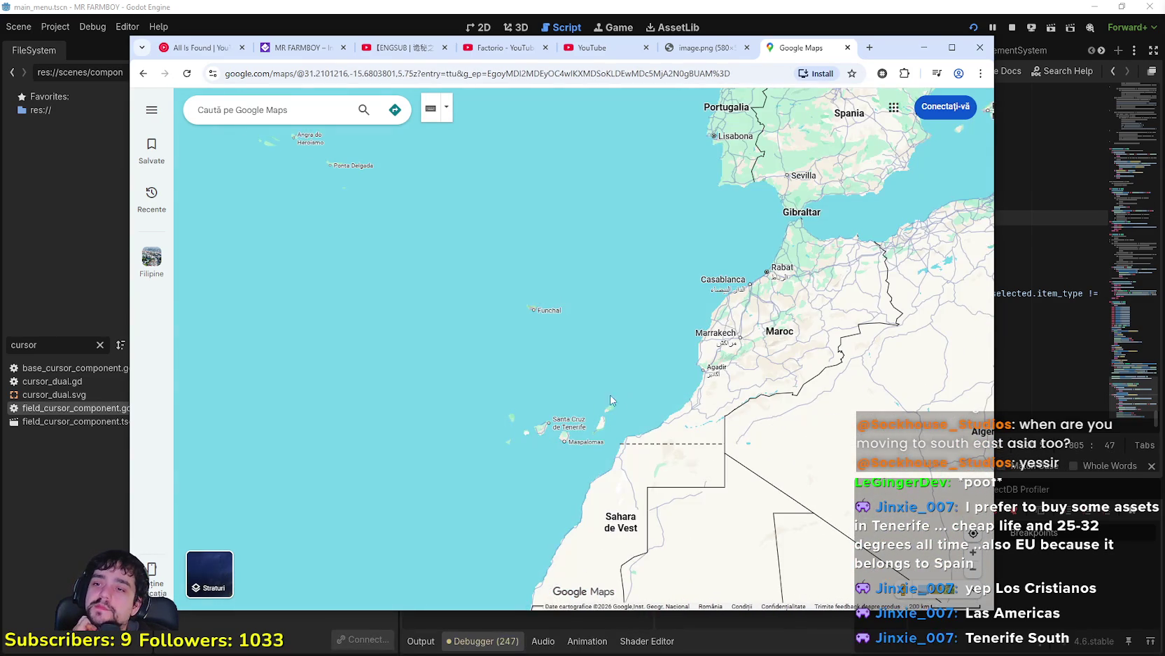
scroll(563, 433, up, 2)
scroll(564, 432, up, 5)
scroll(441, 465, down, 1)
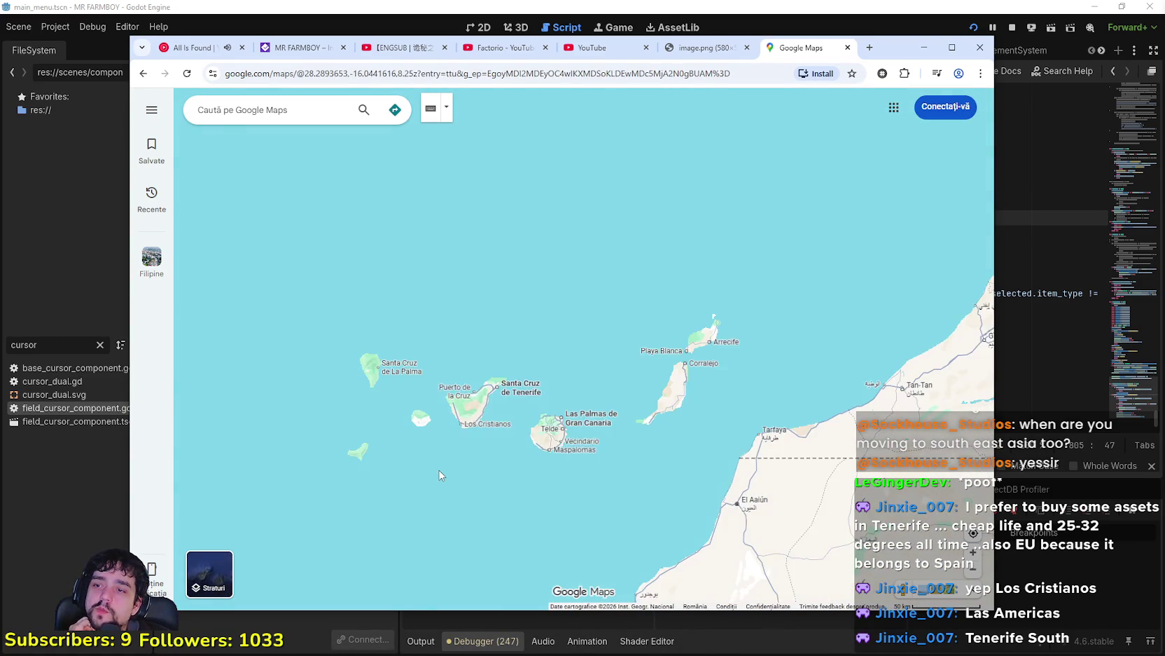
scroll(441, 466, down, 3)
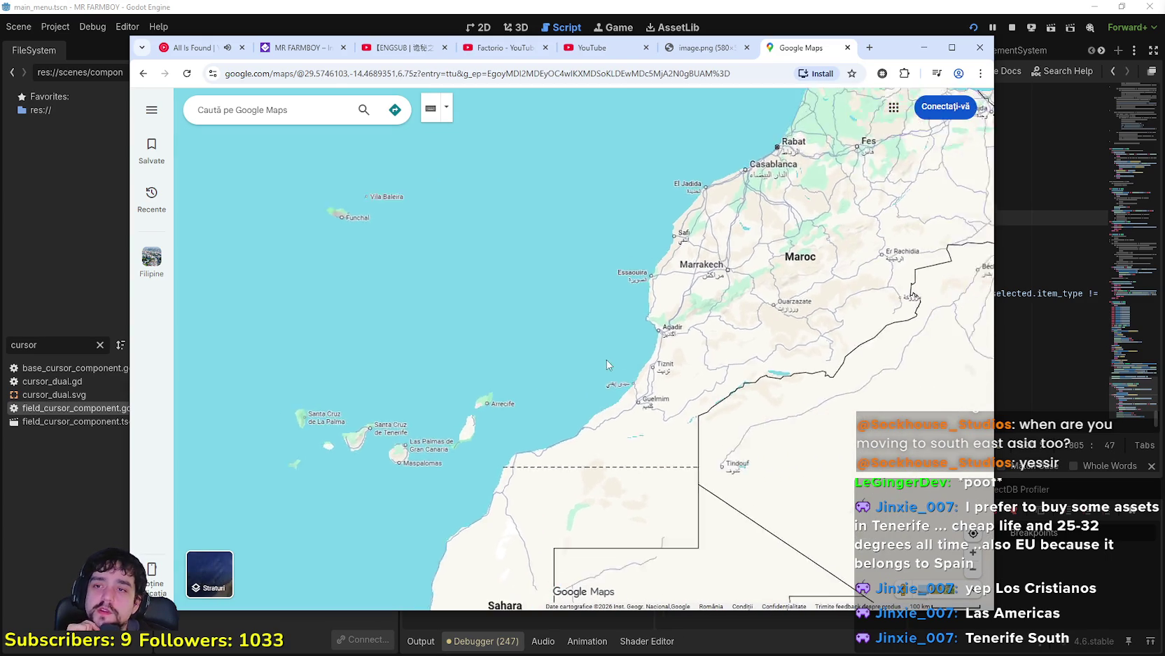
scroll(710, 363, down, 4)
mouse_move(710, 363)
mouse_down()
mouse_move(364, 498)
mouse_move(425, 507)
mouse_up()
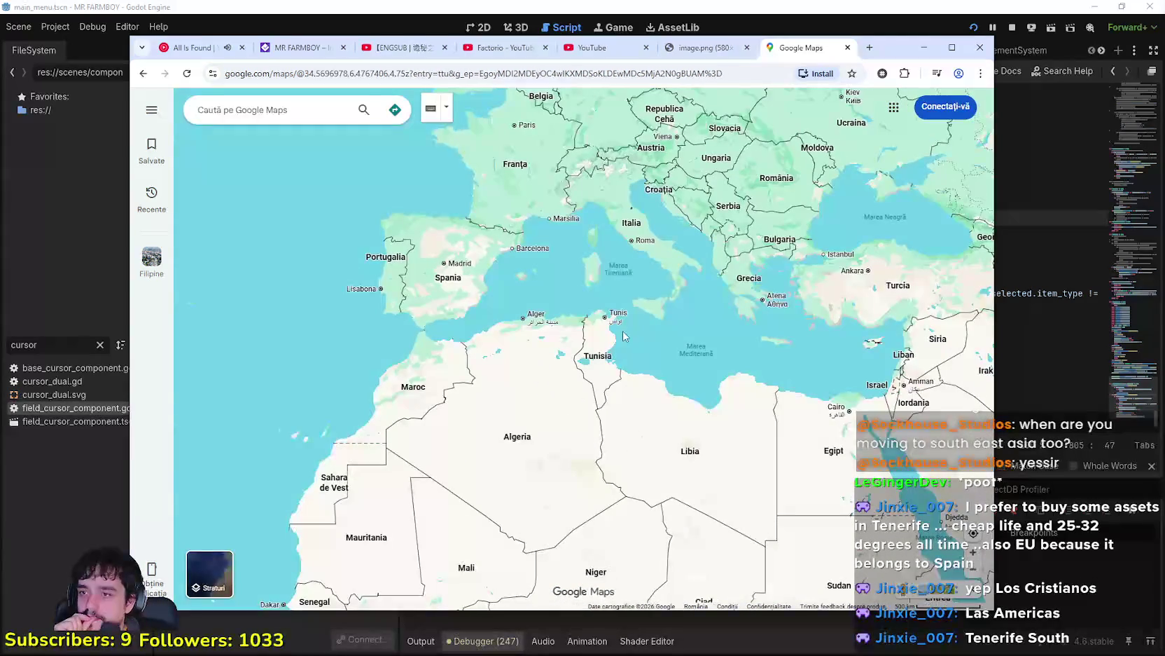
Step: Pan east from Egypt across Arabia and India, bringing India and Indochina back into view
drag(629, 526, 470, 419)
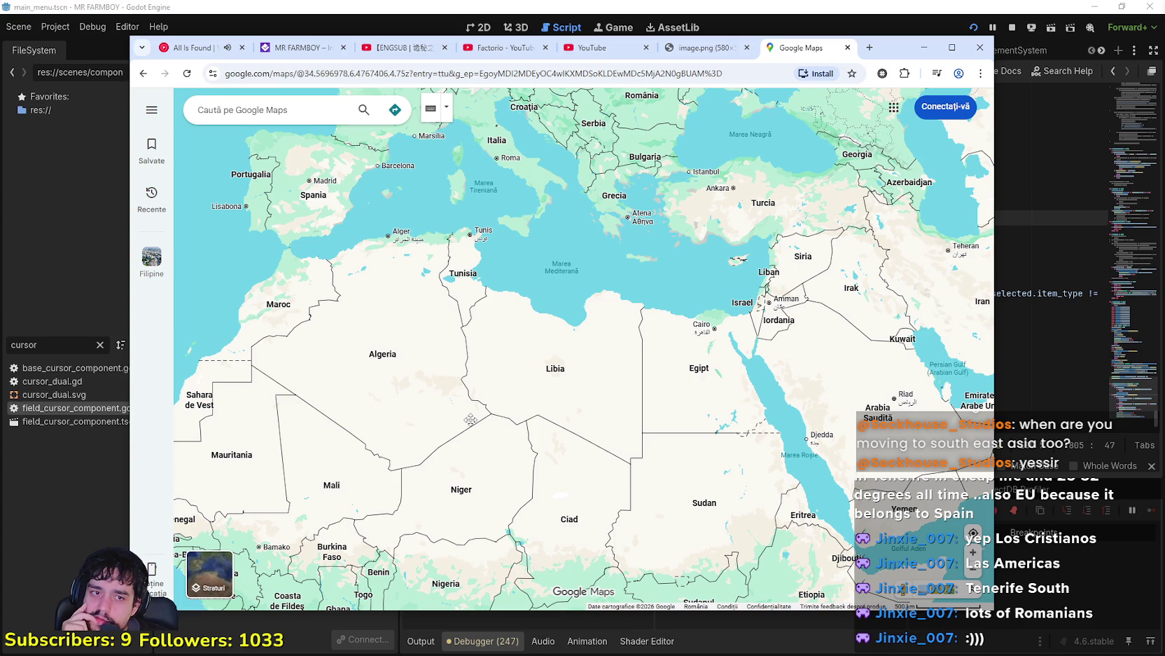
mouse_move(470, 421)
mouse_down()
mouse_move(501, 444)
mouse_move(168, 325)
mouse_up()
mouse_move(581, 350)
mouse_down()
mouse_move(582, 379)
mouse_move(416, 341)
mouse_move(182, 242)
mouse_up()
mouse_move(533, 393)
mouse_down()
mouse_move(413, 287)
mouse_move(366, 262)
mouse_move(501, 362)
mouse_move(590, 521)
mouse_up()
drag(527, 259, 598, 309)
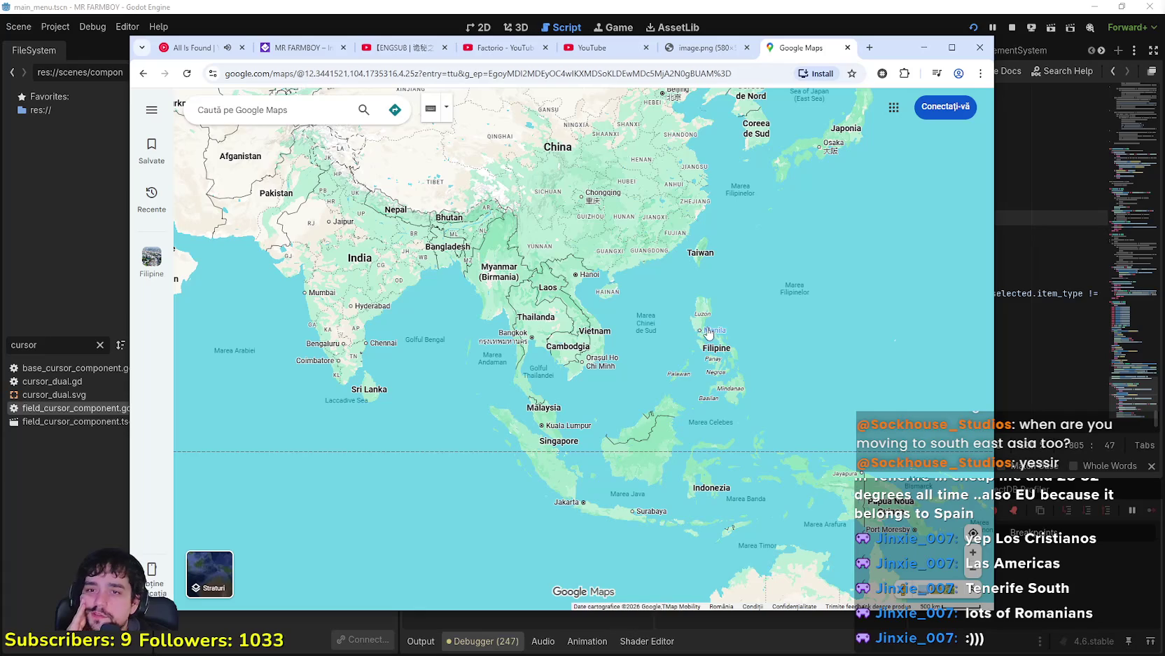
Step: Centre the map on India, Indochina and the Philippines, then shrink the browser window
scroll(587, 278, up, 1)
scroll(674, 425, up, 2)
scroll(642, 336, down, 1)
drag(470, 375, 533, 375)
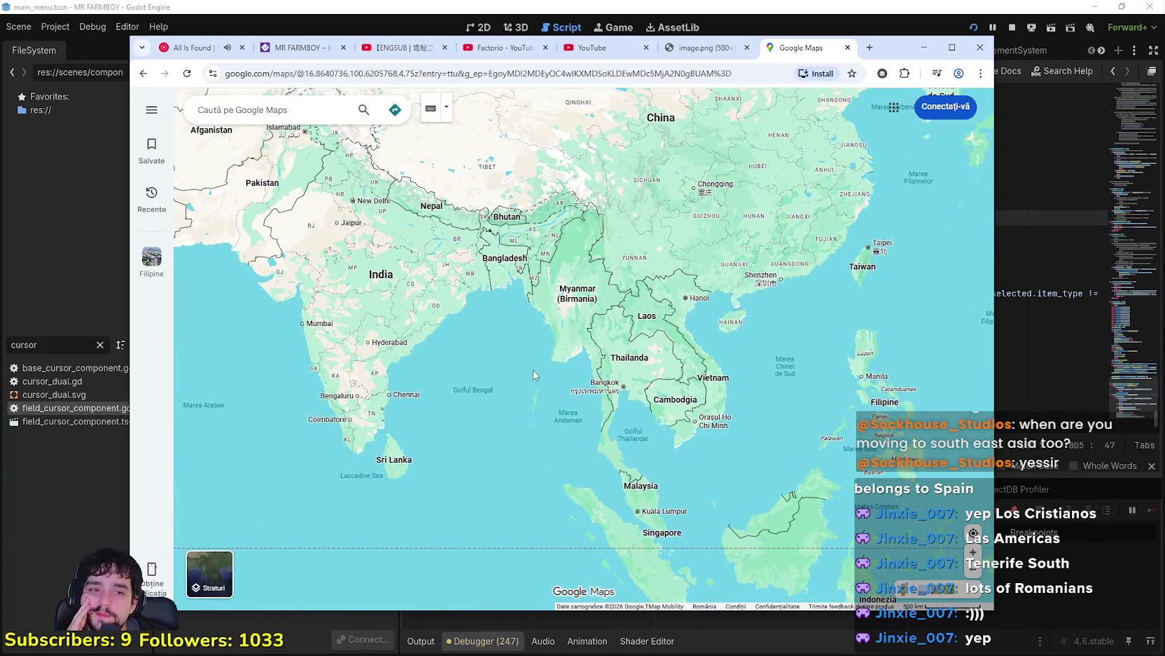
scroll(533, 375, down, 2)
drag(845, 286, 789, 355)
scroll(789, 354, up, 2)
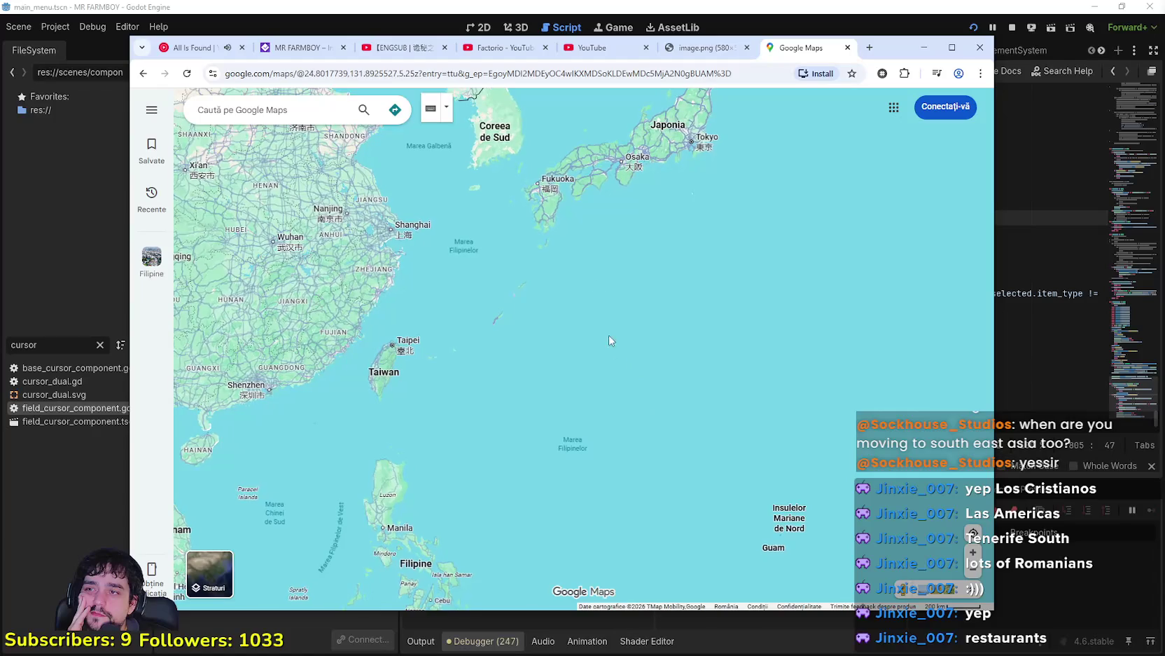
scroll(569, 289, down, 1)
mouse_move(569, 289)
mouse_down()
mouse_move(648, 338)
mouse_move(728, 266)
mouse_move(778, 128)
mouse_move(803, 92)
mouse_up()
drag(897, 47, 911, 41)
drag(1009, 607, 946, 594)
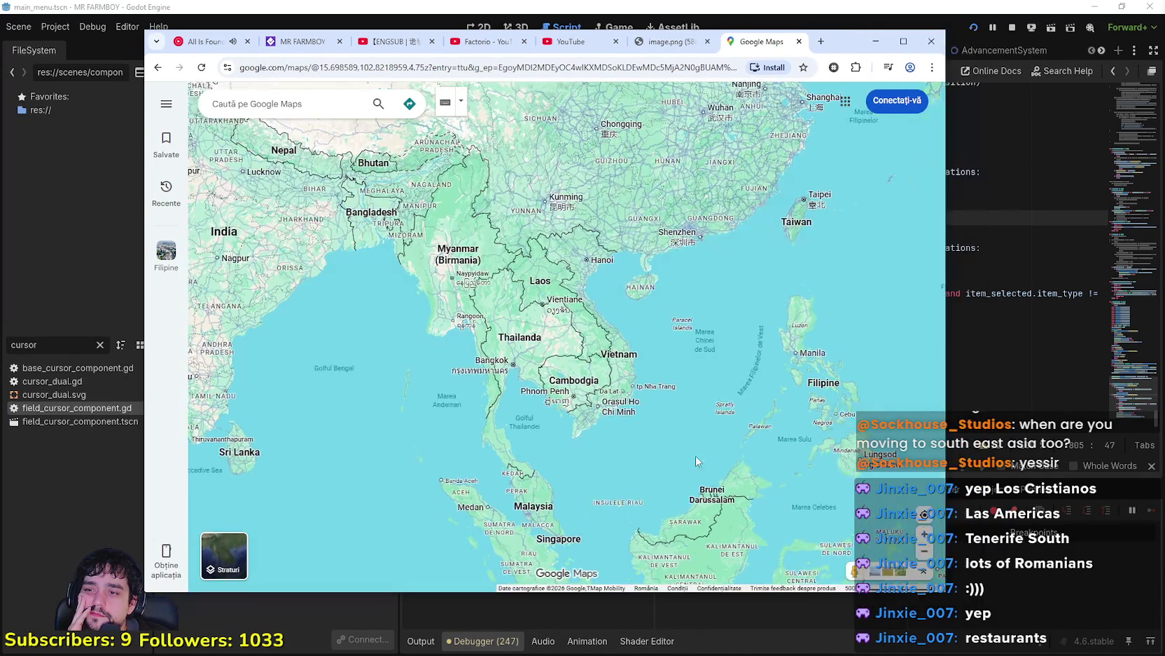
Step: Zoom out, pan west to Europe, and zoom in on Romania, Ukraine and the Black Sea
scroll(551, 341, down, 1)
drag(552, 341, 659, 394)
scroll(659, 394, down, 2)
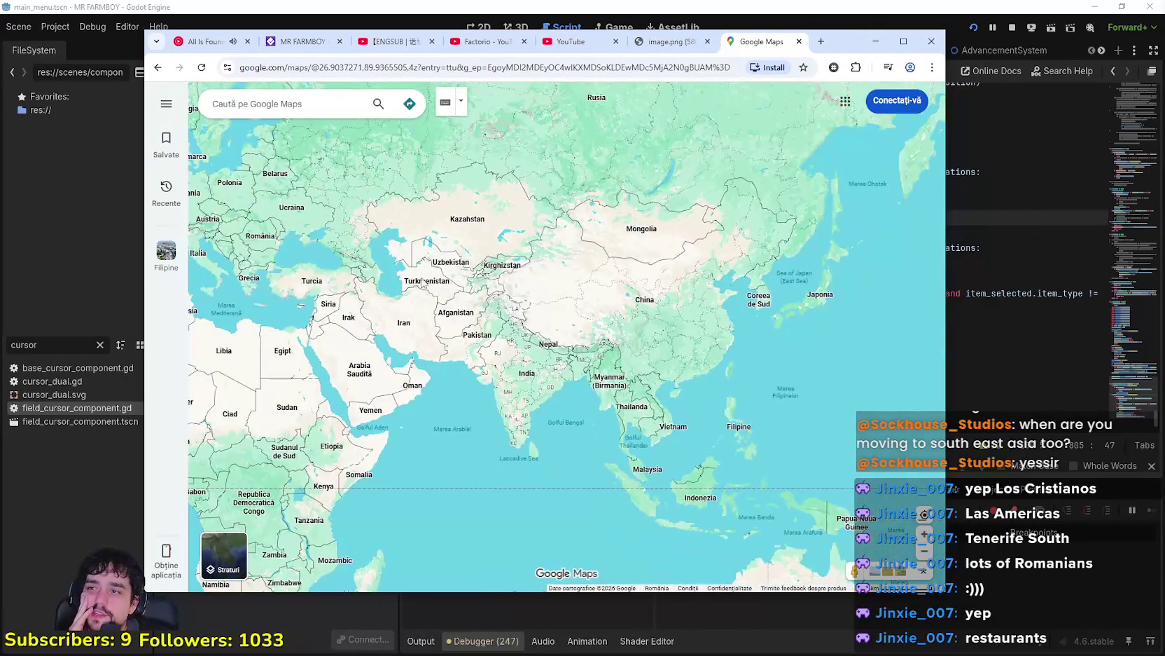
drag(475, 307, 570, 327)
scroll(528, 336, up, 2)
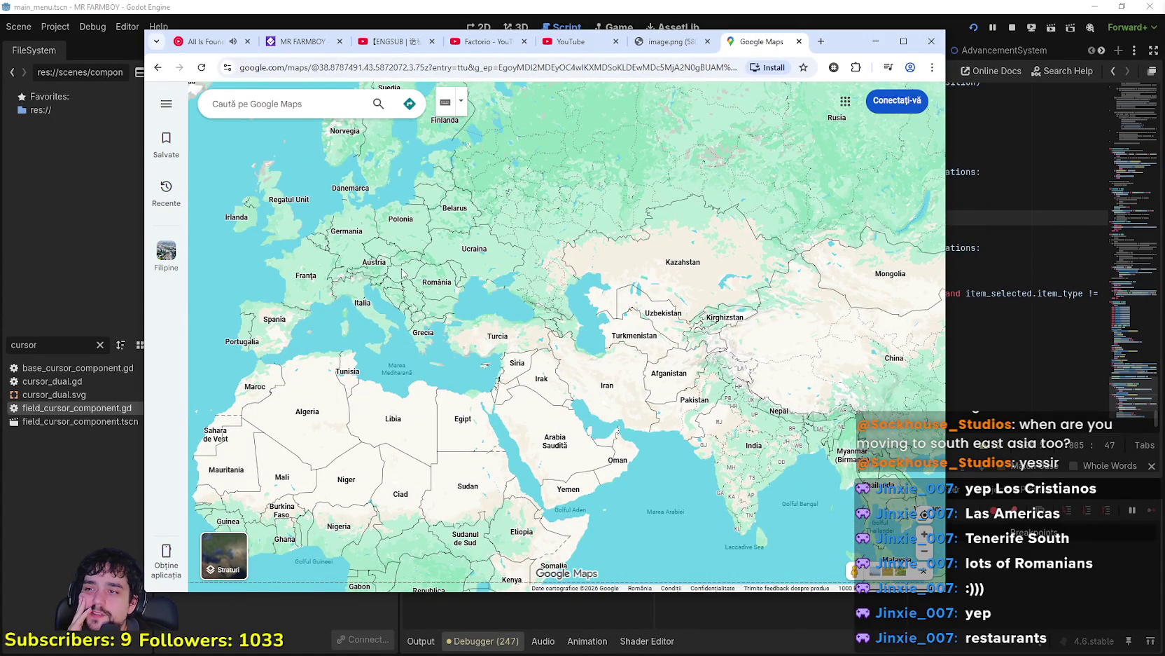
scroll(536, 317, up, 3)
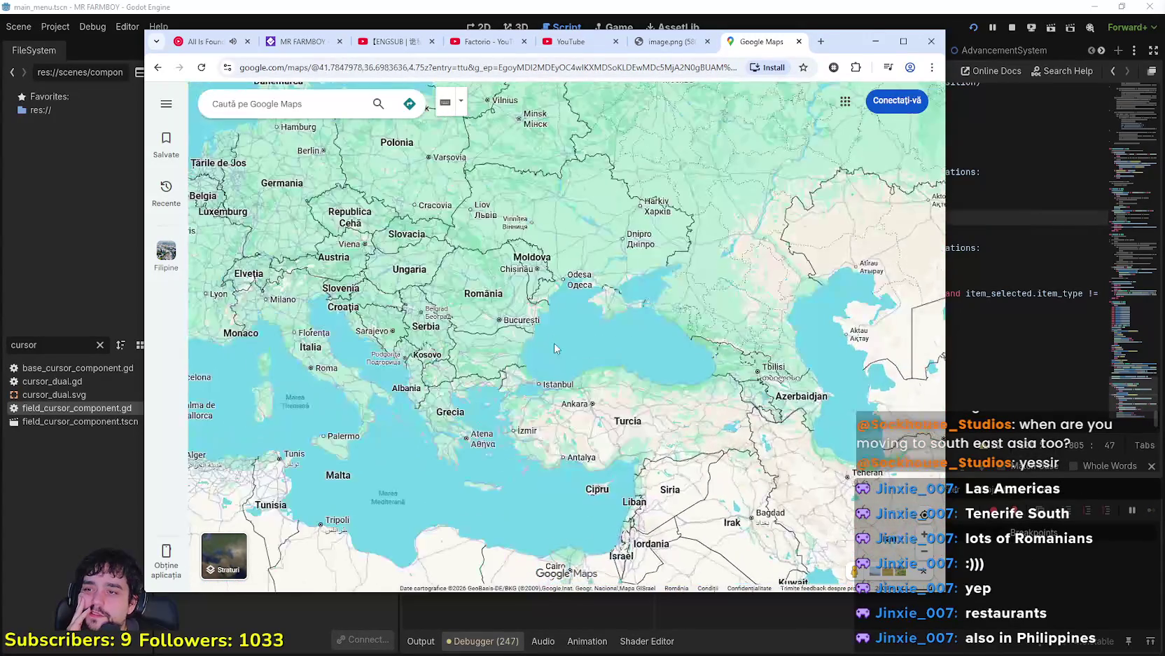
drag(553, 348, 633, 393)
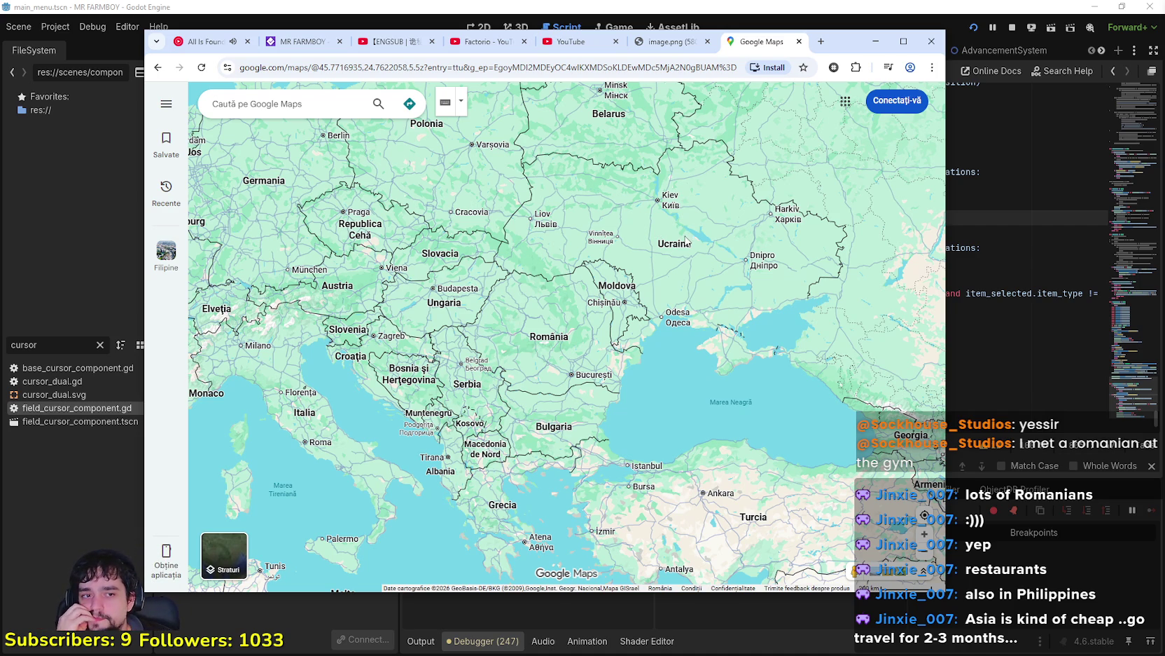
Step: Zoom out past Turkey and the Caucasus and pan east to centre Arabia and India
scroll(572, 308, down, 3)
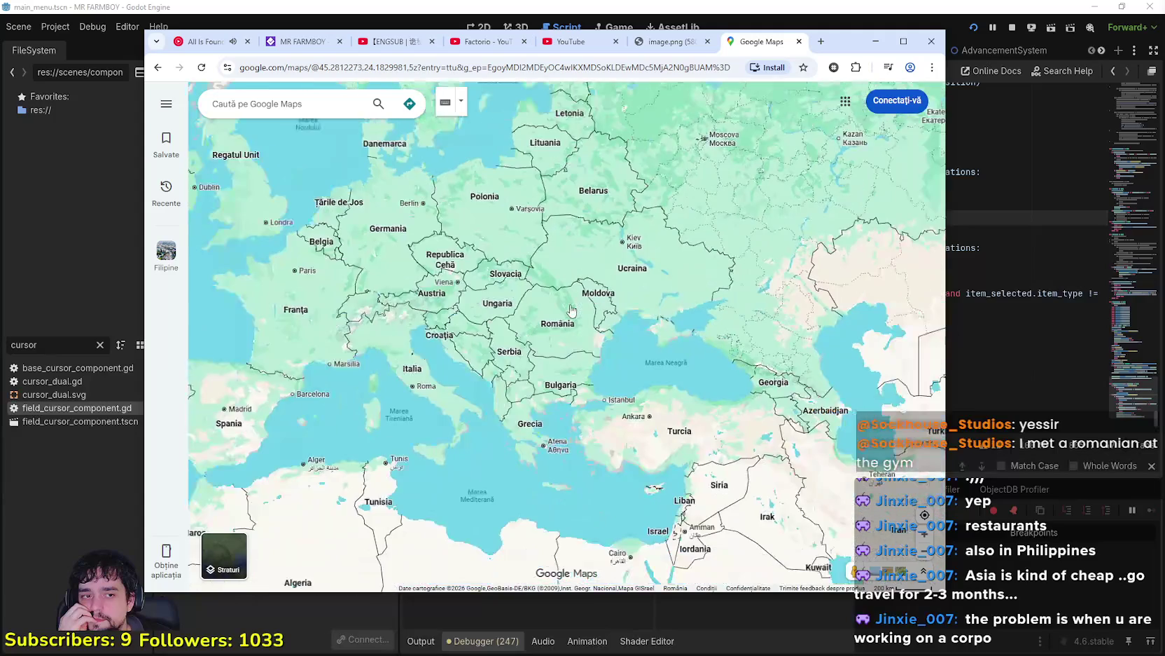
scroll(603, 347, down, 2)
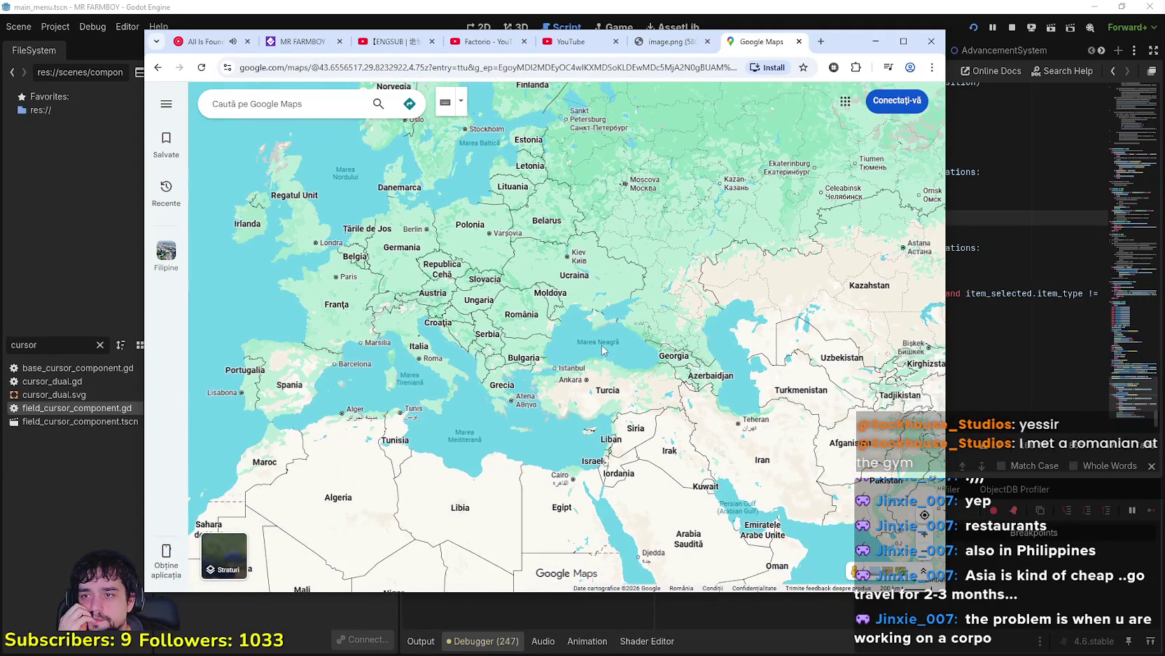
scroll(589, 351, down, 2)
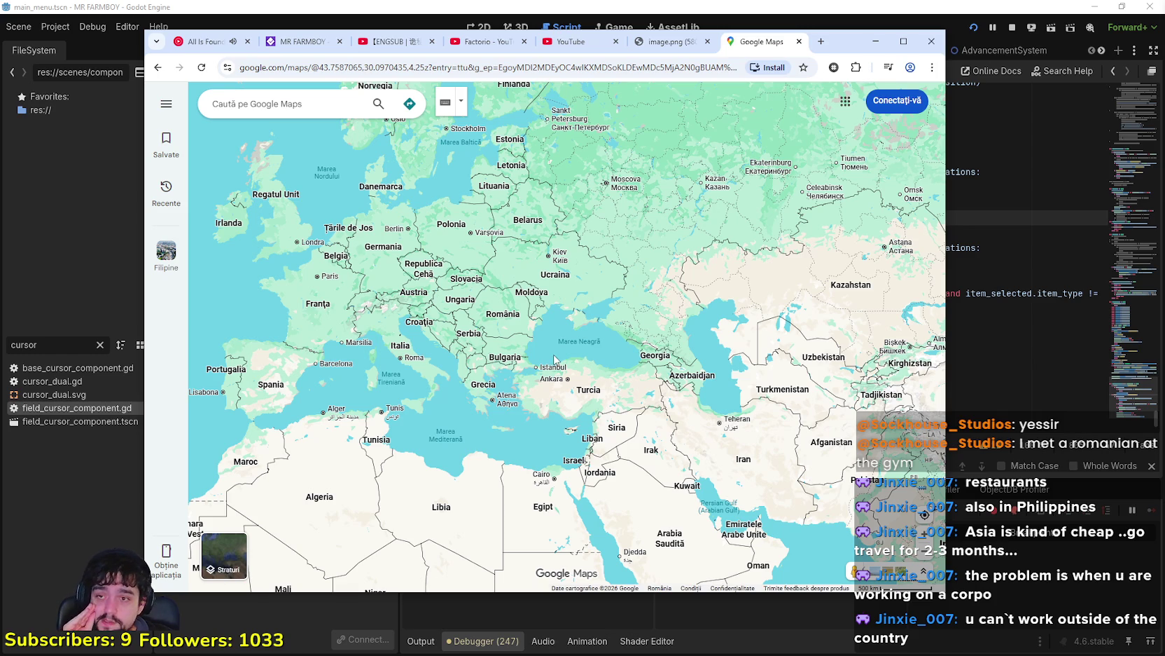
scroll(564, 362, down, 2)
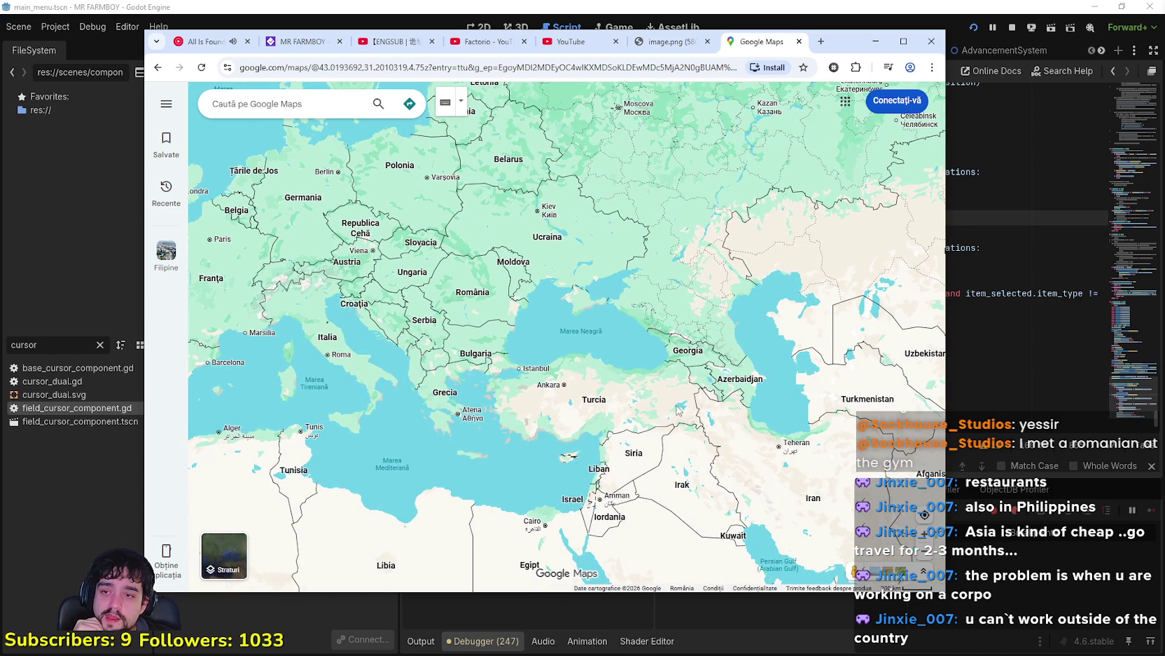
drag(677, 406, 604, 357)
scroll(603, 357, up, 1)
drag(776, 517, 632, 419)
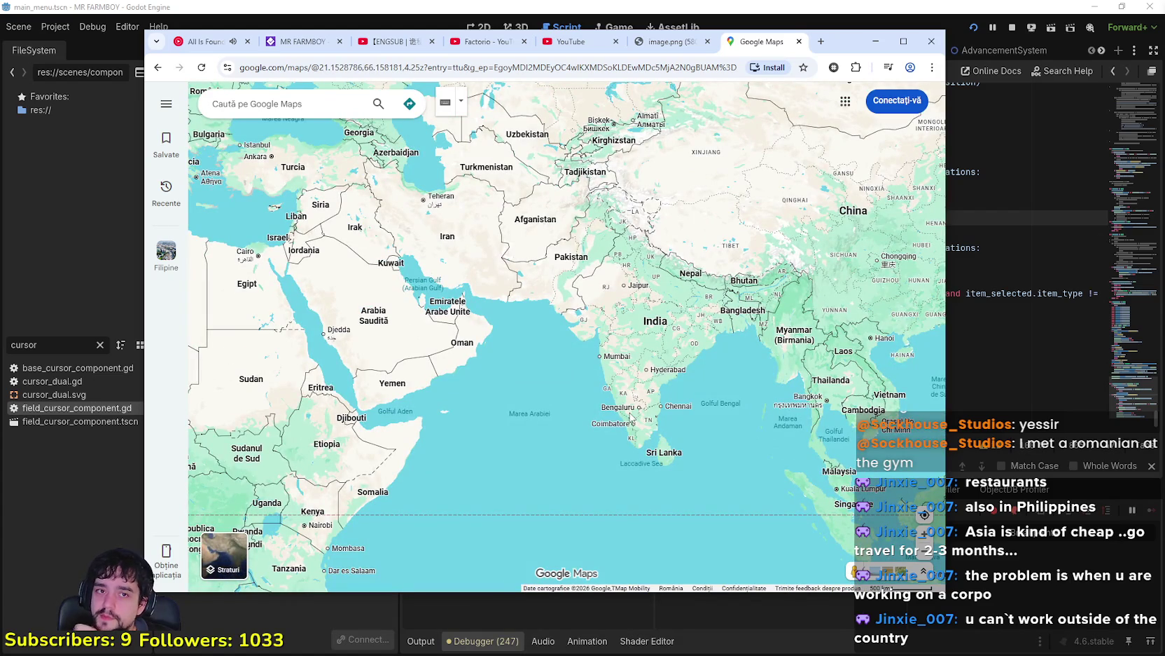
Step: Pan and zoom from the Philippines and Southeast Asia out to a wide view of India, China and Japan
mouse_move(620, 396)
mouse_down()
mouse_move(522, 361)
mouse_move(448, 353)
mouse_up()
scroll(631, 394, down, 2)
scroll(631, 395, up, 1)
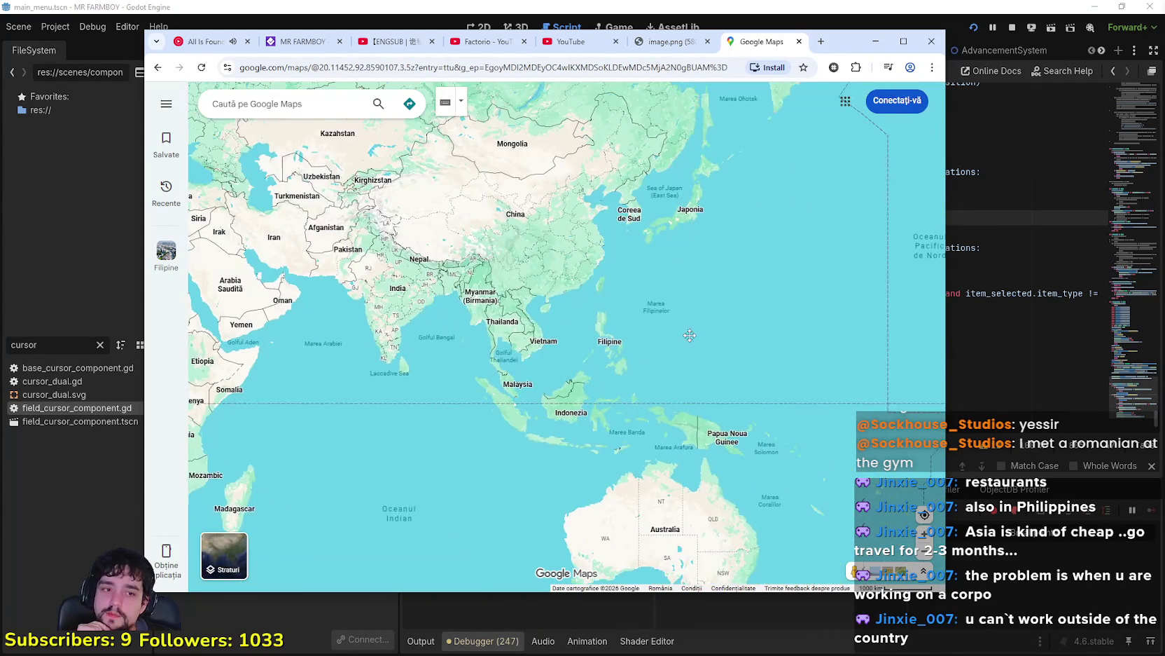
drag(677, 329, 655, 342)
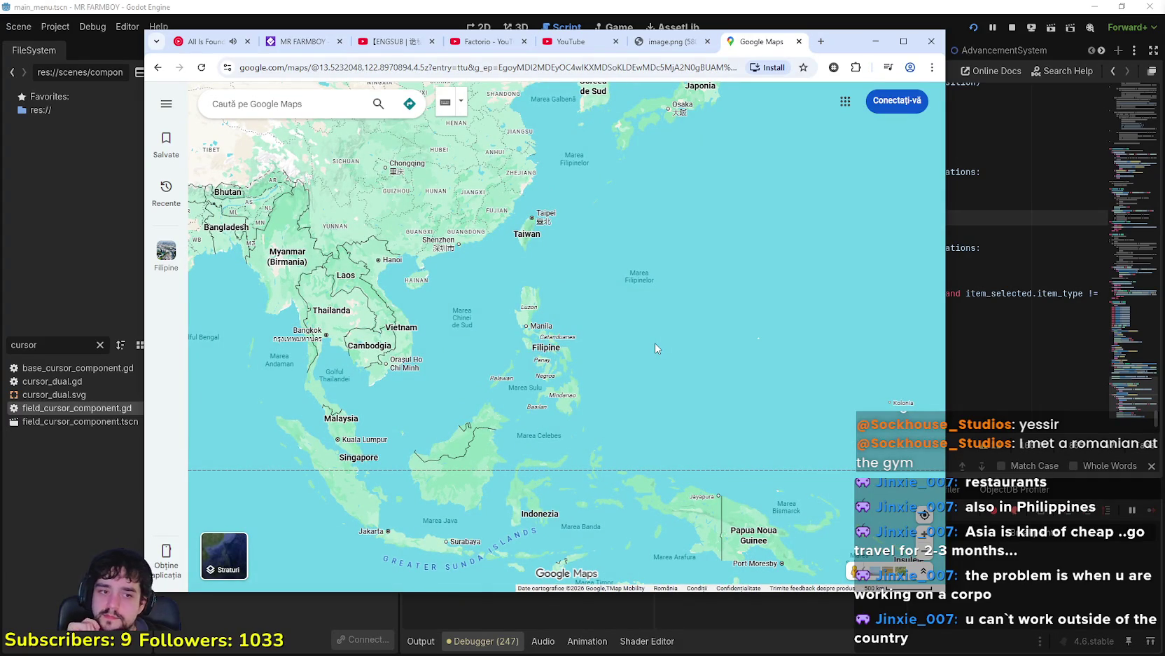
drag(653, 336, 743, 368)
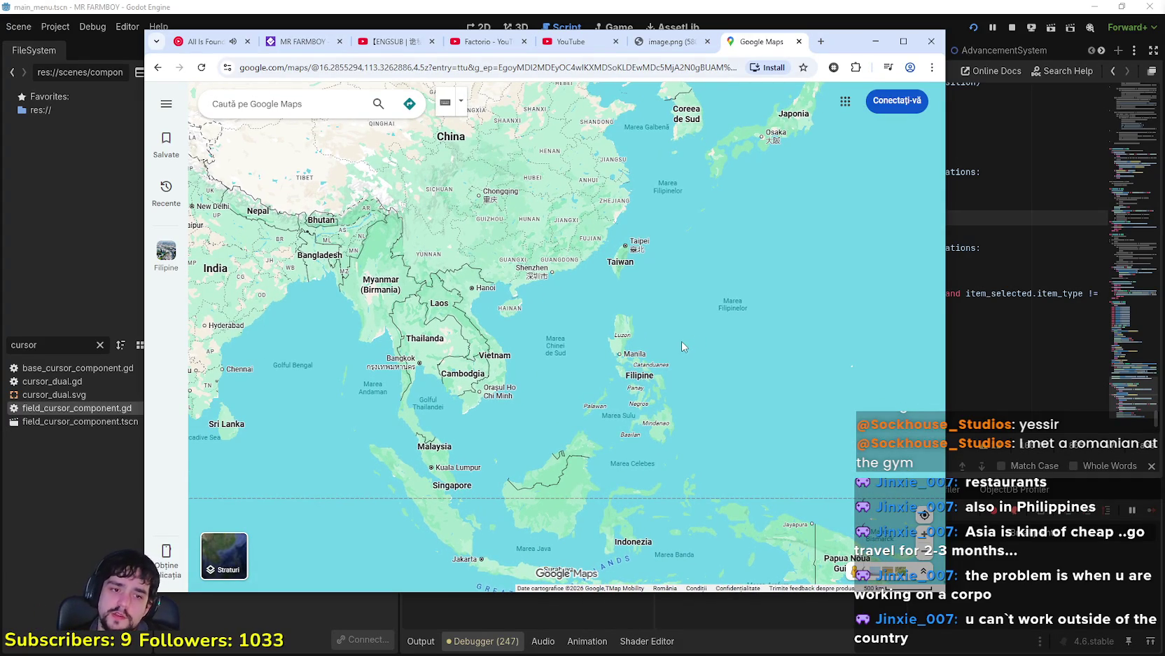
scroll(680, 343, down, 1)
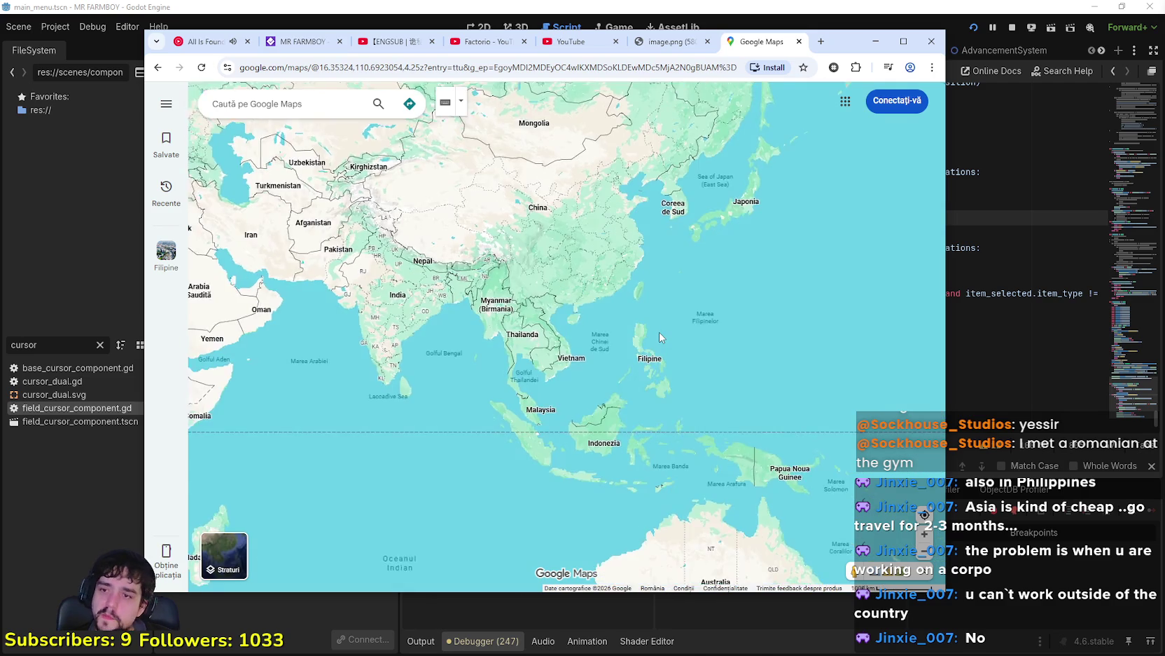
scroll(662, 337, up, 3)
scroll(659, 337, down, 1)
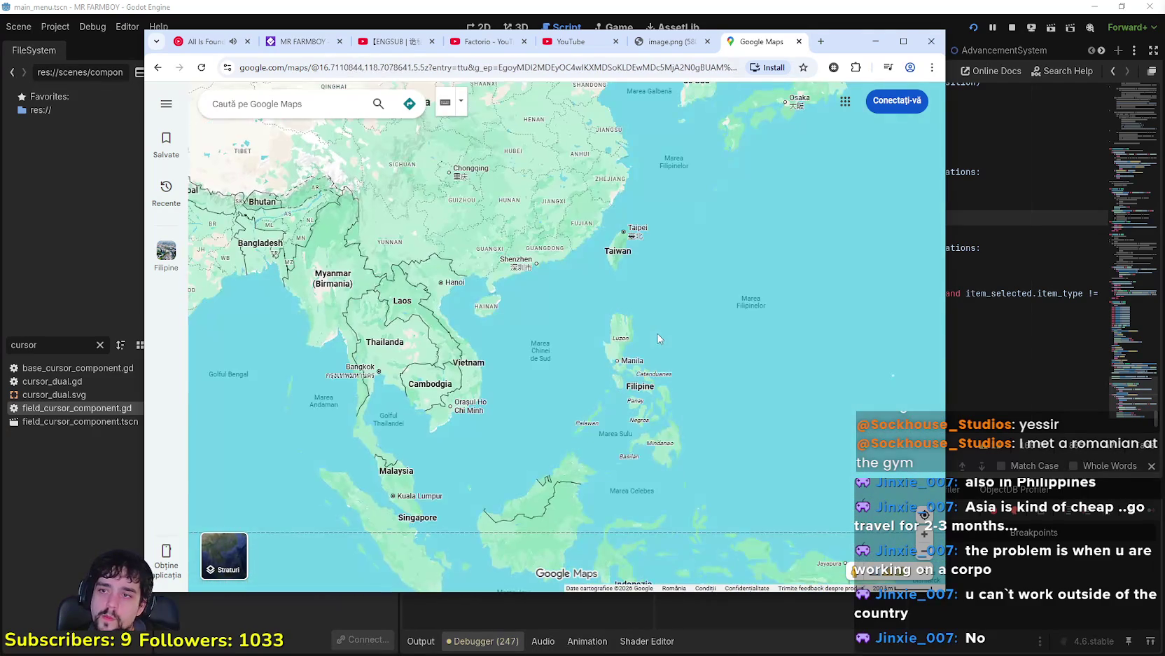
mouse_move(529, 275)
mouse_down()
mouse_move(646, 393)
mouse_move(628, 453)
mouse_move(727, 432)
mouse_up()
scroll(727, 432, down, 1)
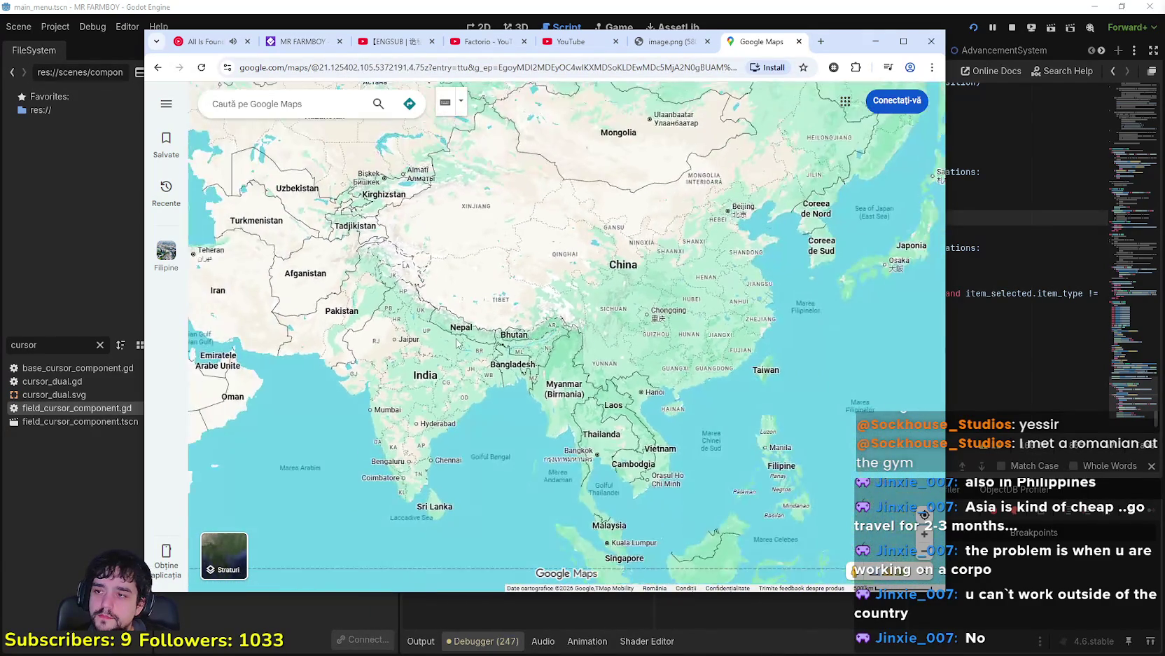
Step: Pan the map west from China to Central Europe and the Balkans
drag(294, 266, 449, 301)
drag(364, 280, 647, 347)
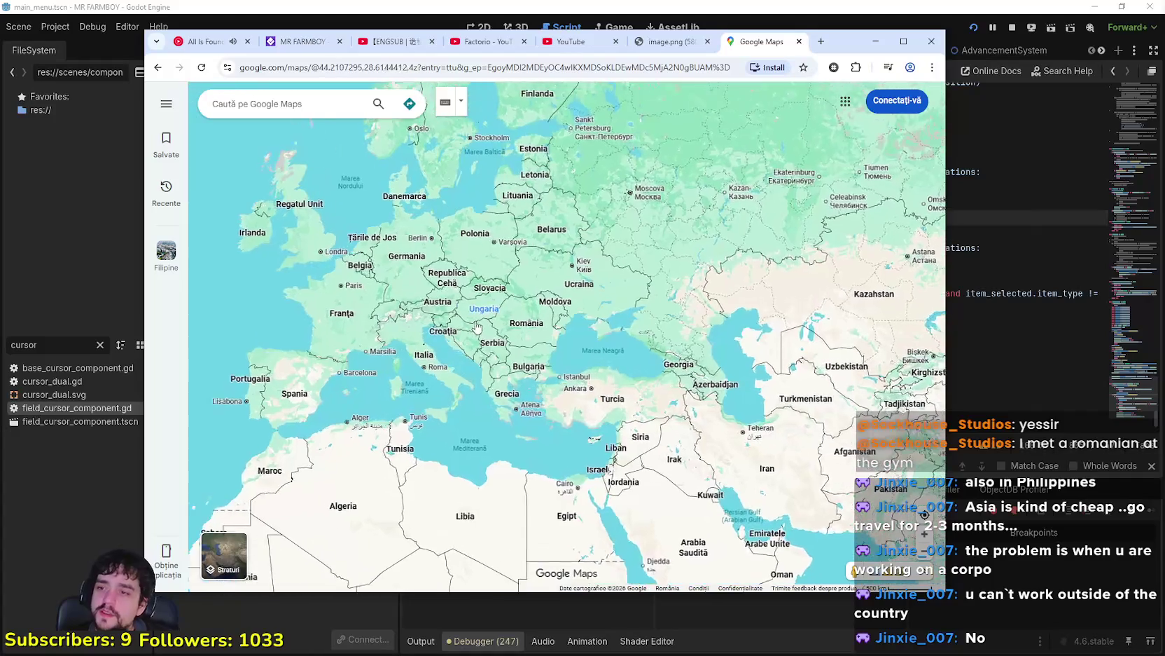
scroll(434, 315, up, 2)
drag(463, 420, 491, 439)
scroll(491, 440, up, 1)
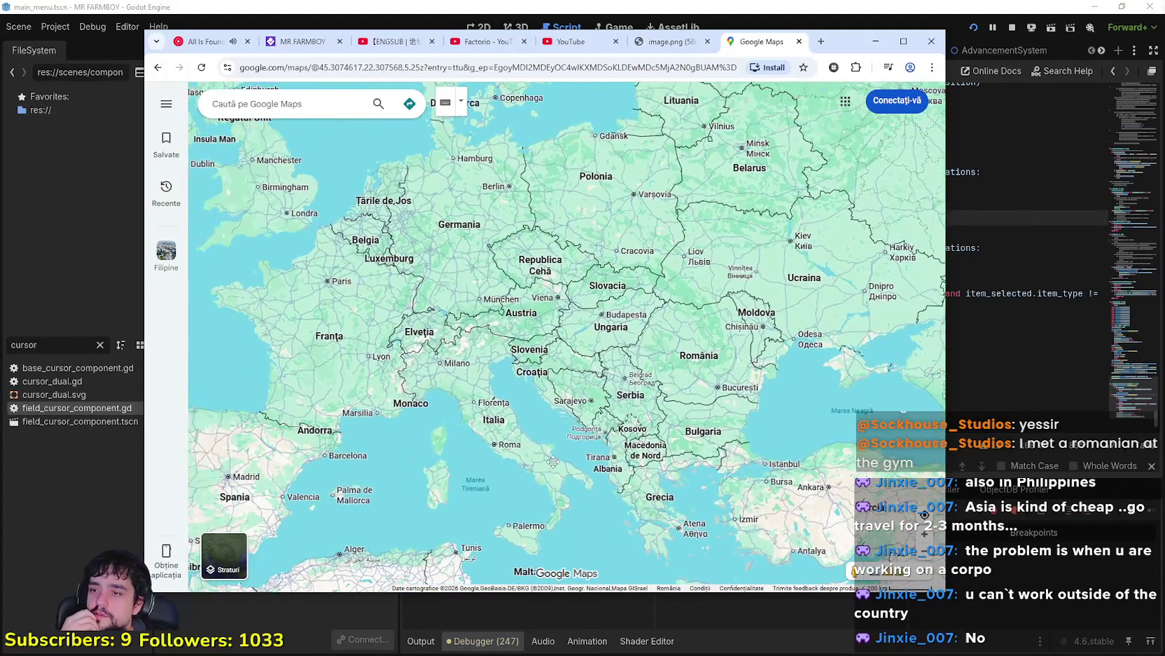
Step: Recentre the map on Eastern Europe through Ukraine and open a new browser tab
drag(409, 301, 504, 365)
scroll(504, 364, down, 1)
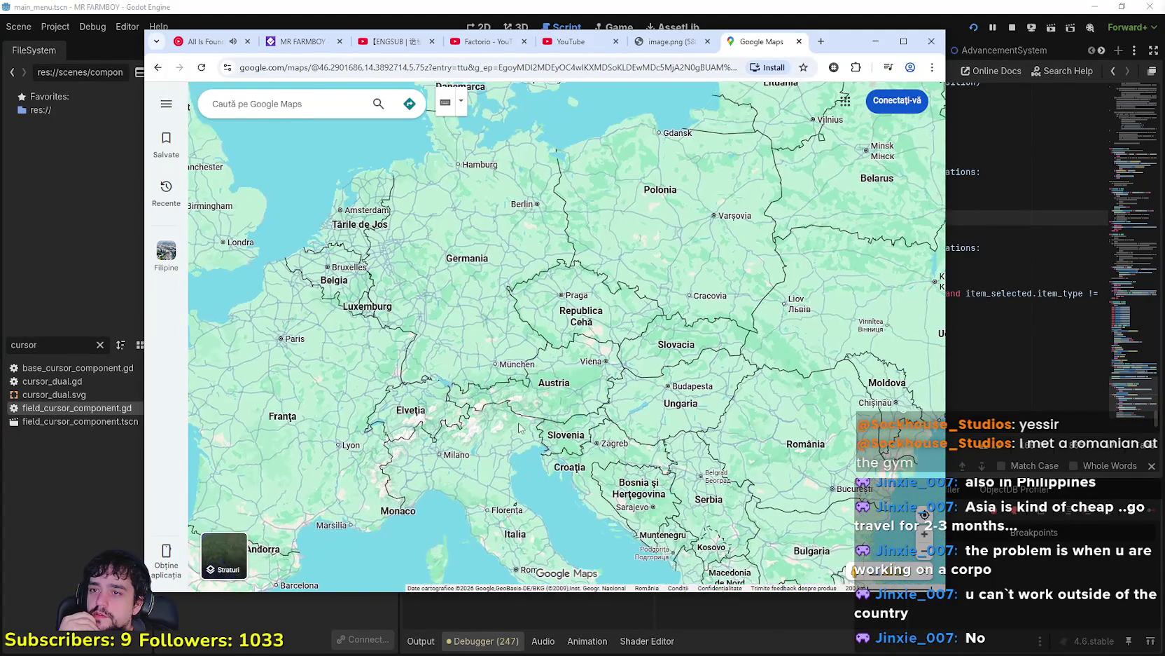
mouse_move(596, 210)
mouse_down()
mouse_move(631, 322)
mouse_move(602, 319)
mouse_up()
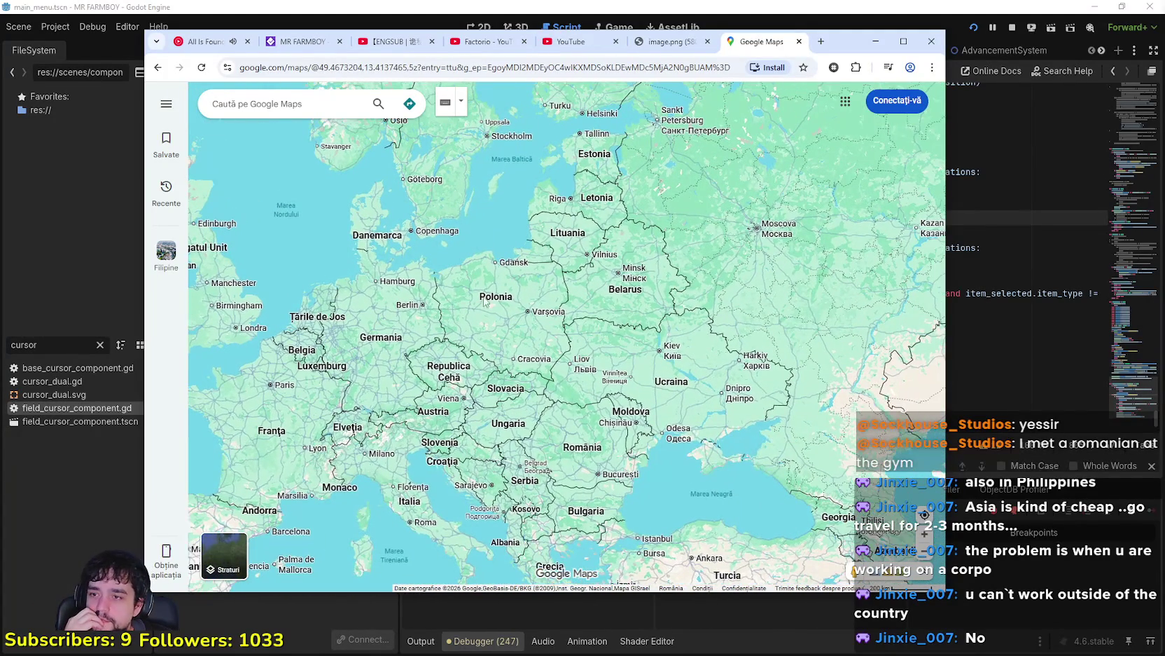
scroll(468, 334, down, 1)
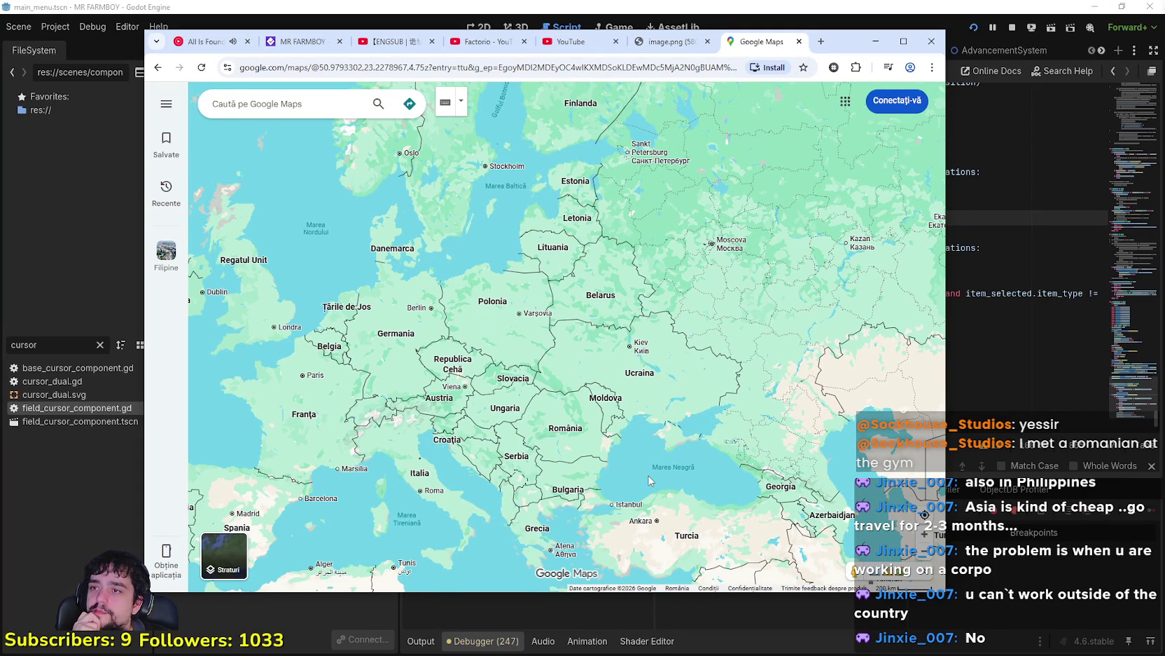
drag(659, 482, 649, 415)
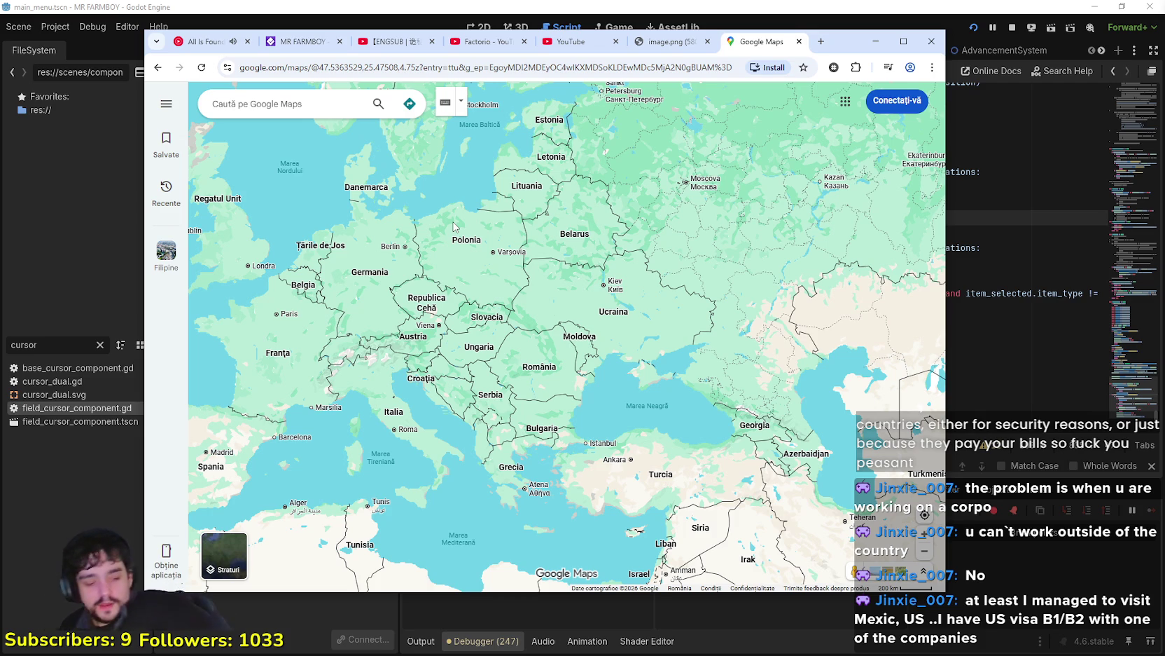
click(821, 42)
Step: Search Google for 'poland gdp' and look over the results
text(poland gdp)
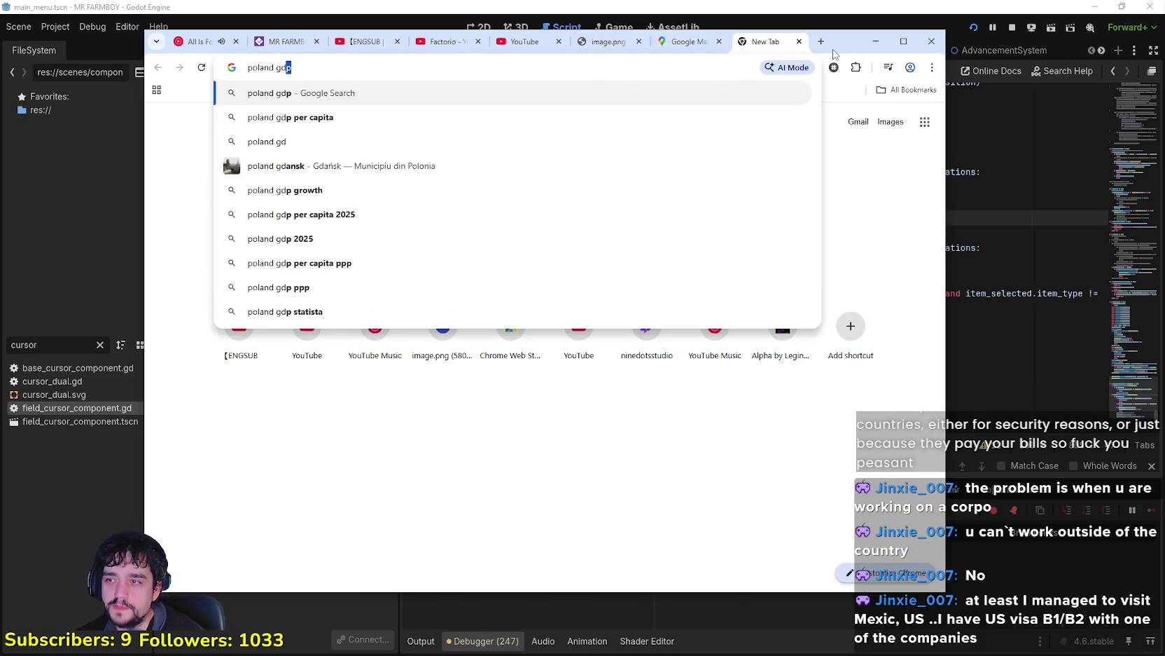
key(Return)
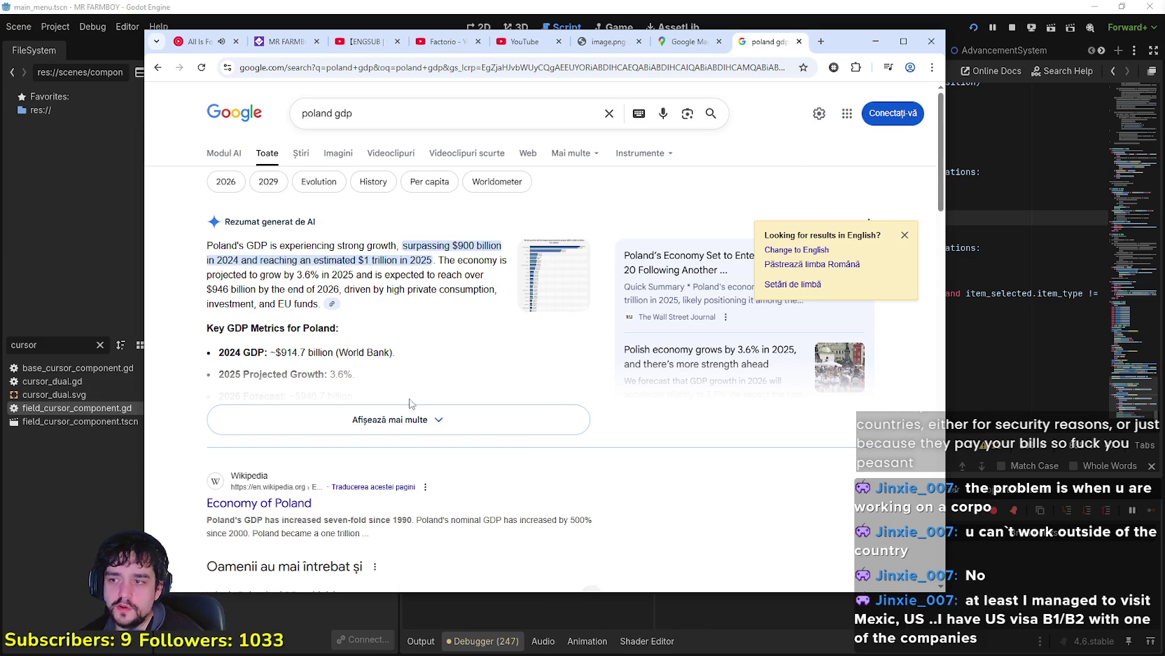
scroll(228, 403, down, 3)
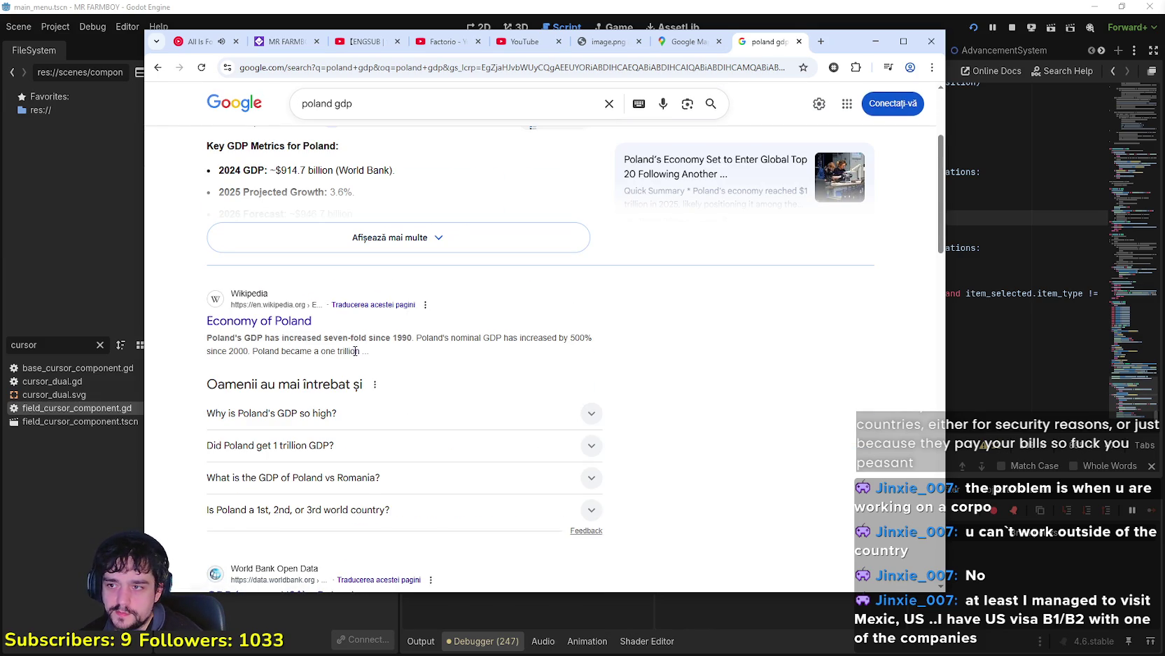
scroll(203, 380, down, 2)
scroll(220, 376, up, 1)
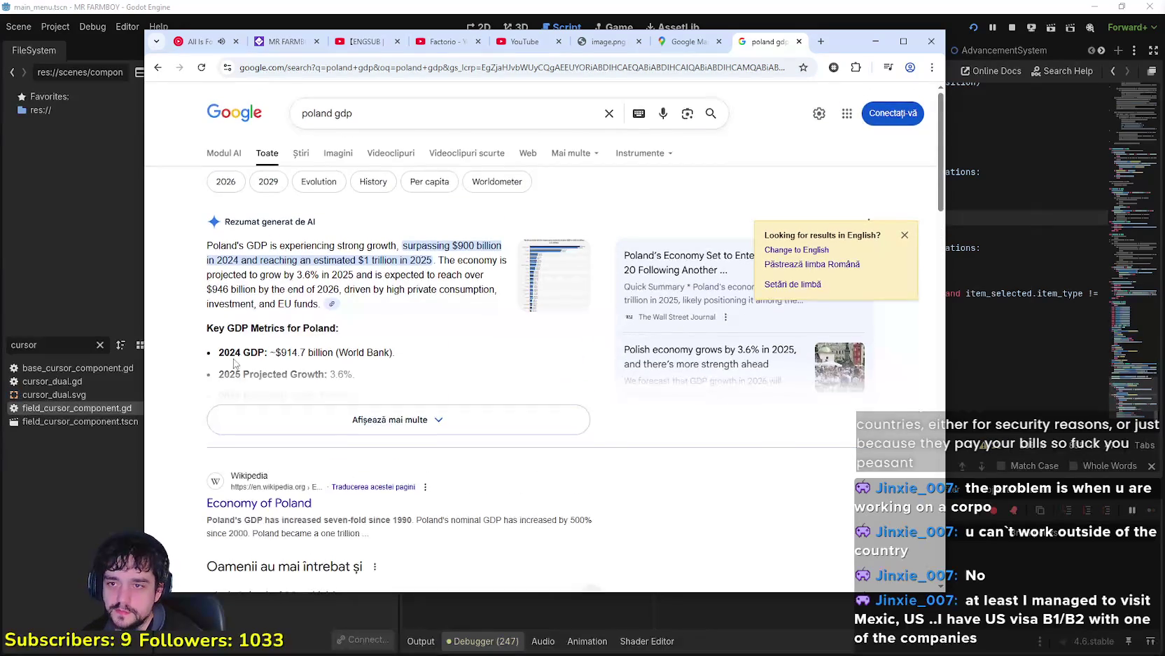
Step: Expand the AI summary showing ~$914.7 billion 2024 GDP and the ~$946.7 billion 2026 forecast
click(357, 419)
scroll(312, 383, down, 1)
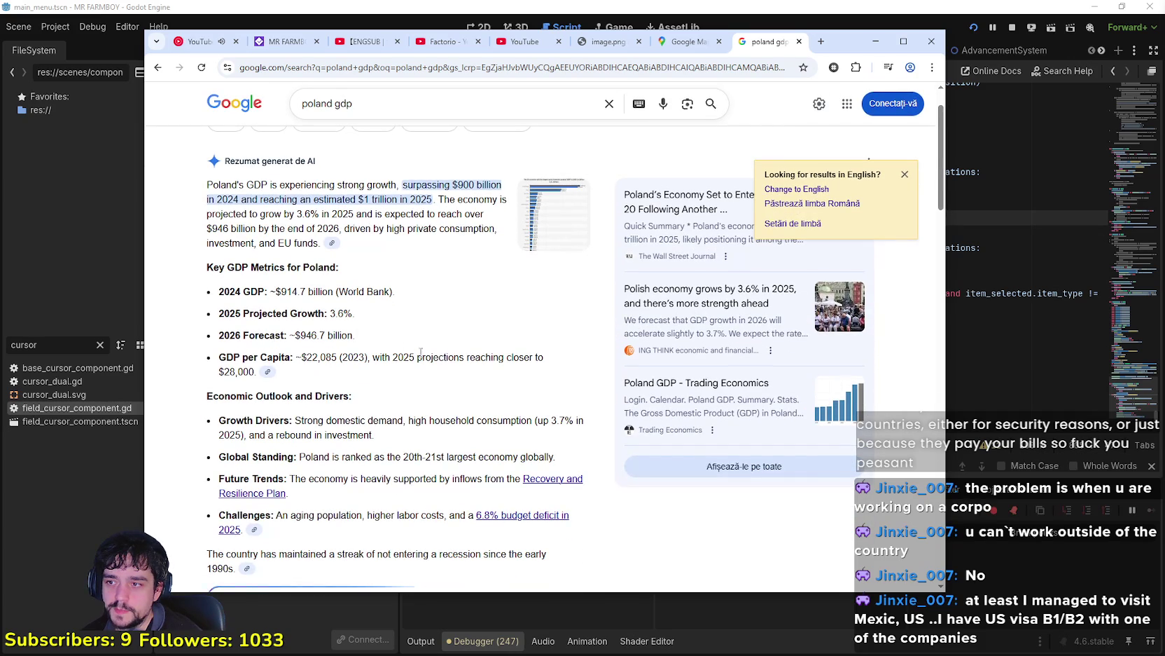
drag(356, 336, 289, 335)
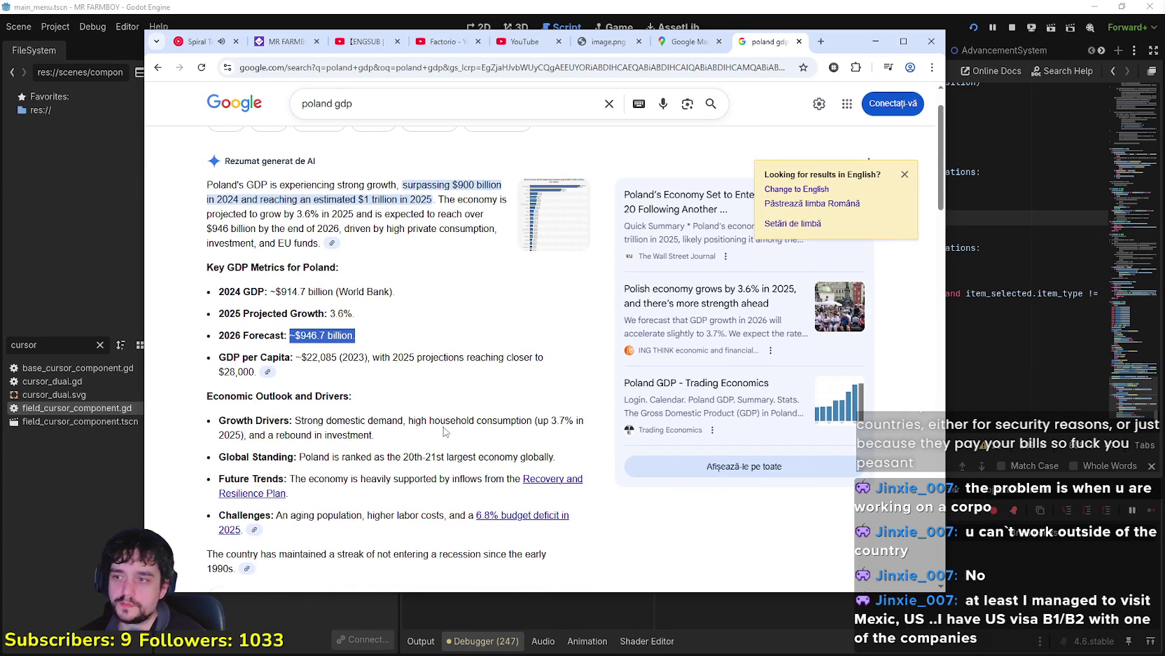
click(402, 342)
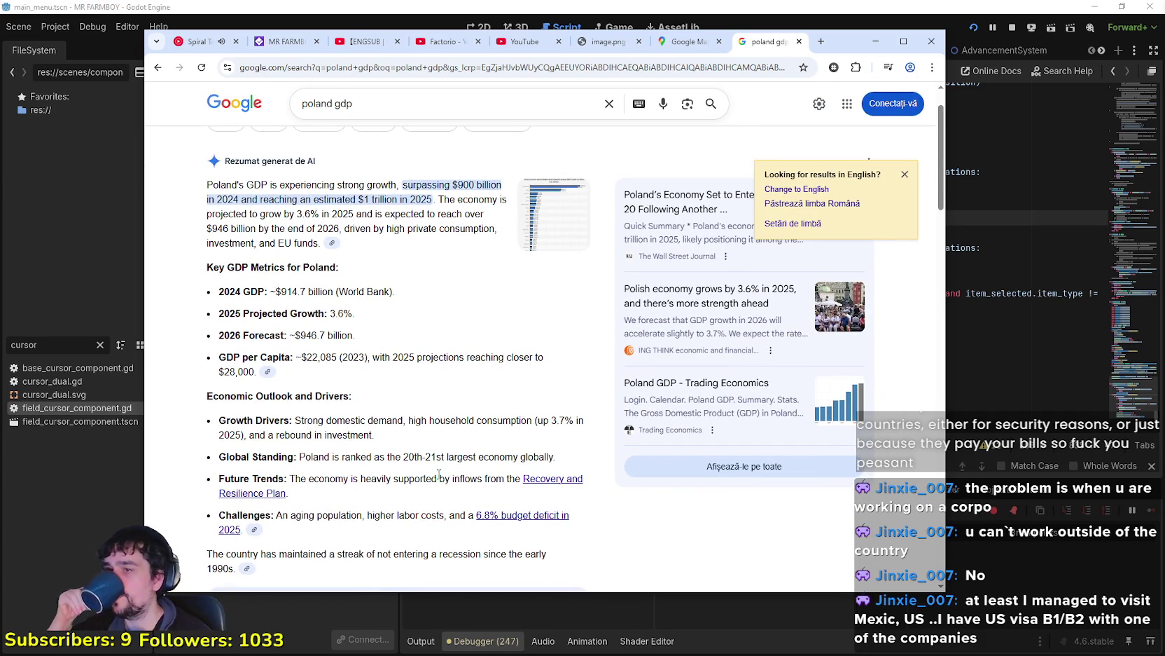
scroll(439, 475, up, 1)
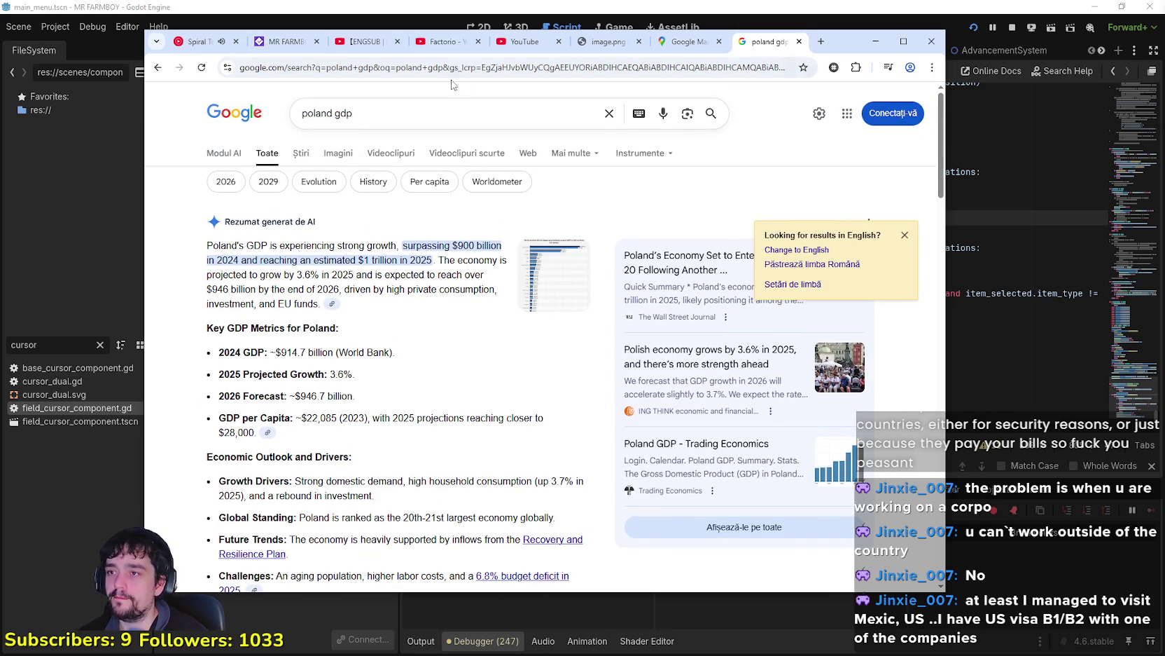
Step: Change the query to 'romania gdp' and expand its AI summary
double_click(323, 112)
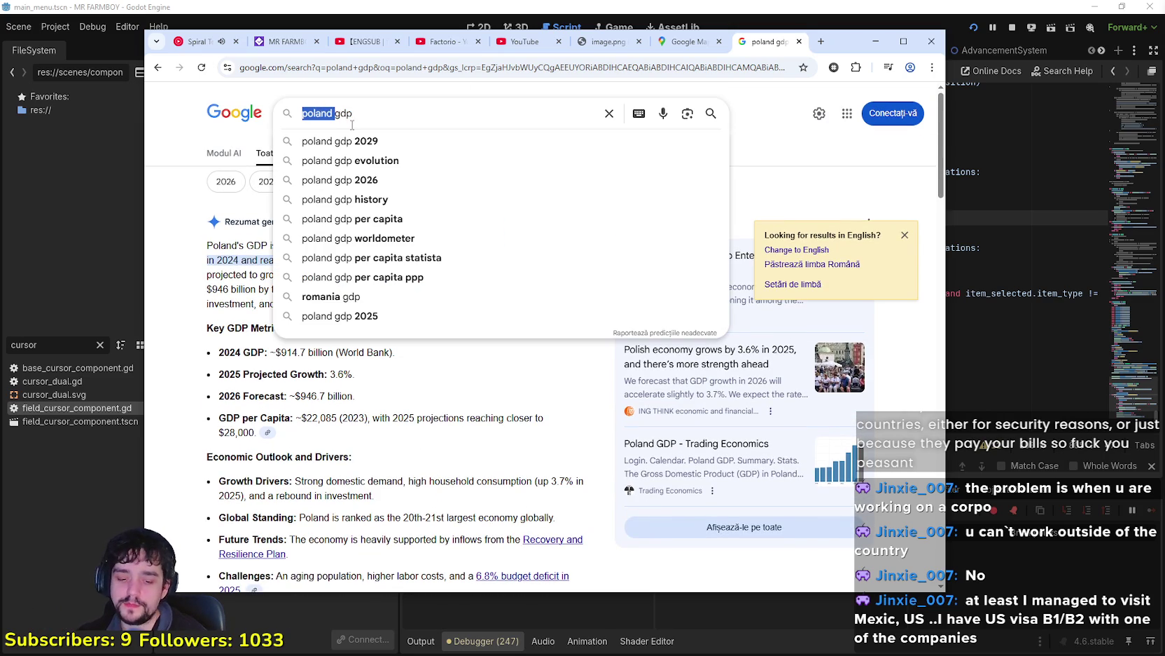
text(romania)
key(Return)
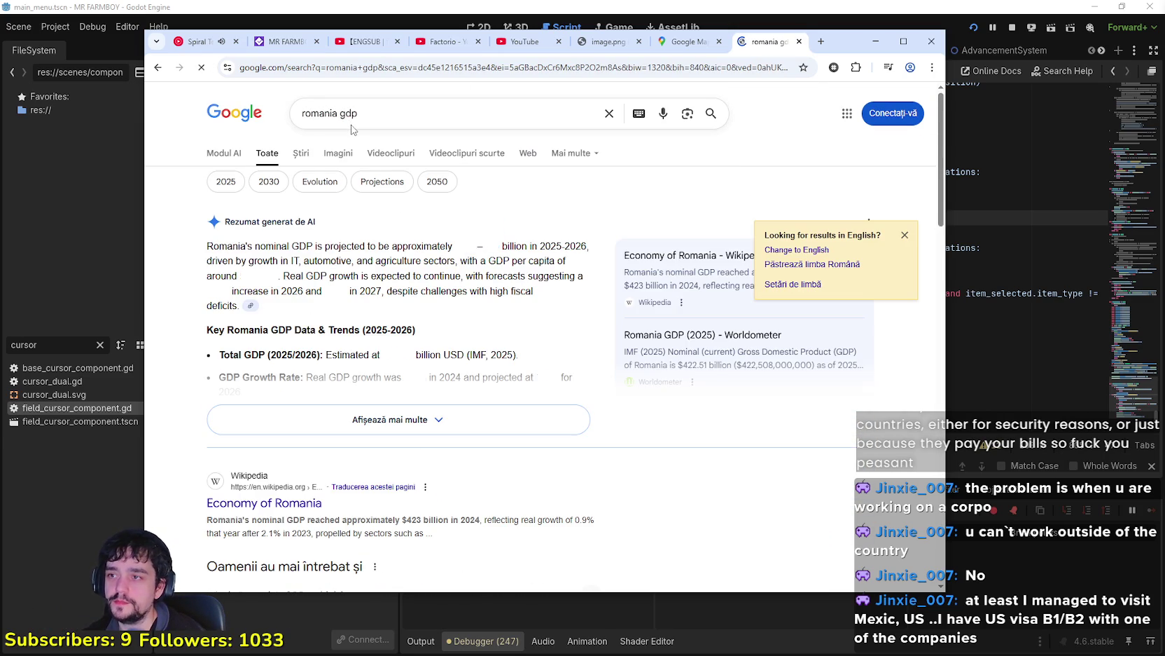
click(350, 419)
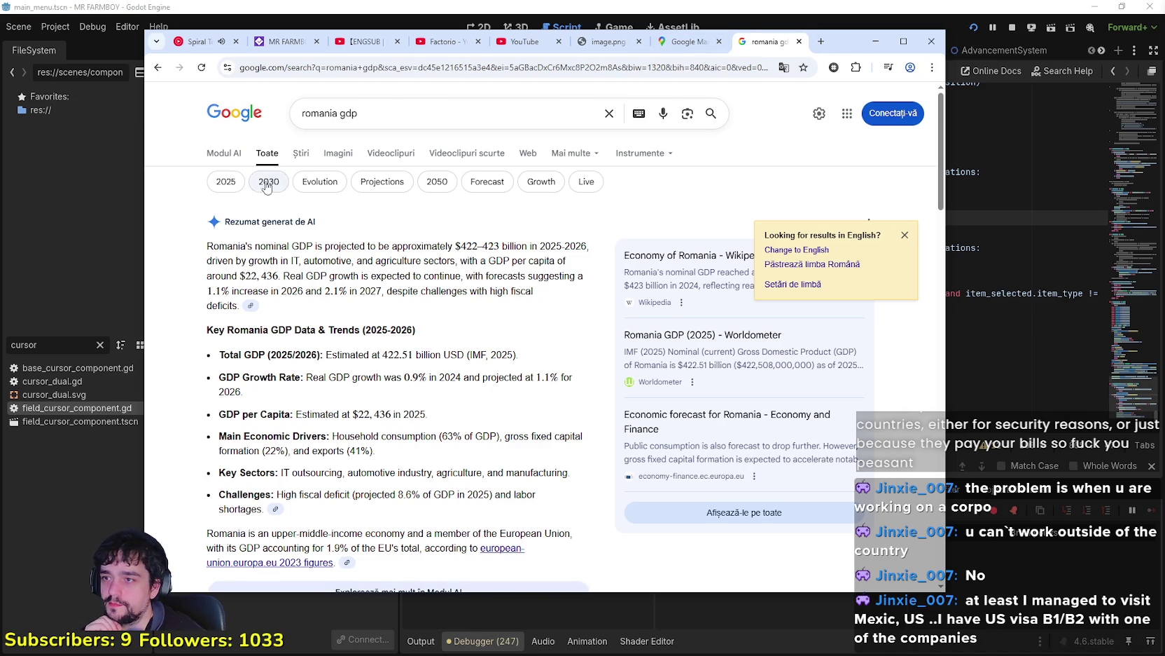
Step: Compare Poland's 3.6% projected growth with Romania's $22,436 per capita figure
click(158, 68)
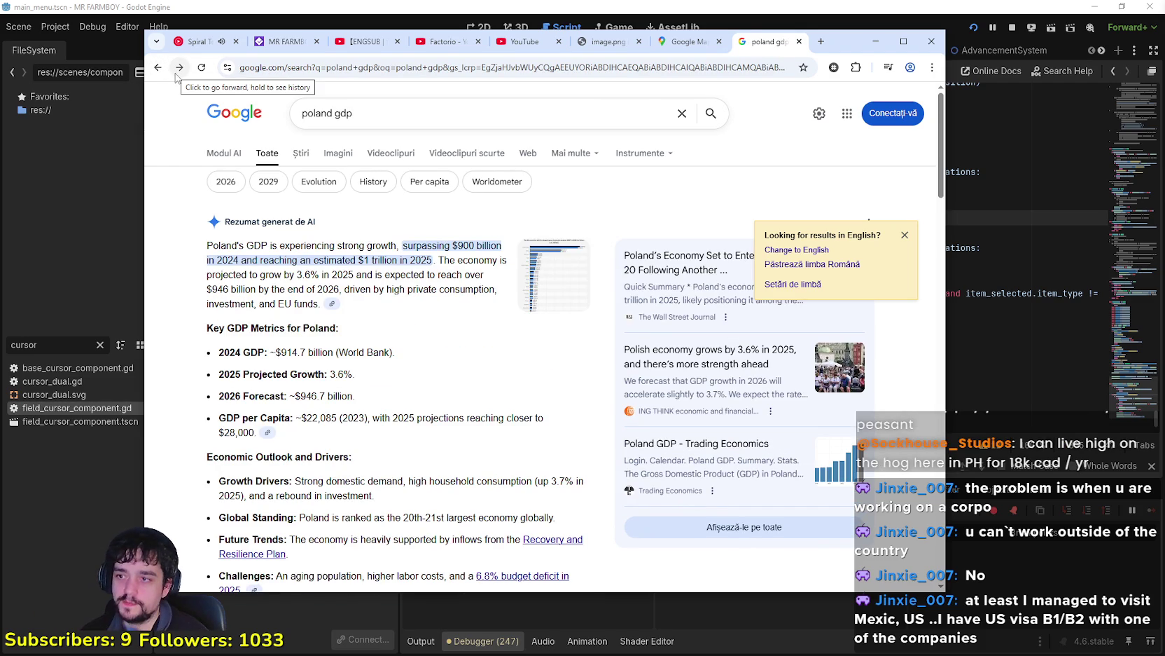
drag(355, 374, 328, 374)
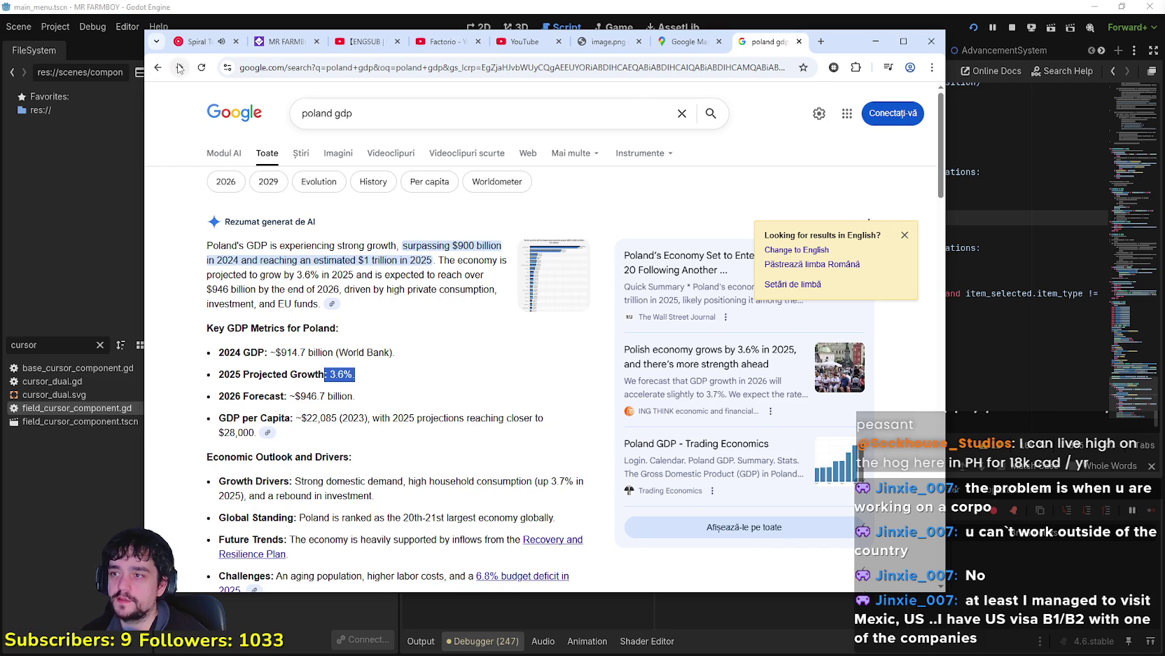
click(159, 67)
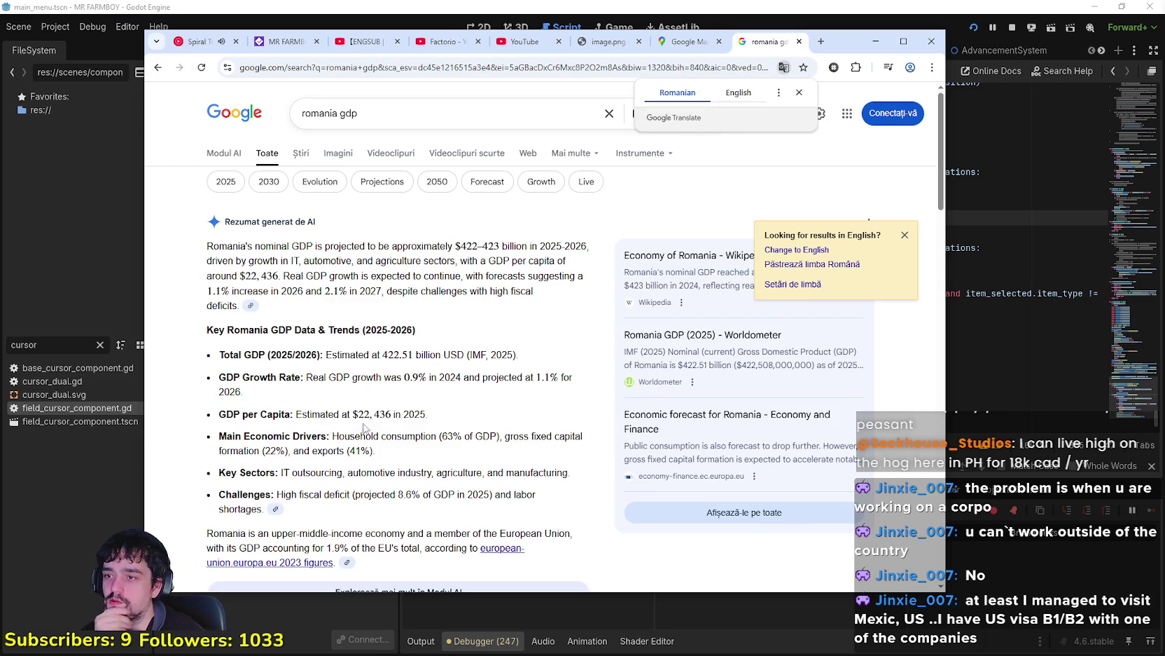
mouse_move(348, 414)
mouse_down()
mouse_move(415, 416)
mouse_move(395, 416)
mouse_up()
click(459, 420)
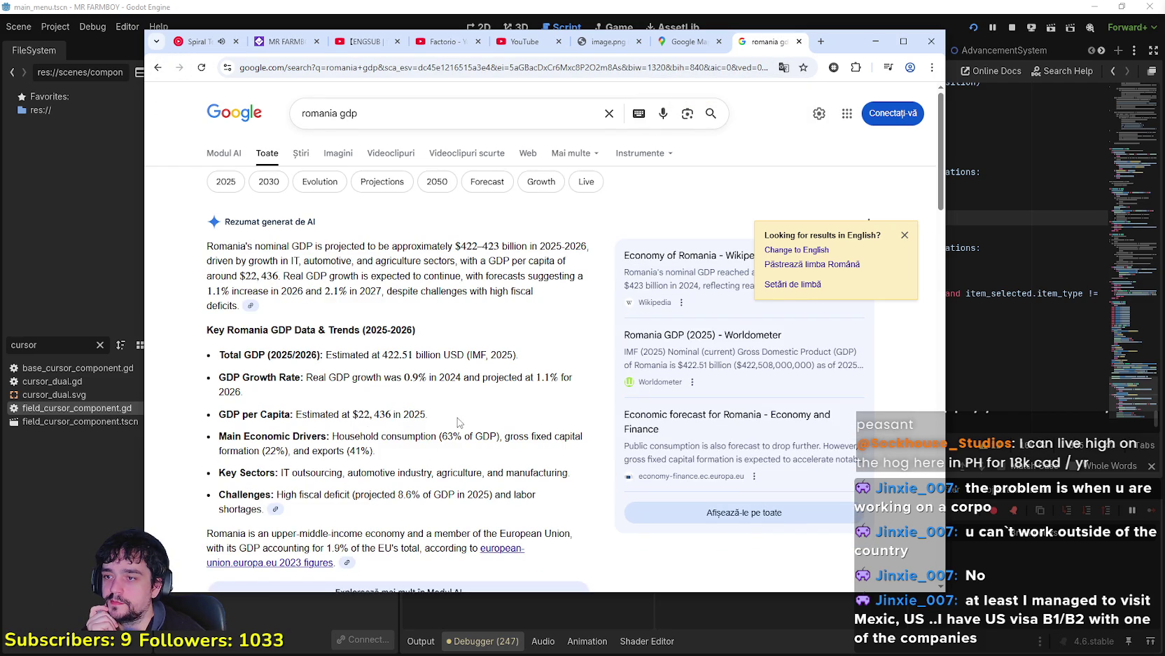
Step: Highlight Romania's High fiscal deficit challenge text and review the summary
scroll(460, 420, down, 2)
drag(448, 294, 218, 295)
click(323, 269)
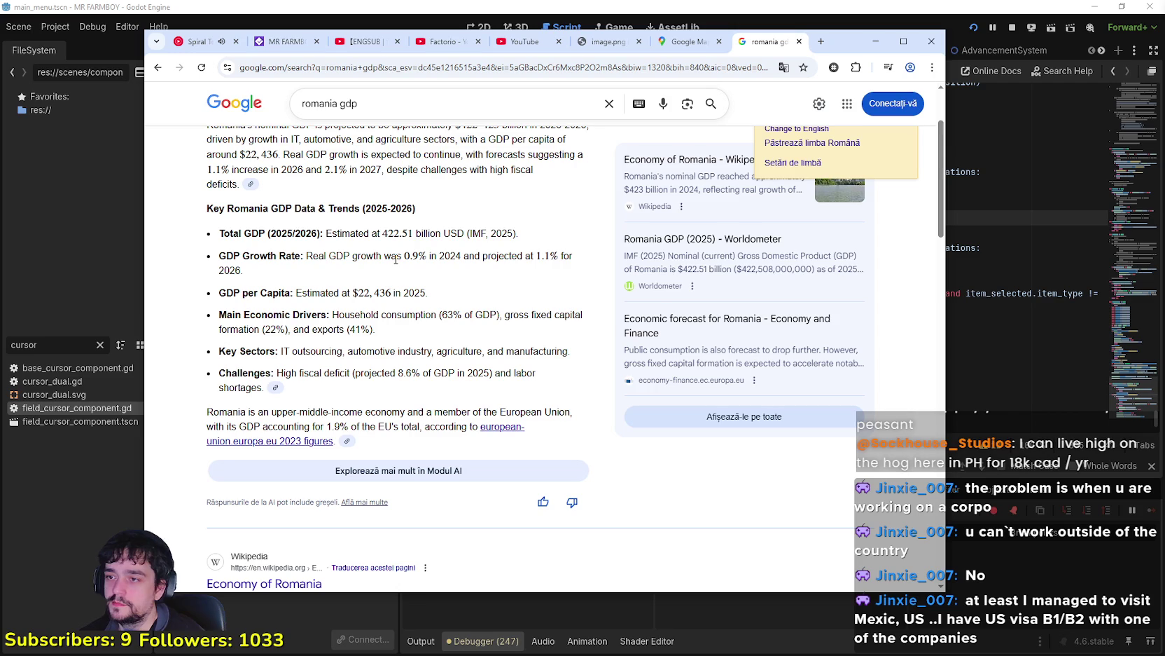
scroll(394, 257, down, 3)
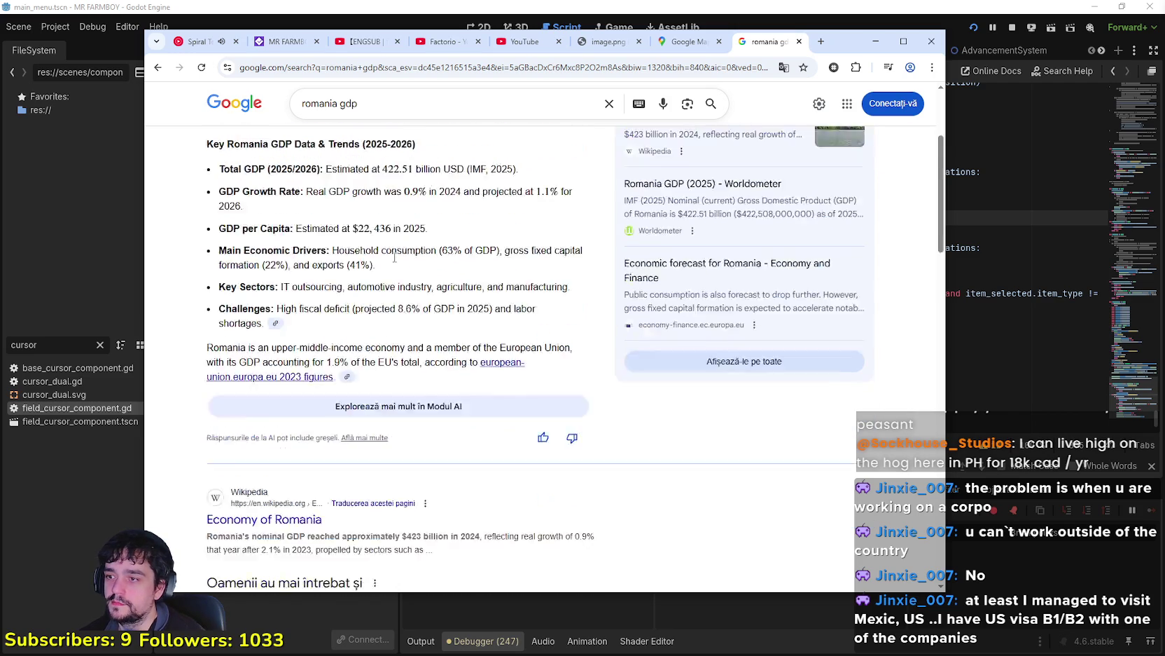
scroll(394, 257, up, 1)
mouse_move(276, 252)
mouse_down()
mouse_move(544, 254)
mouse_move(496, 273)
mouse_up()
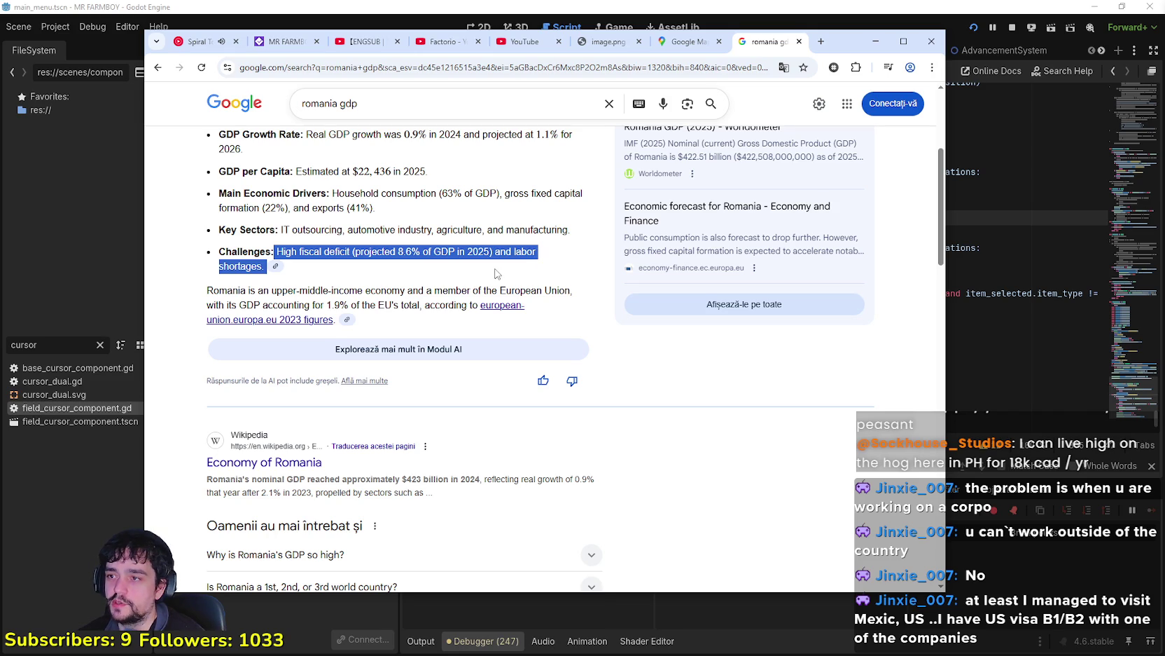
scroll(463, 288, up, 3)
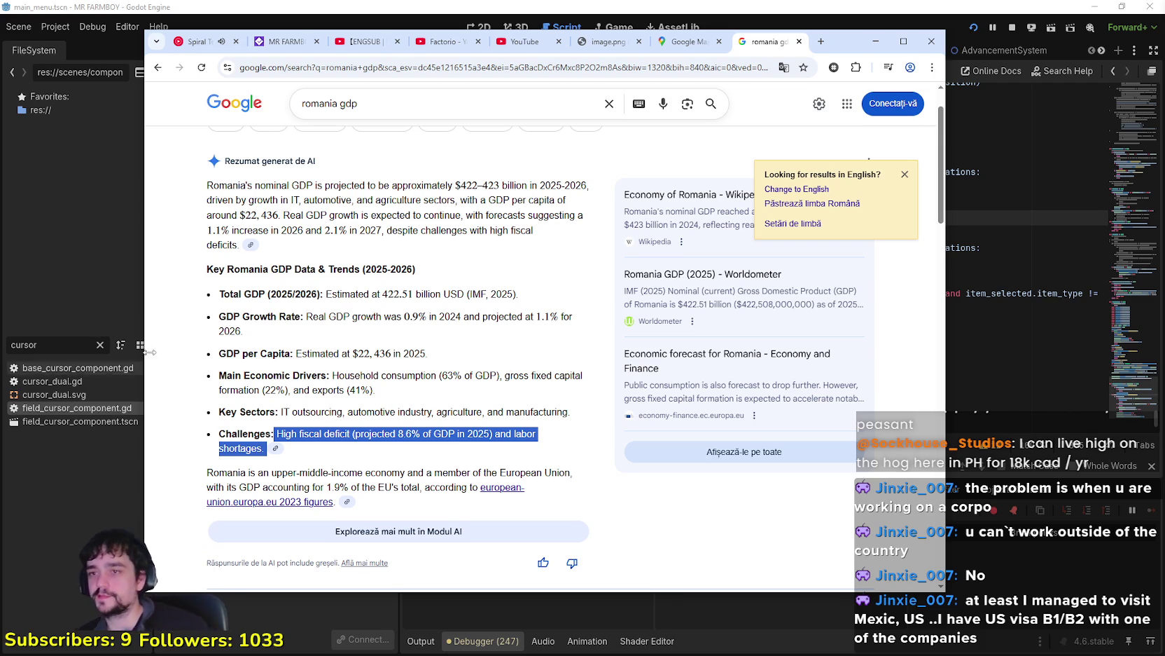
scroll(248, 264, down, 2)
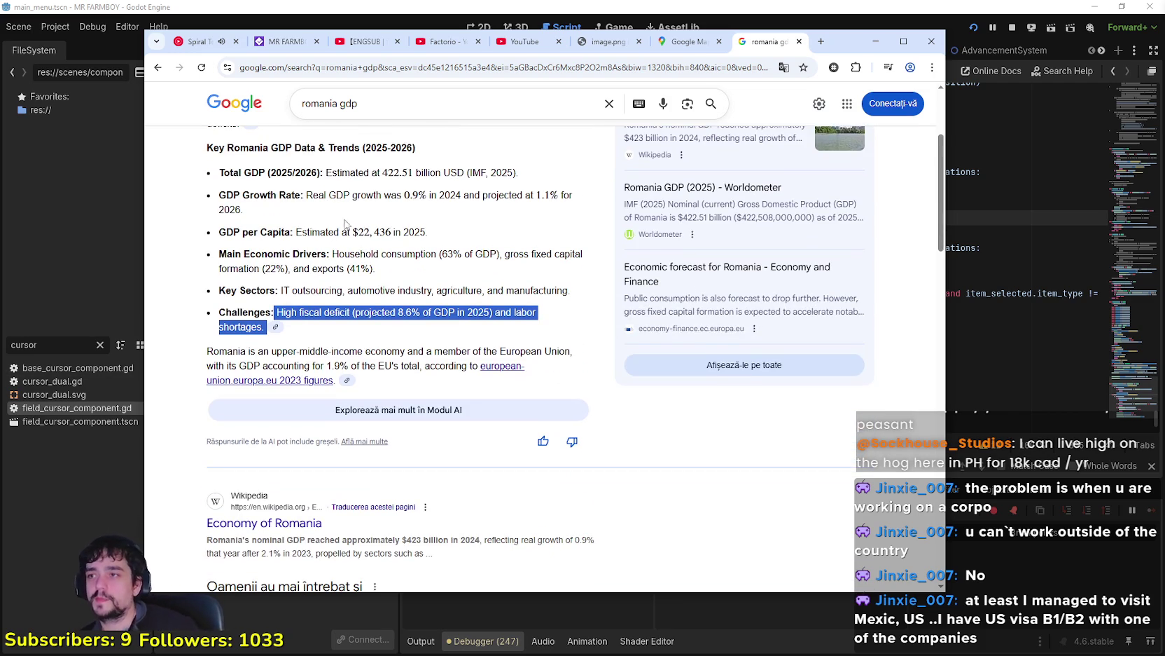
scroll(344, 217, up, 3)
Step: Change the query to 'spain gdp' and expand the AI summary for Spain
double_click(329, 113)
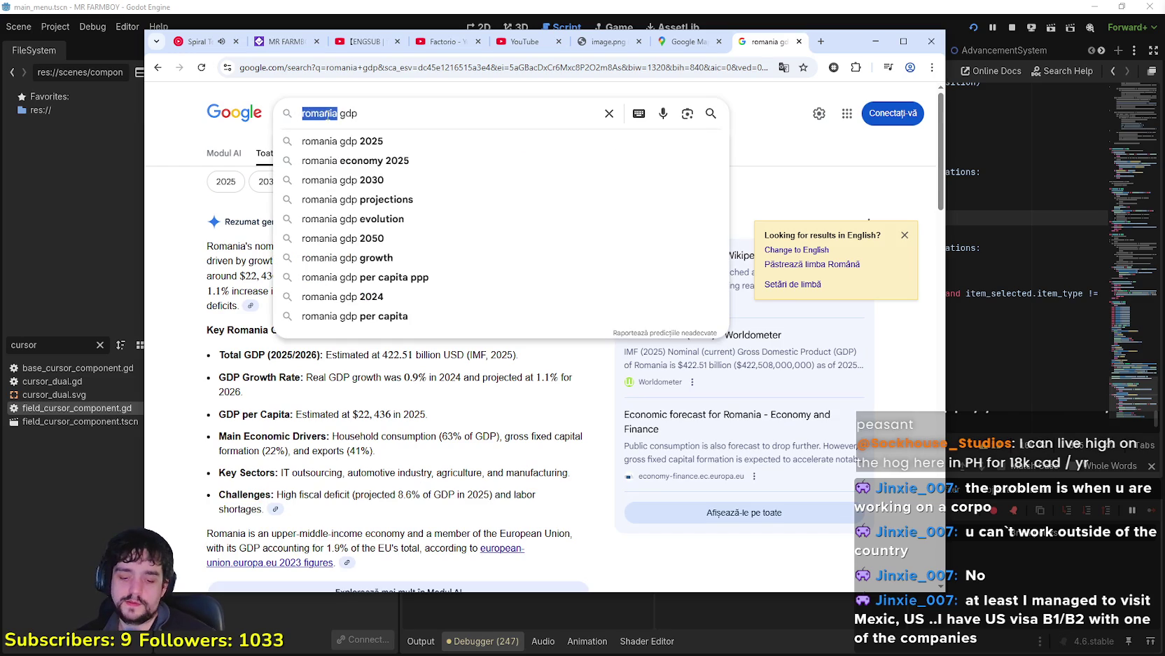
text(spain)
key(Return)
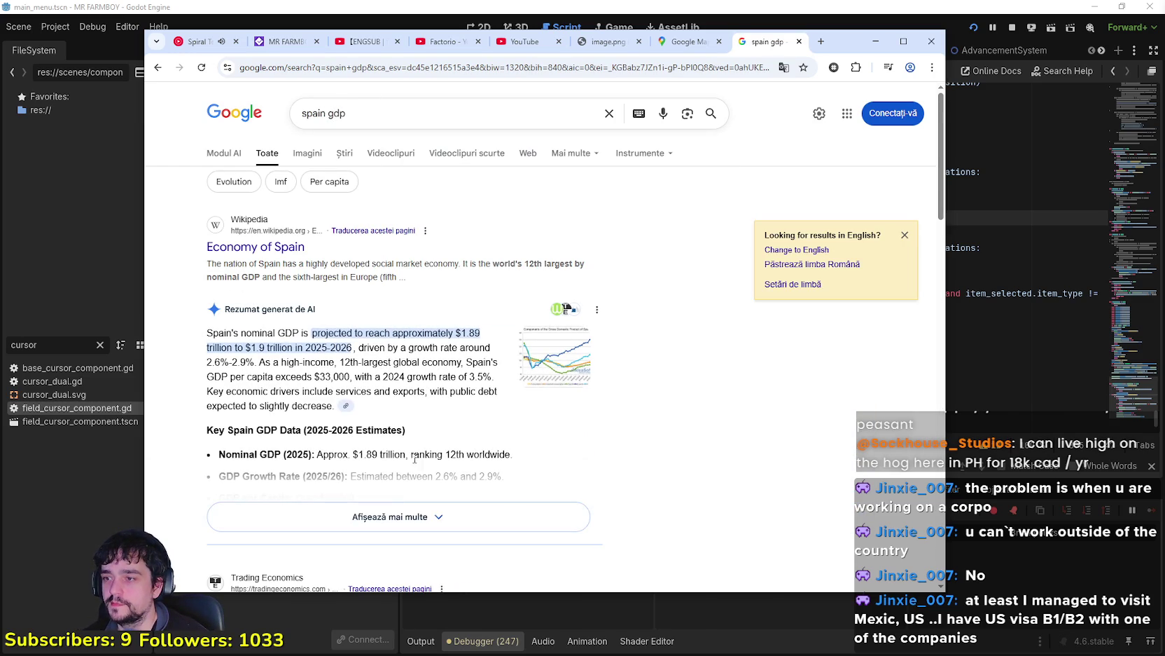
click(413, 516)
Step: Highlight Spain's growth, per capita and 2.6%-2.9% estimate, then return to the Poland results
scroll(424, 448, down, 1)
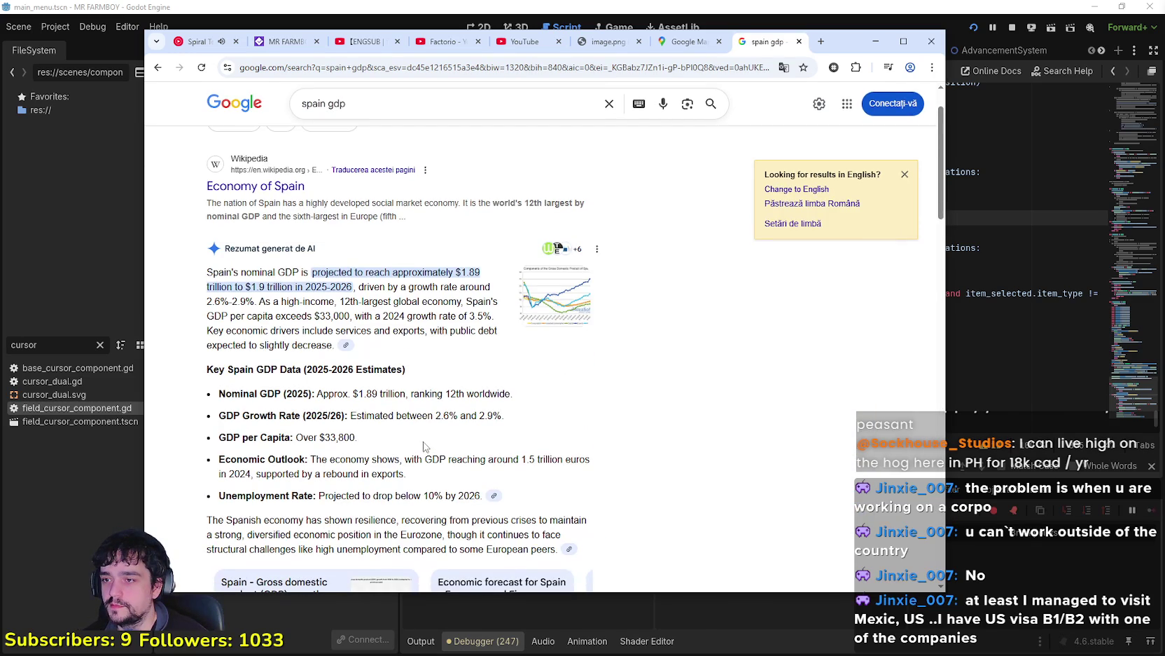
scroll(424, 446, down, 1)
drag(349, 353, 527, 370)
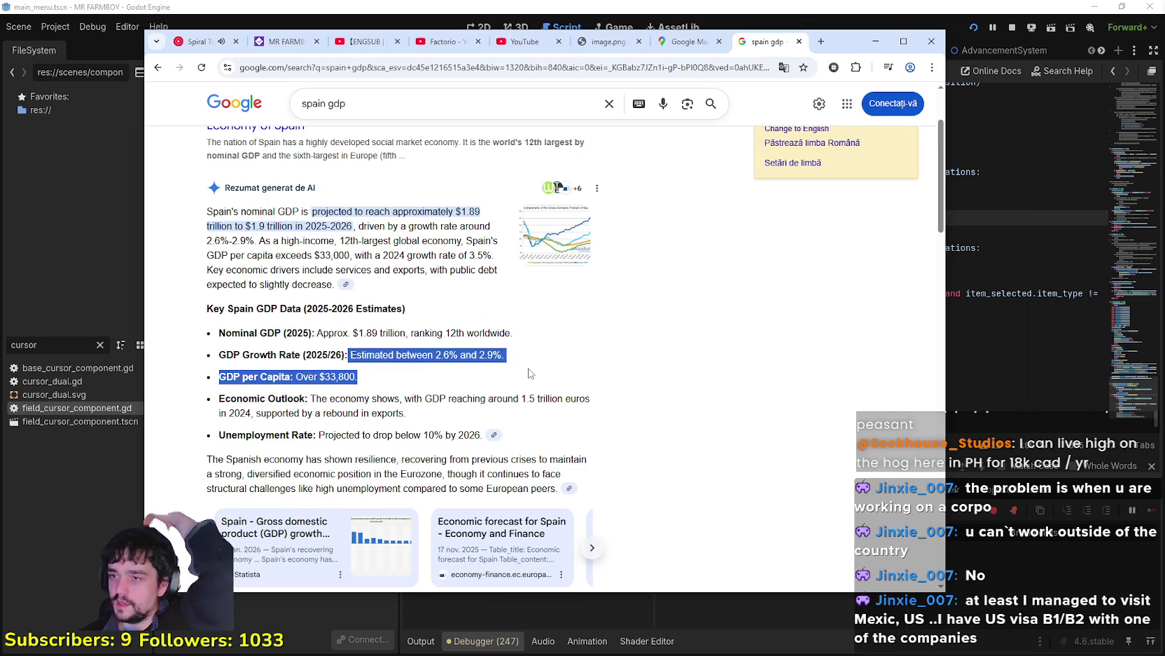
click(492, 344)
scroll(520, 423, up, 1)
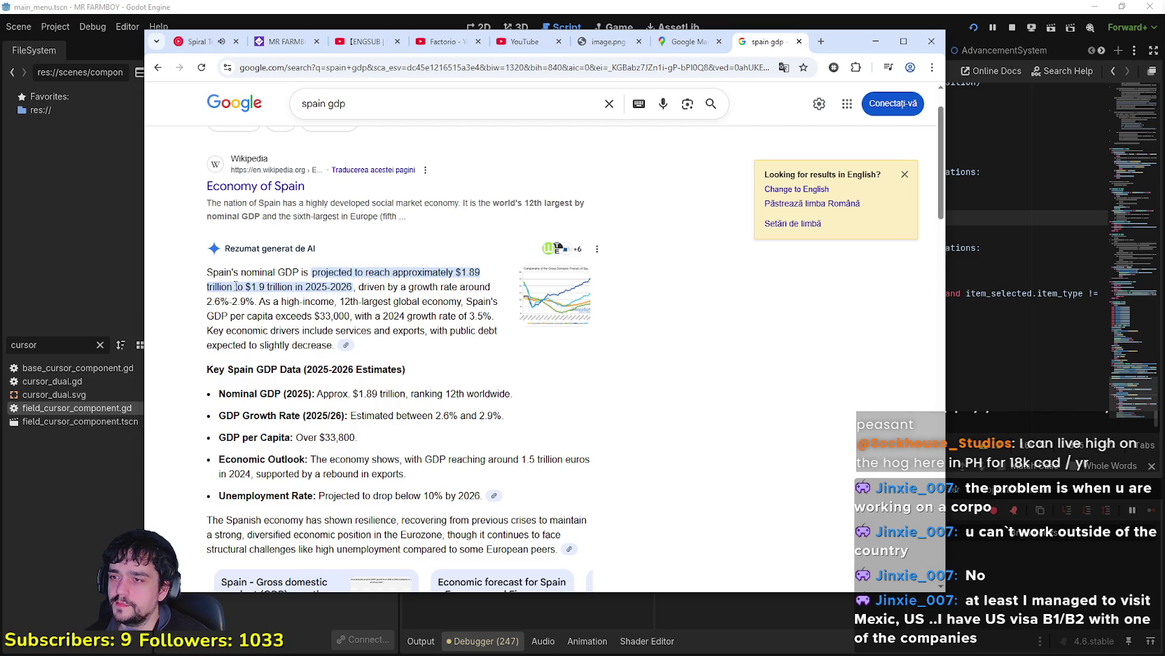
drag(259, 301, 206, 302)
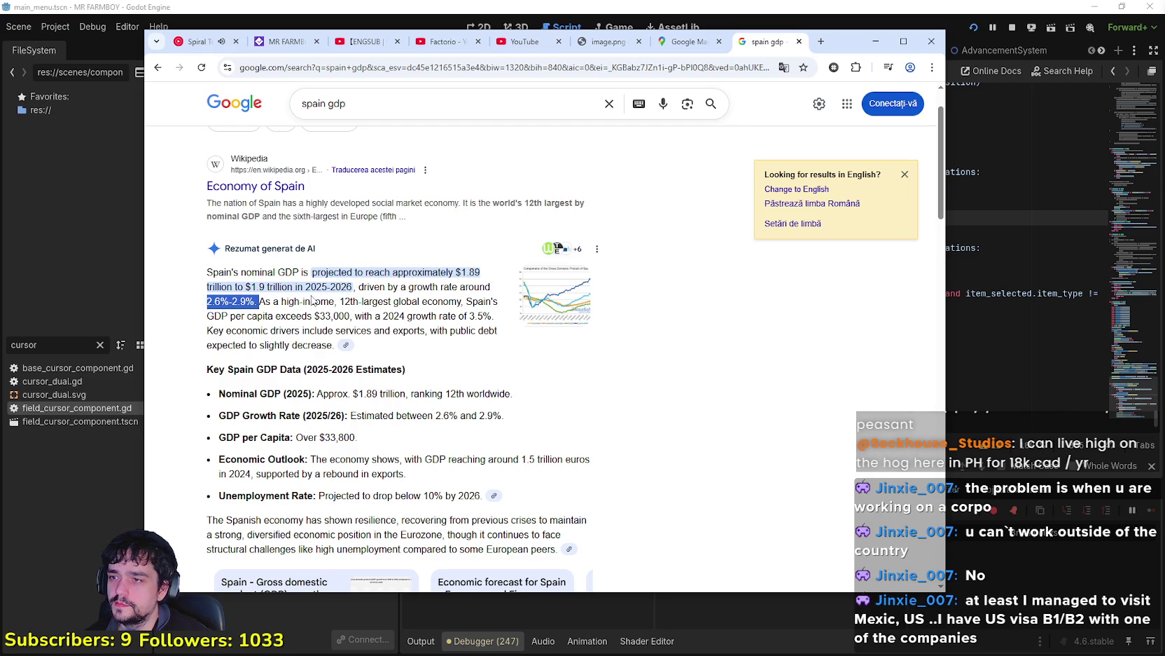
scroll(693, 446, up, 3)
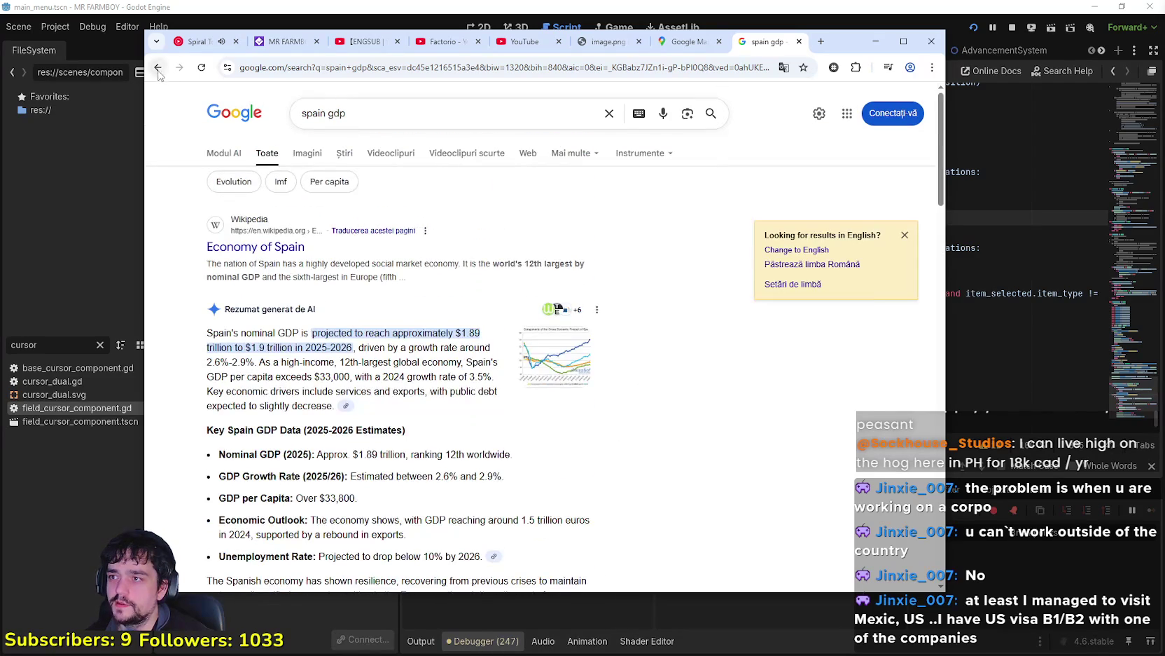
click(158, 68)
click(158, 69)
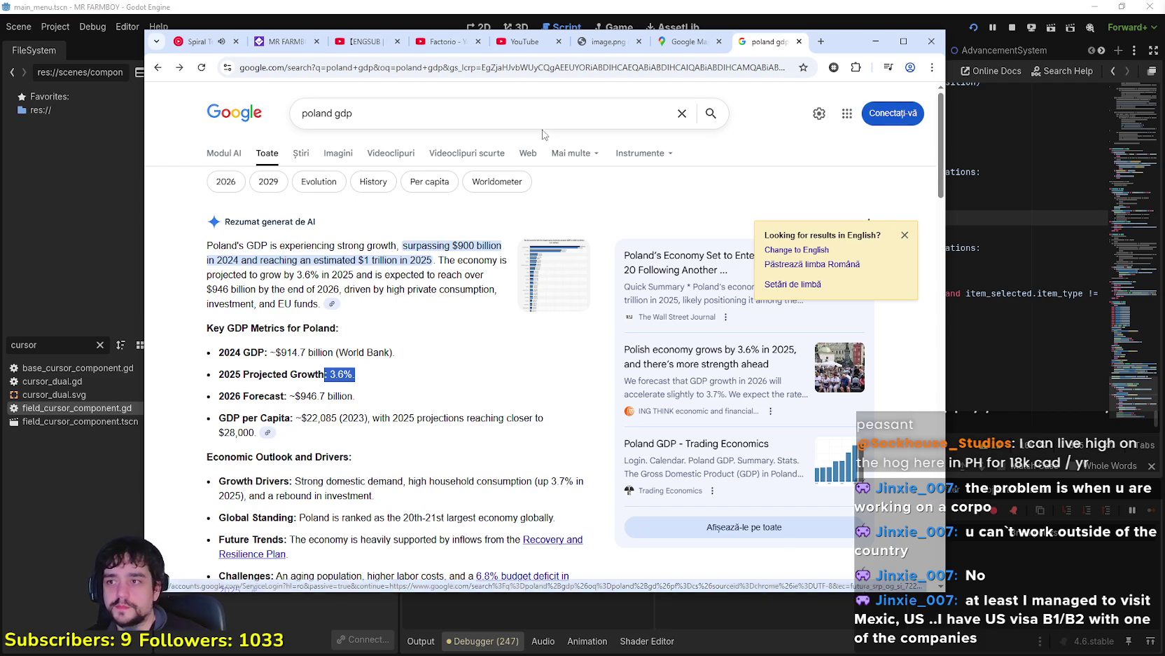
Step: Replace 'poland' with 'philippine', drop the year from the suggestion, and search 'philippine gdp'
double_click(317, 113)
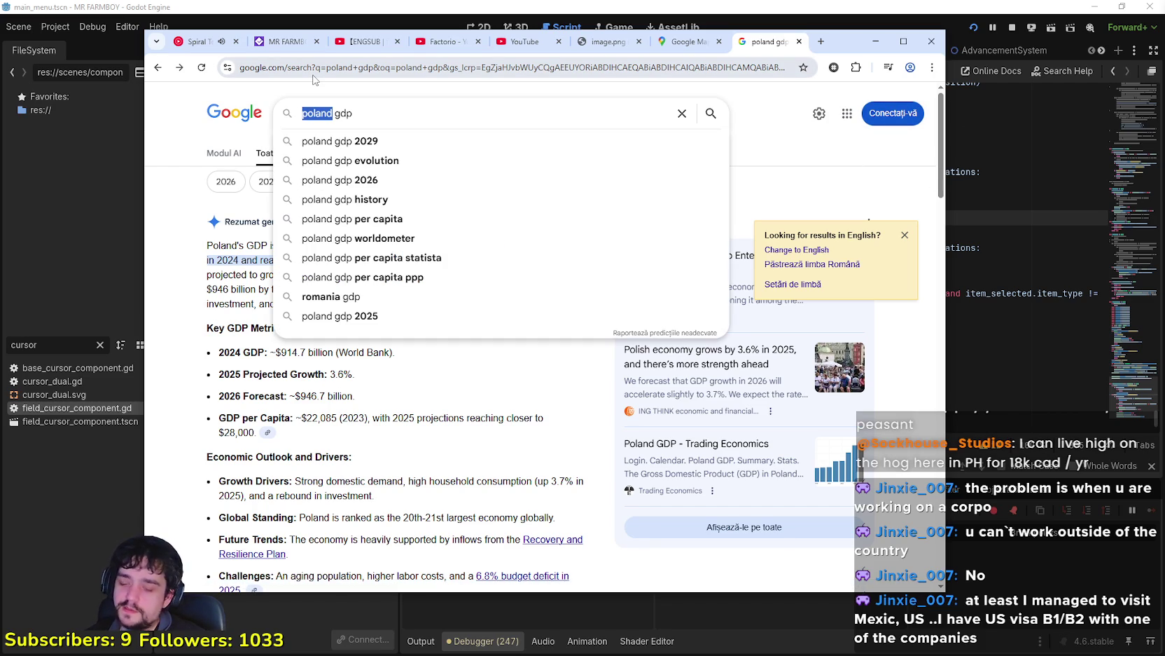
text(phi)
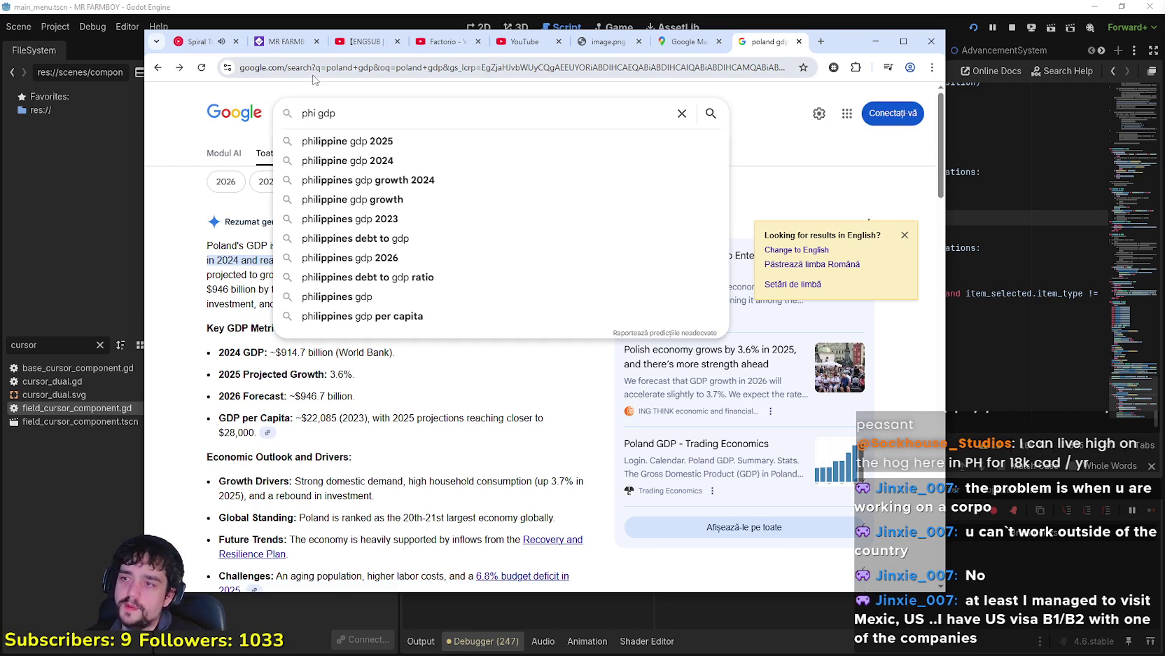
key(Down)
key(BackSpace)
key(BackSpace)
key(BackSpace)
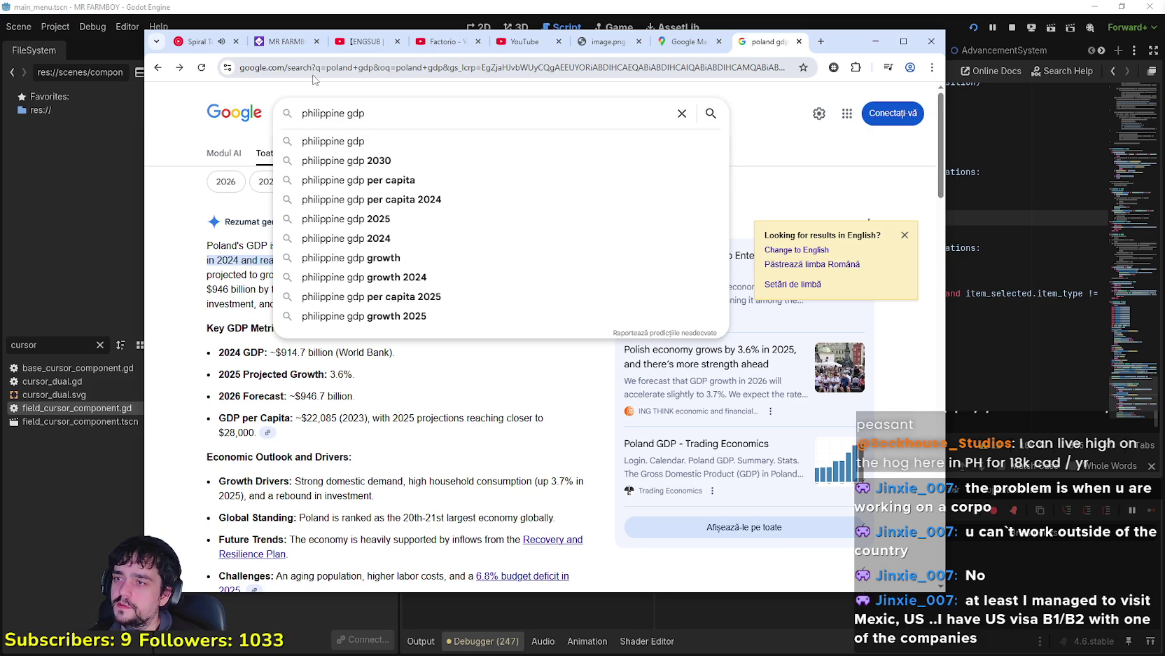
key(Return)
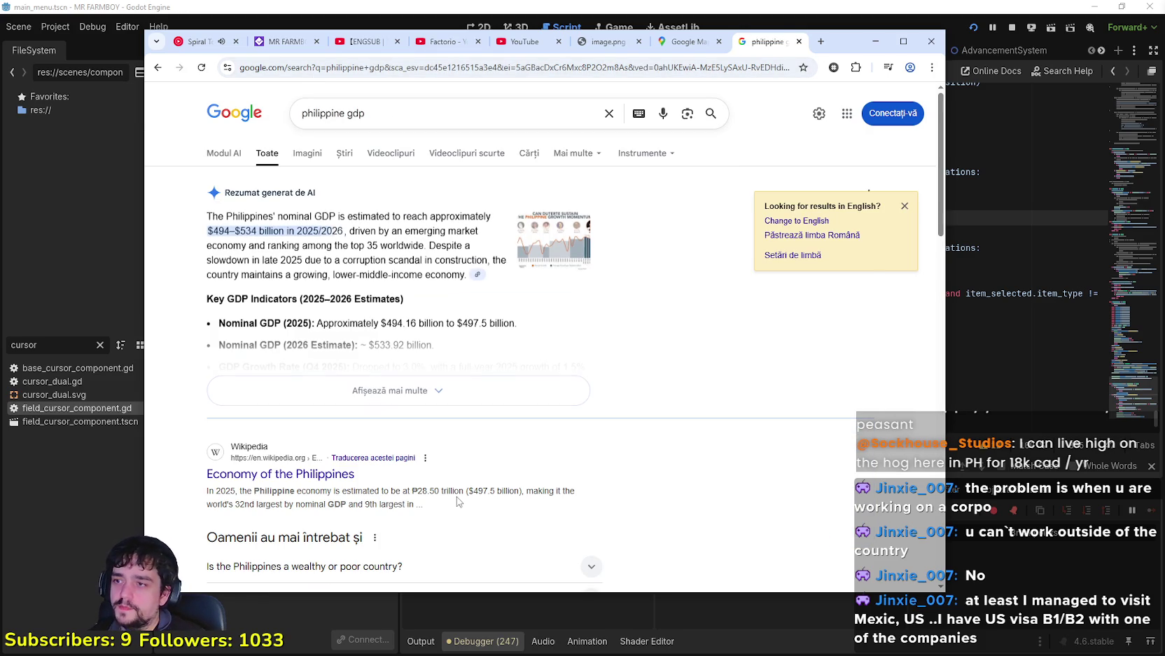
click(378, 397)
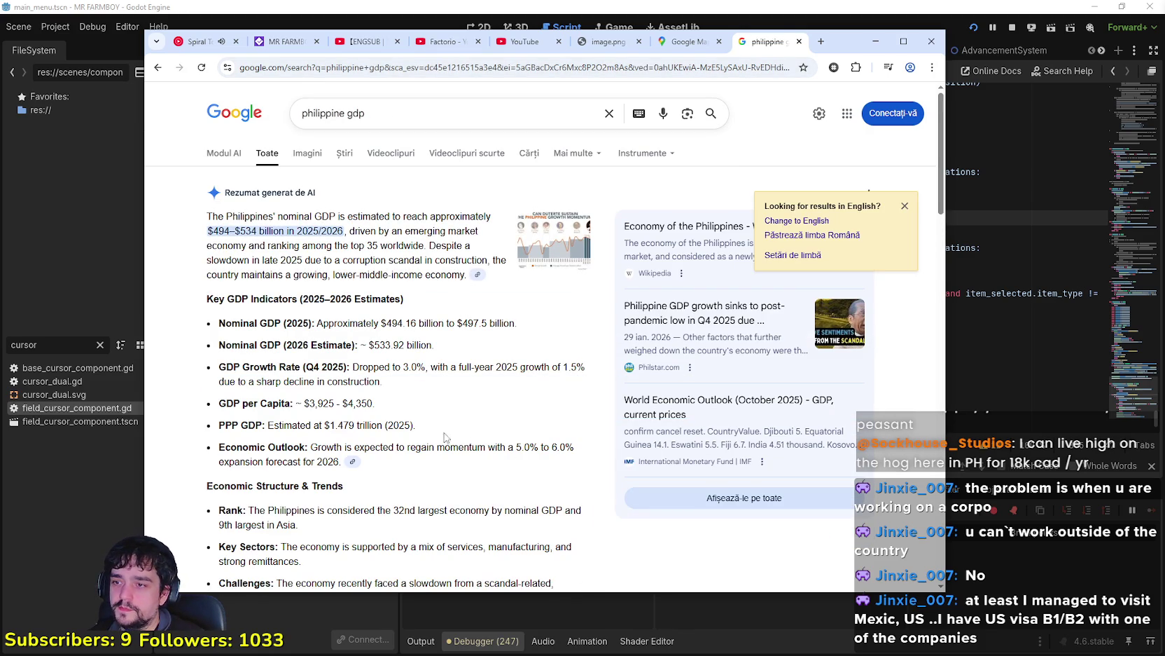
drag(304, 403, 384, 412)
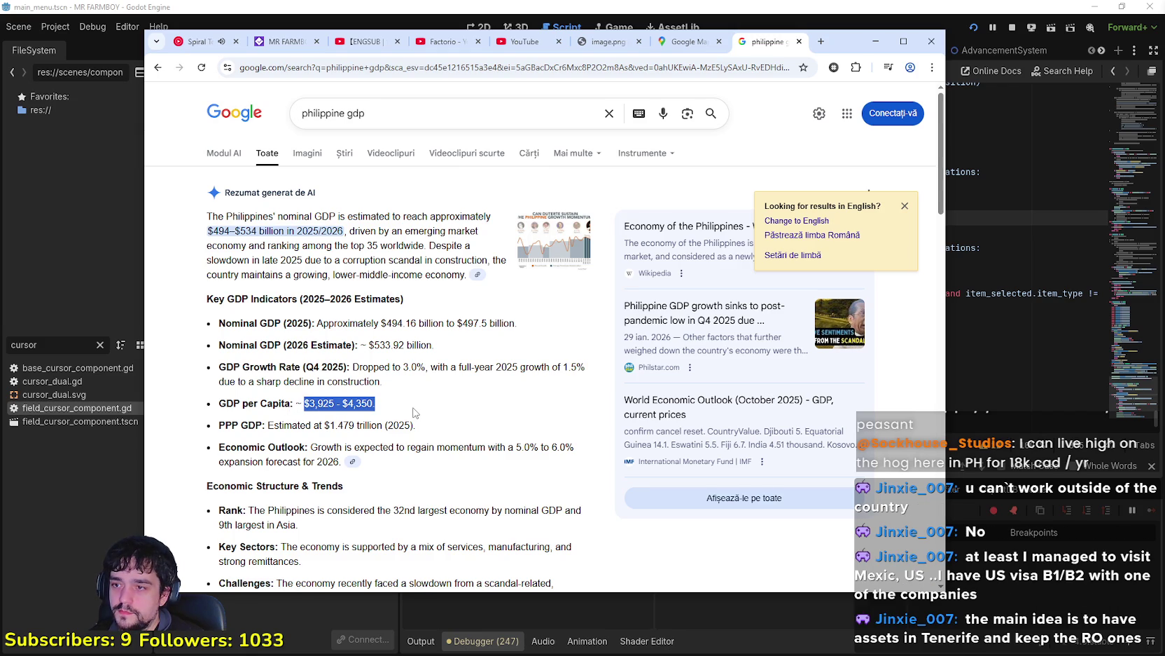
click(522, 369)
drag(353, 365, 462, 381)
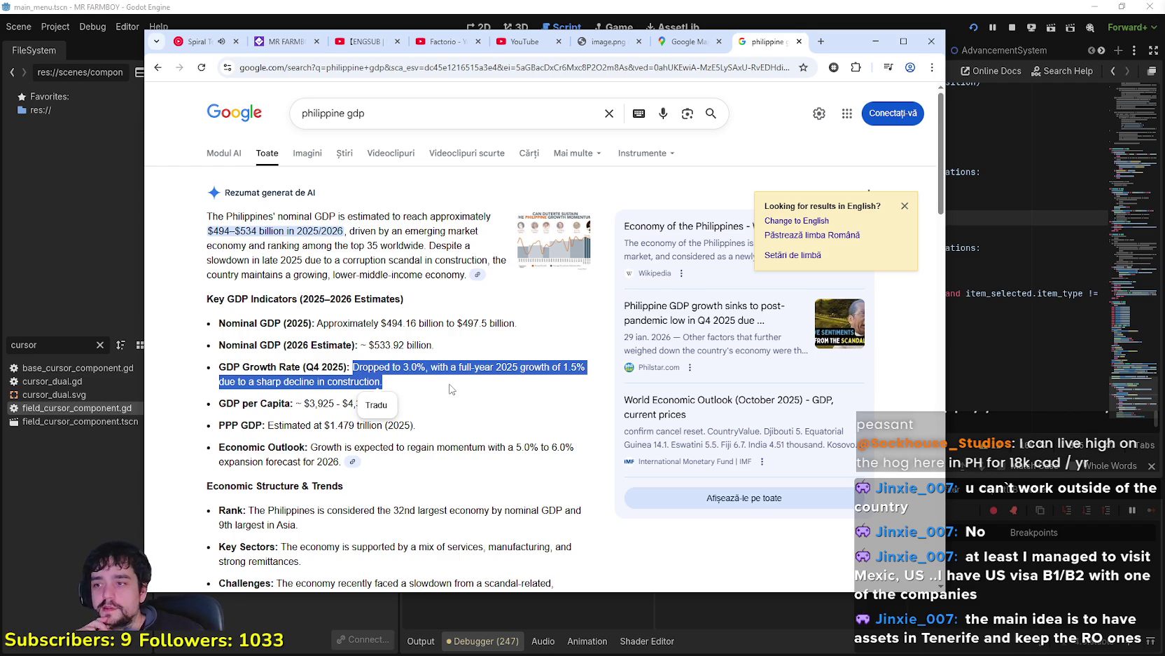
scroll(450, 389, down, 2)
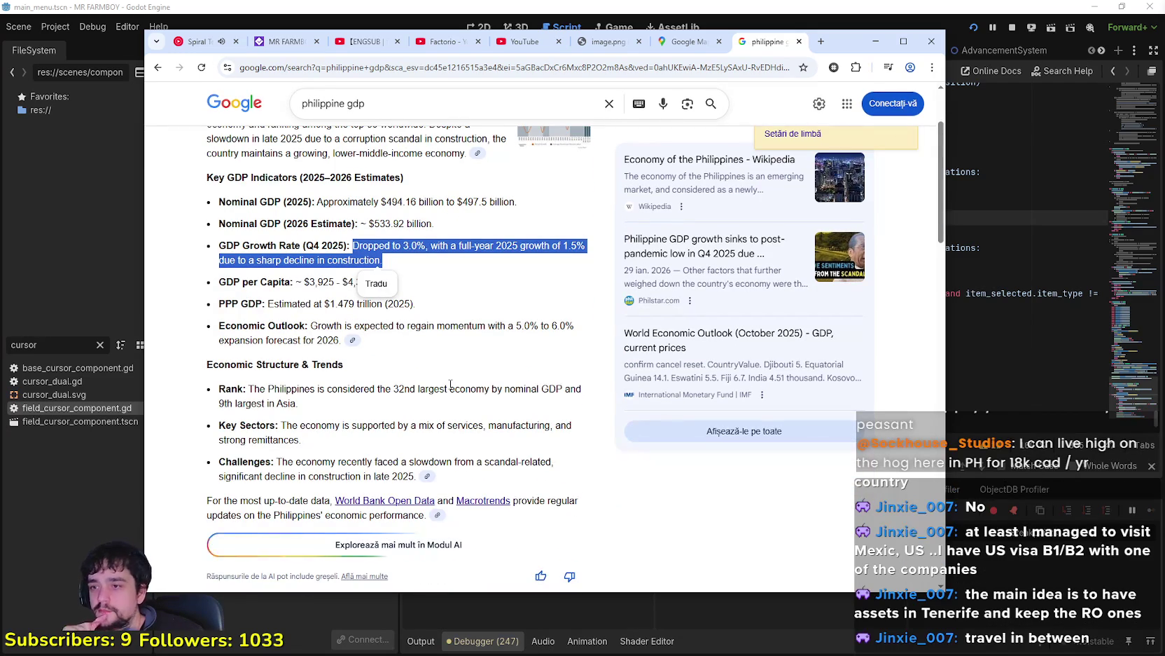
drag(312, 325, 452, 344)
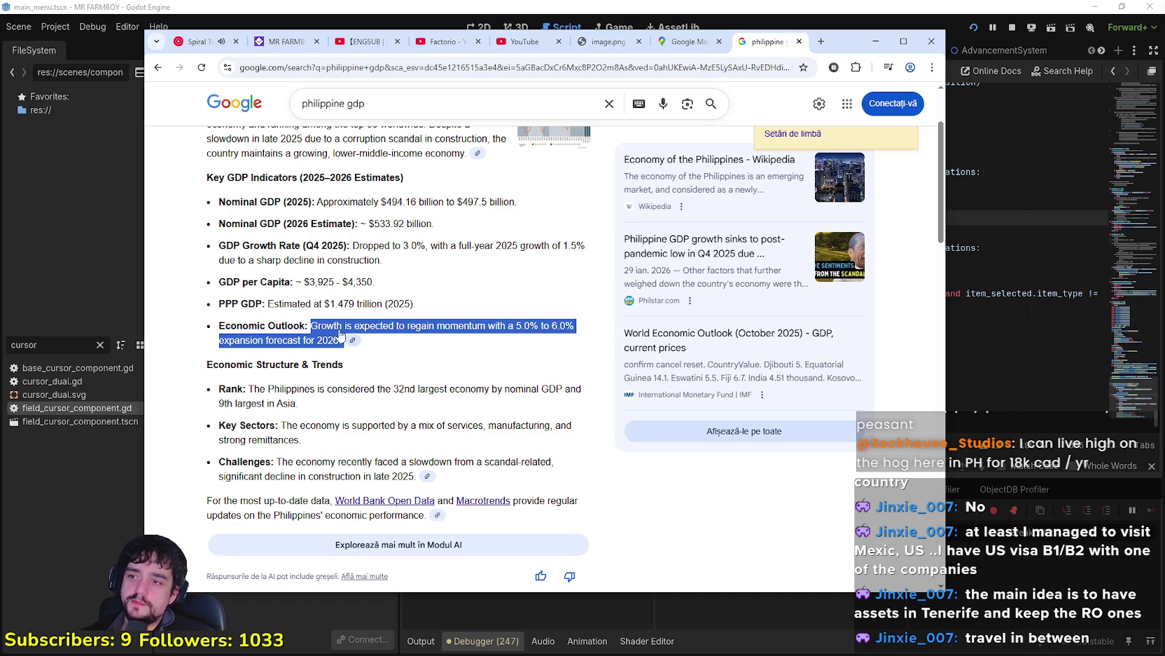
double_click(286, 324)
drag(286, 322, 220, 325)
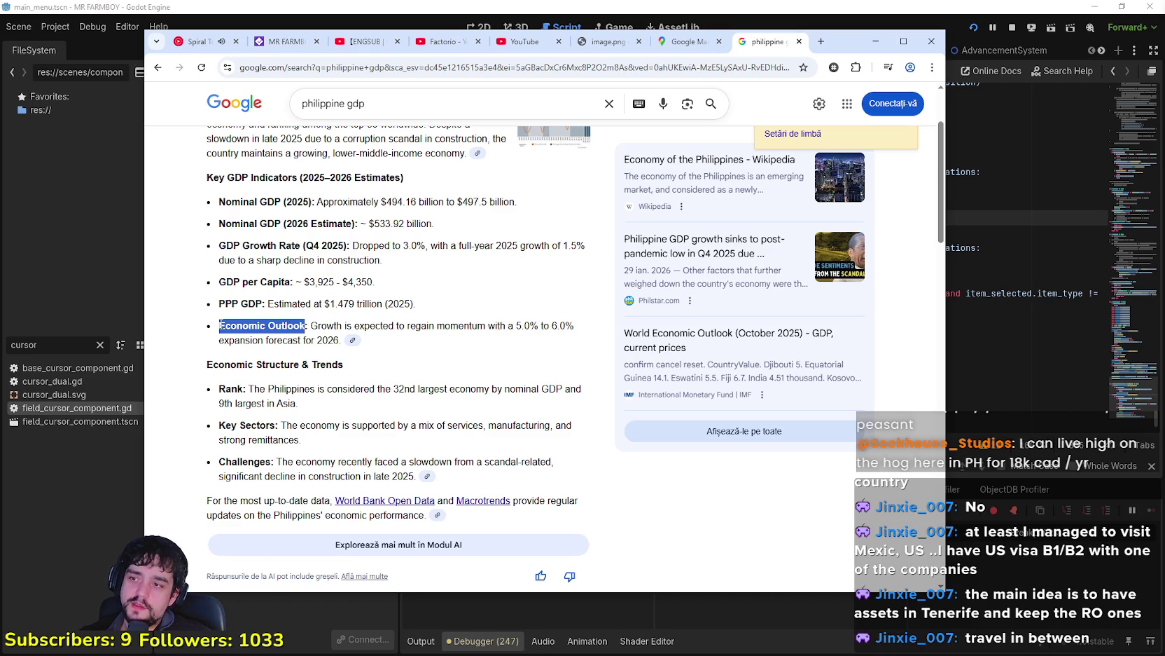
drag(429, 325, 576, 338)
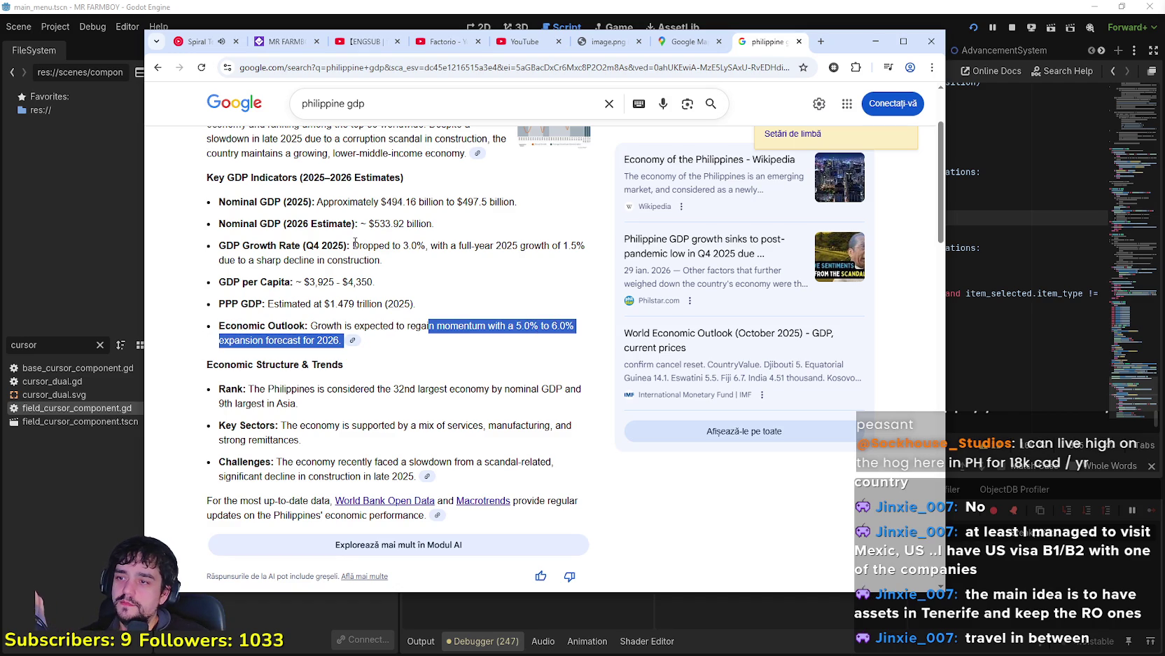
click(380, 260)
mouse_move(353, 246)
mouse_down()
mouse_move(452, 249)
mouse_move(599, 284)
mouse_move(513, 260)
mouse_up()
mouse_move(320, 325)
mouse_down()
mouse_move(487, 325)
mouse_move(488, 346)
mouse_up()
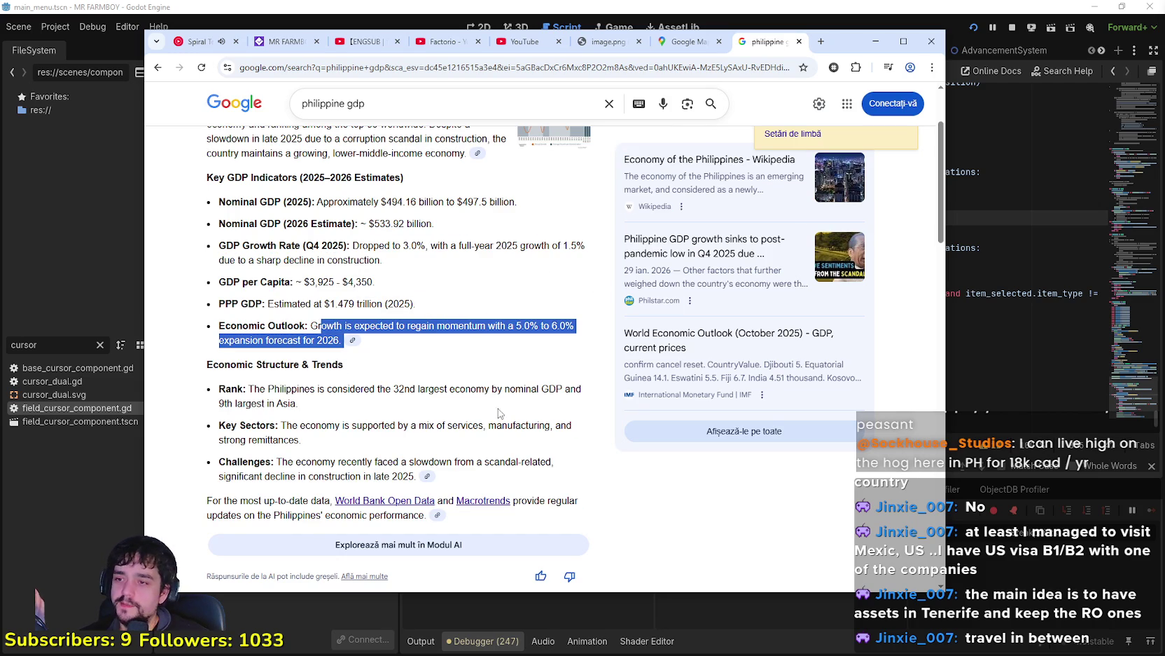
scroll(459, 451, up, 2)
click(460, 423)
scroll(460, 423, down, 2)
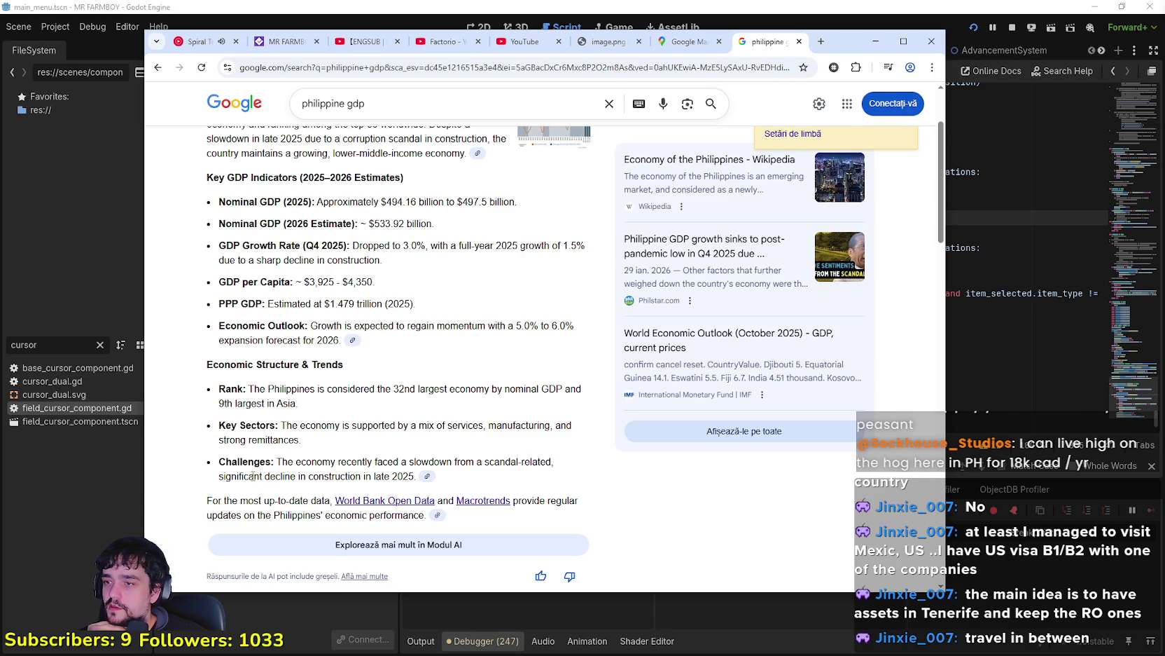
drag(254, 477, 354, 464)
scroll(330, 457, up, 2)
click(426, 413)
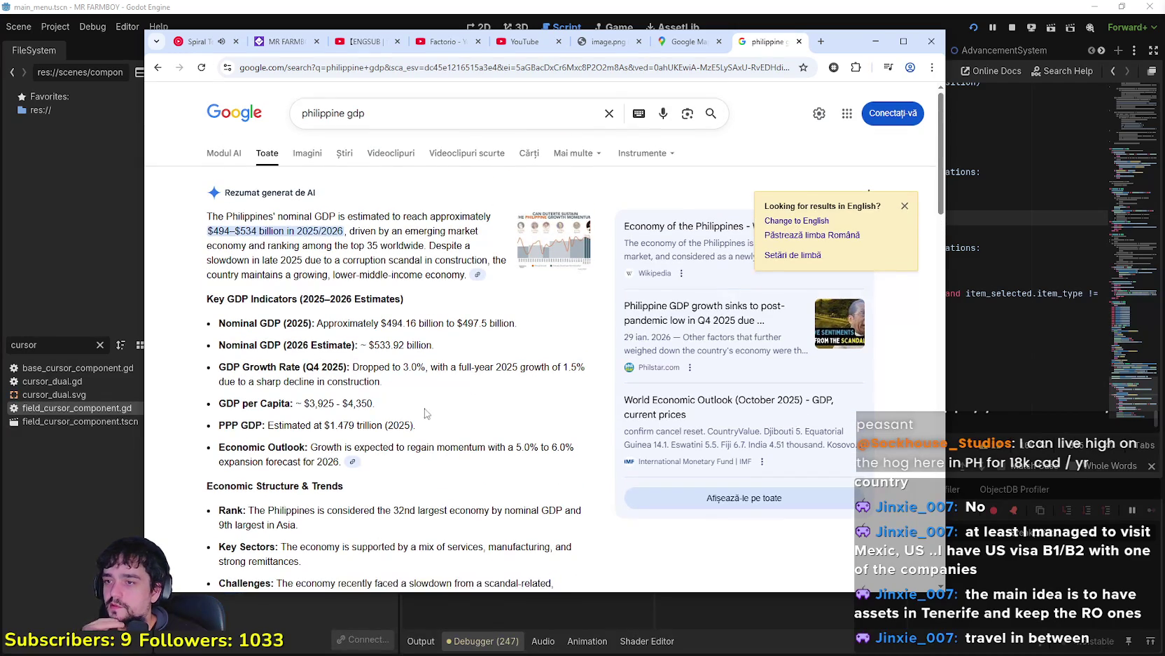
scroll(410, 427, down, 4)
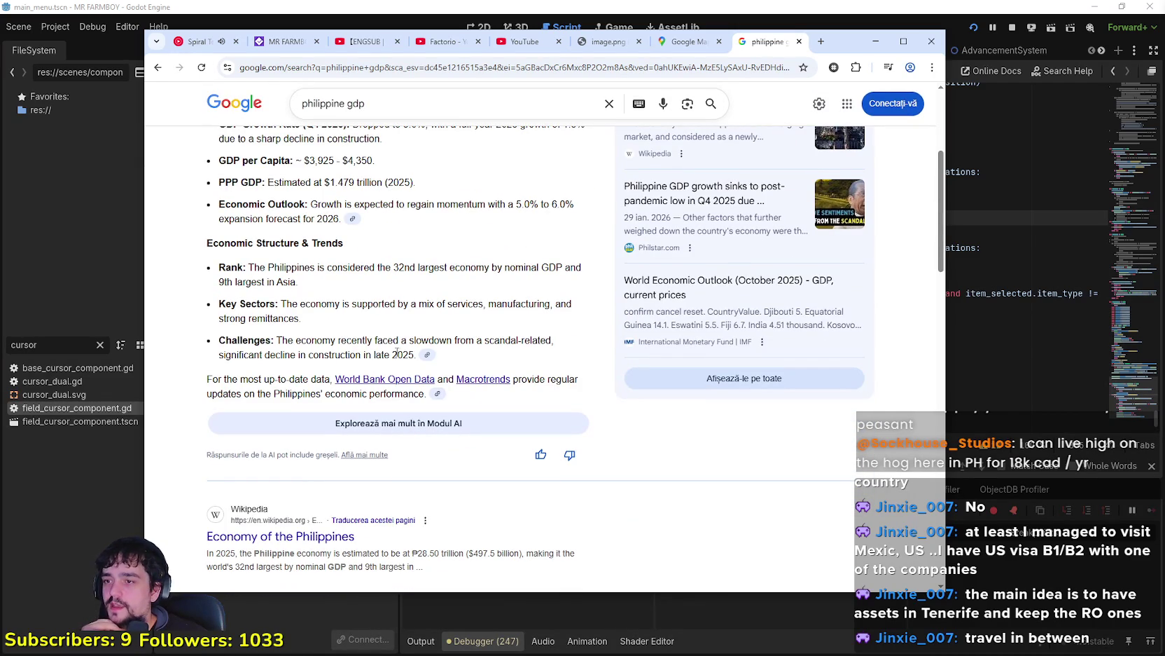
drag(392, 355, 278, 339)
scroll(280, 339, up, 3)
drag(397, 344, 282, 343)
click(456, 353)
scroll(449, 357, up, 1)
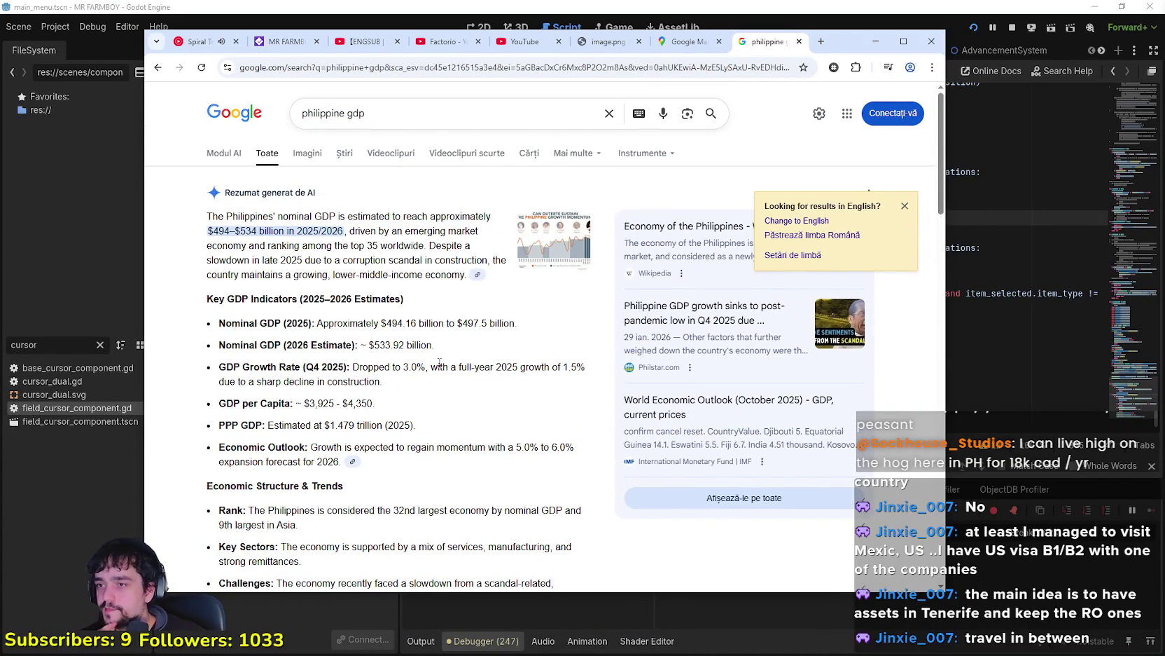
scroll(439, 361, down, 4)
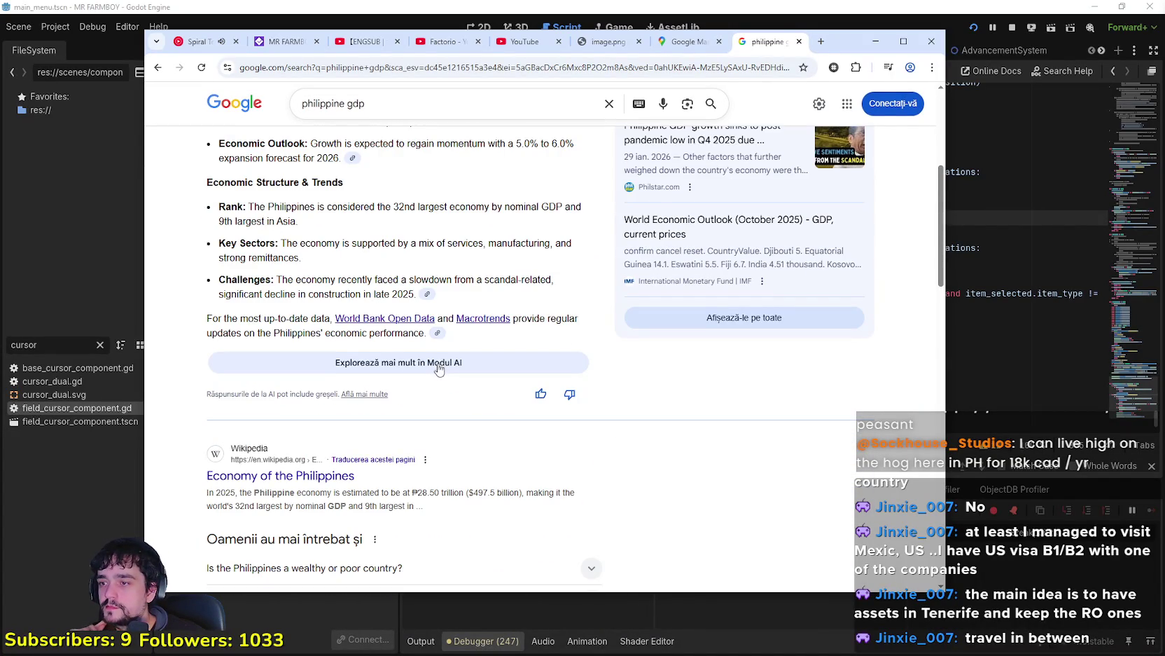
scroll(434, 370, down, 3)
scroll(434, 370, up, 4)
scroll(434, 370, up, 3)
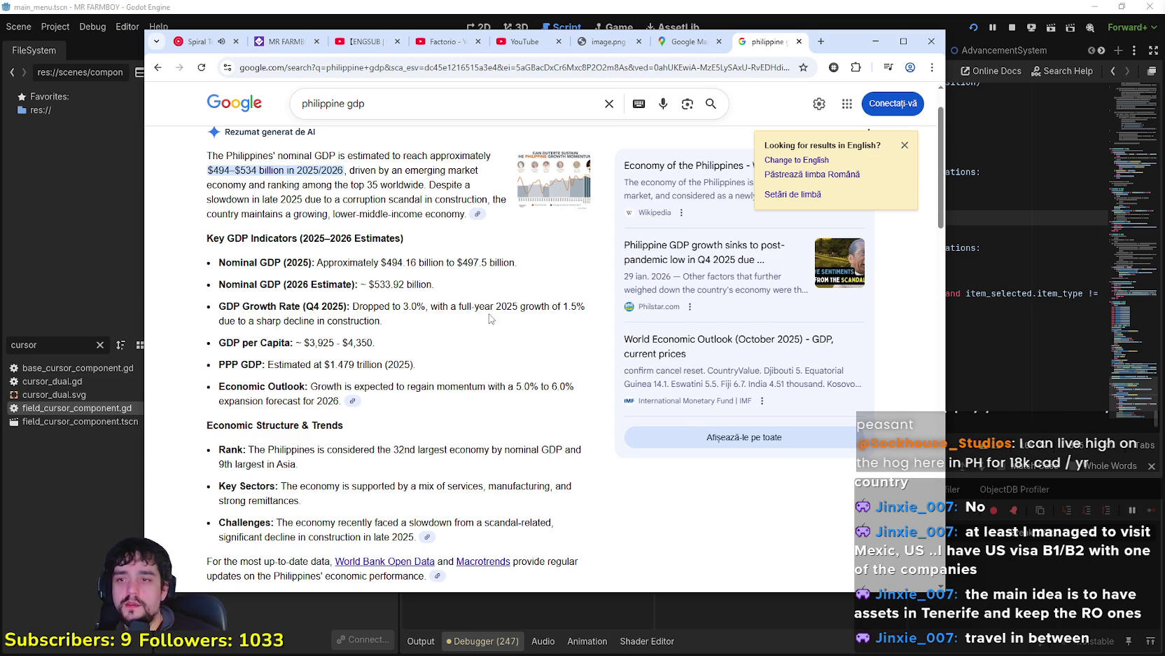
scroll(425, 378, up, 2)
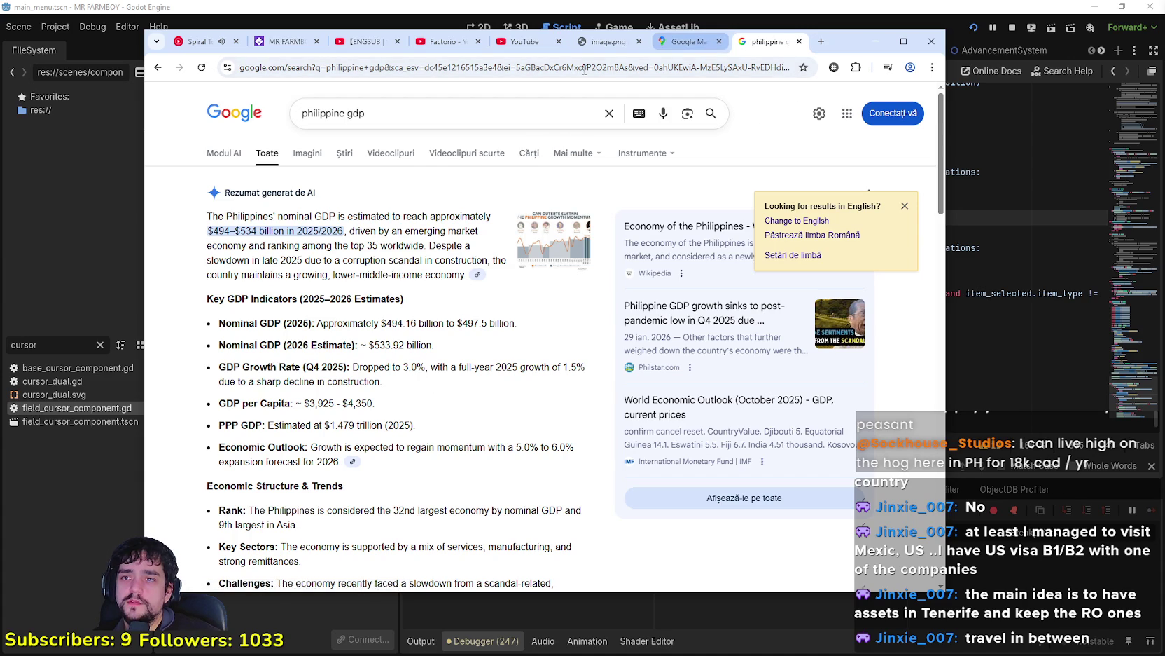
triple_click(398, 120)
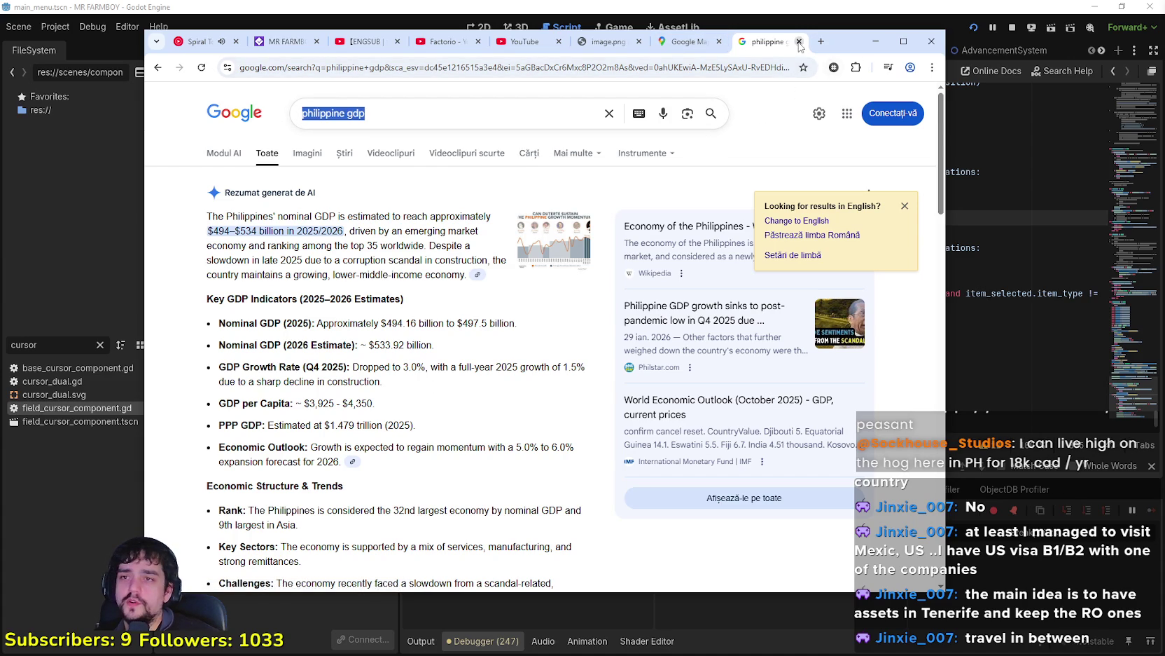
Step: Close the philippine gdp, Google Maps and image.png tabs, select Spiral Tones, and return to Godot
click(692, 42)
click(720, 42)
click(719, 41)
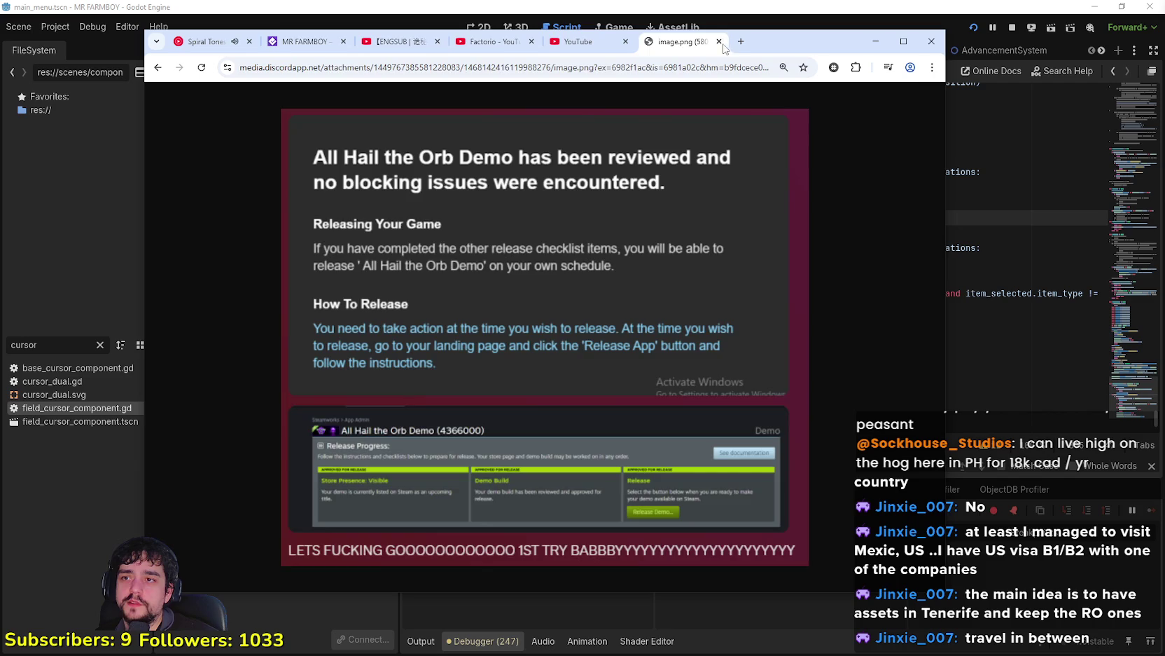
click(720, 41)
click(201, 47)
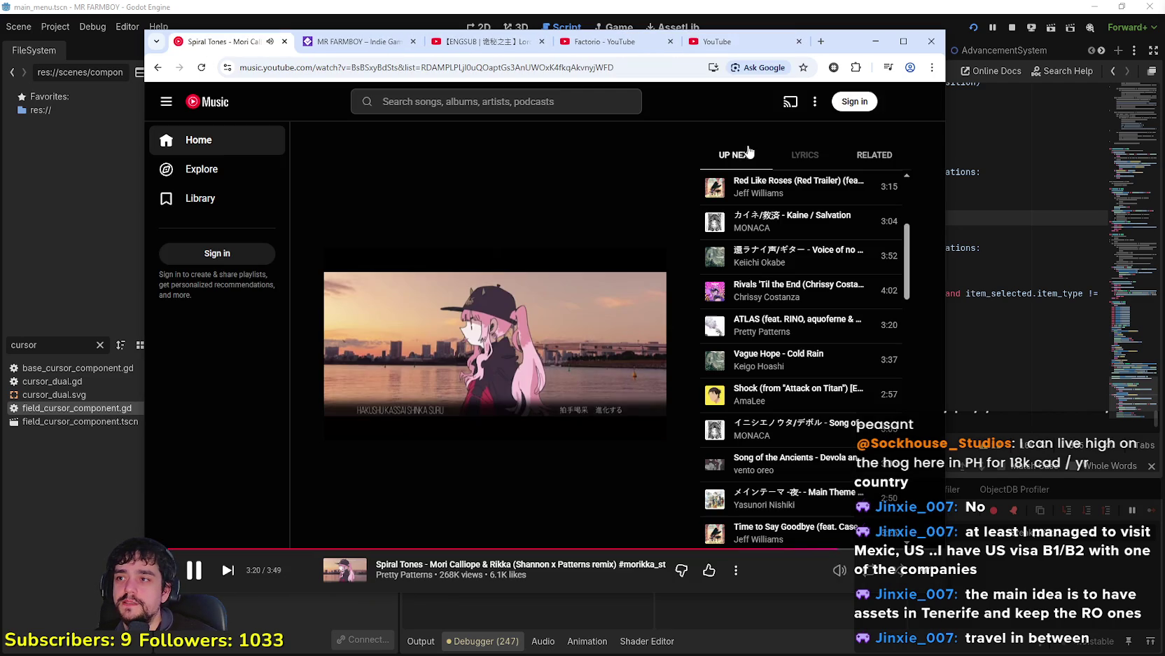
click(703, 30)
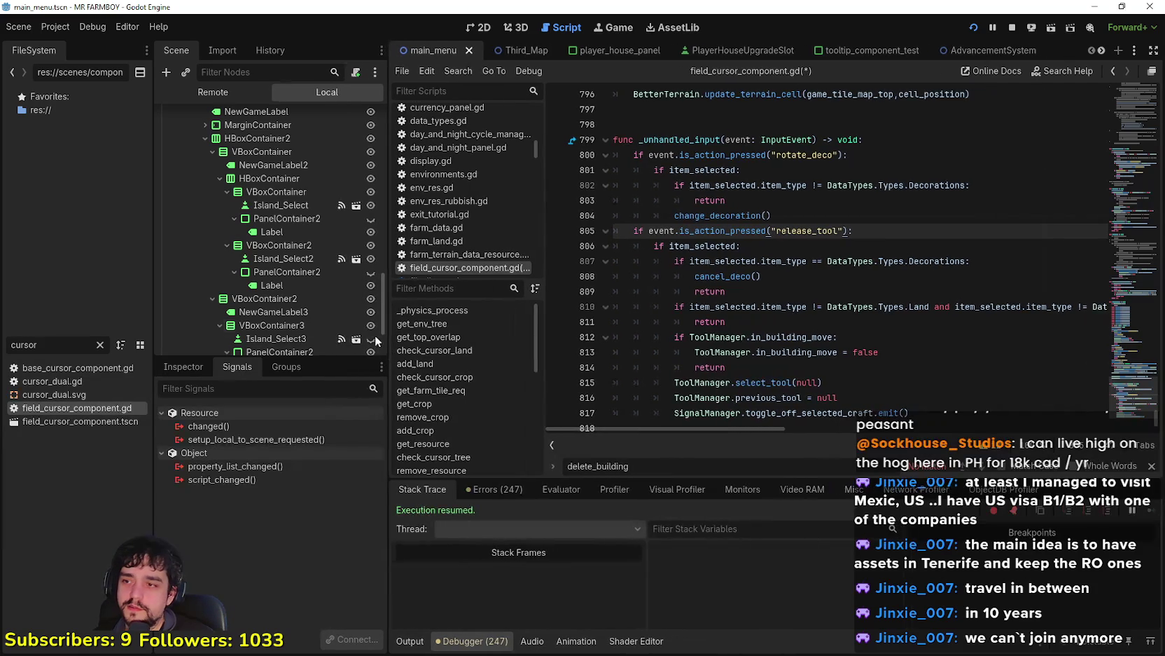
Step: Locate the rotate_deco handler and place the caret after change_decoration() on line 804
scroll(317, 310, down, 3)
scroll(317, 310, down, 1)
click(857, 335)
click(762, 215)
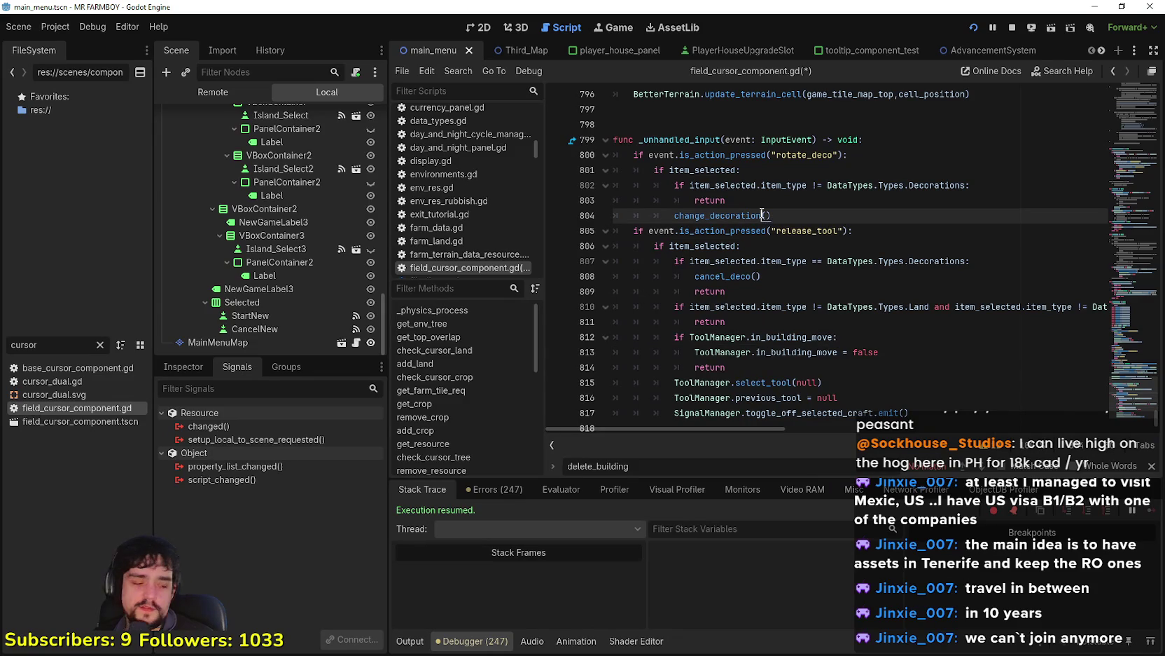
mouse_move(762, 213)
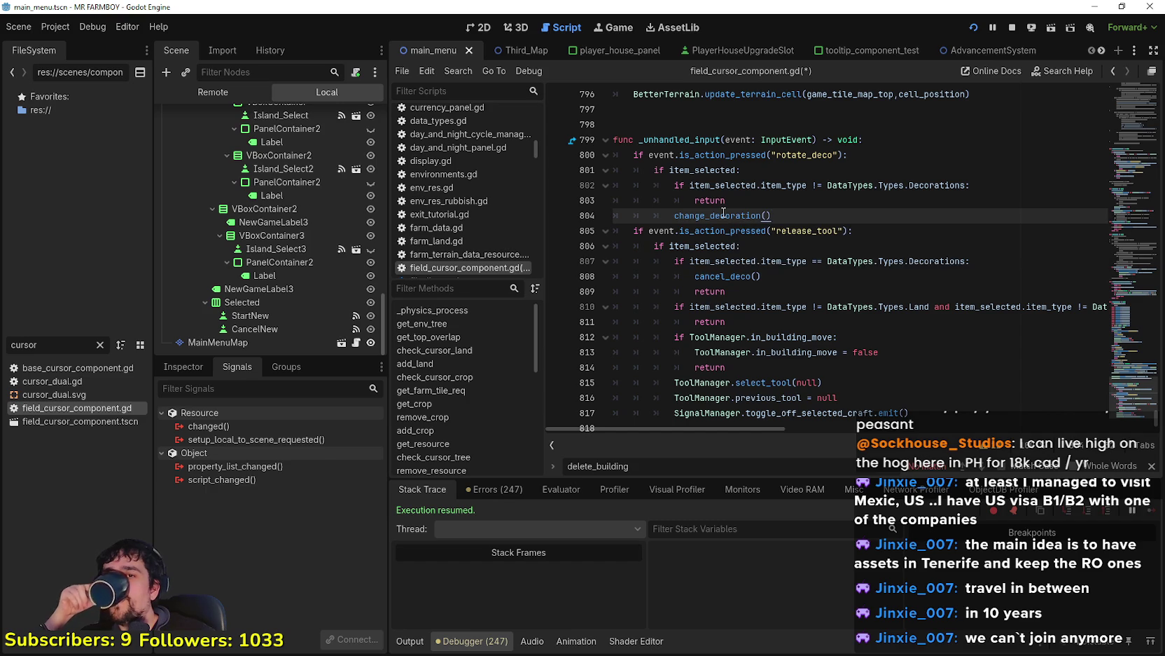
scroll(868, 296, up, 2)
click(869, 295)
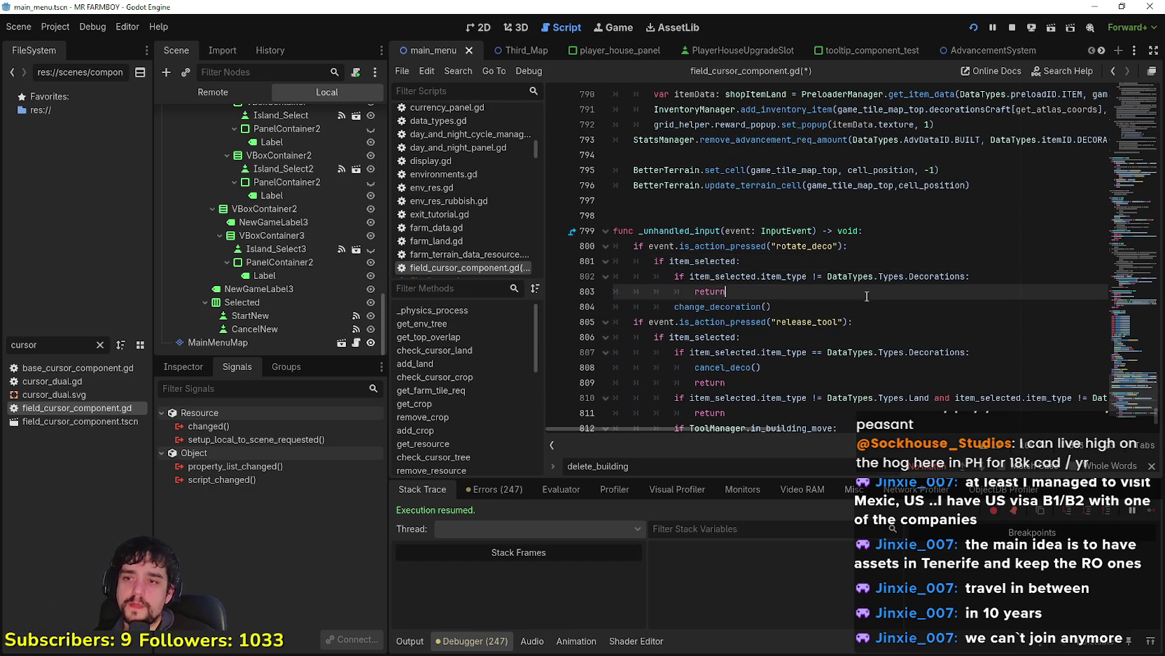
scroll(869, 296, down, 2)
click(770, 217)
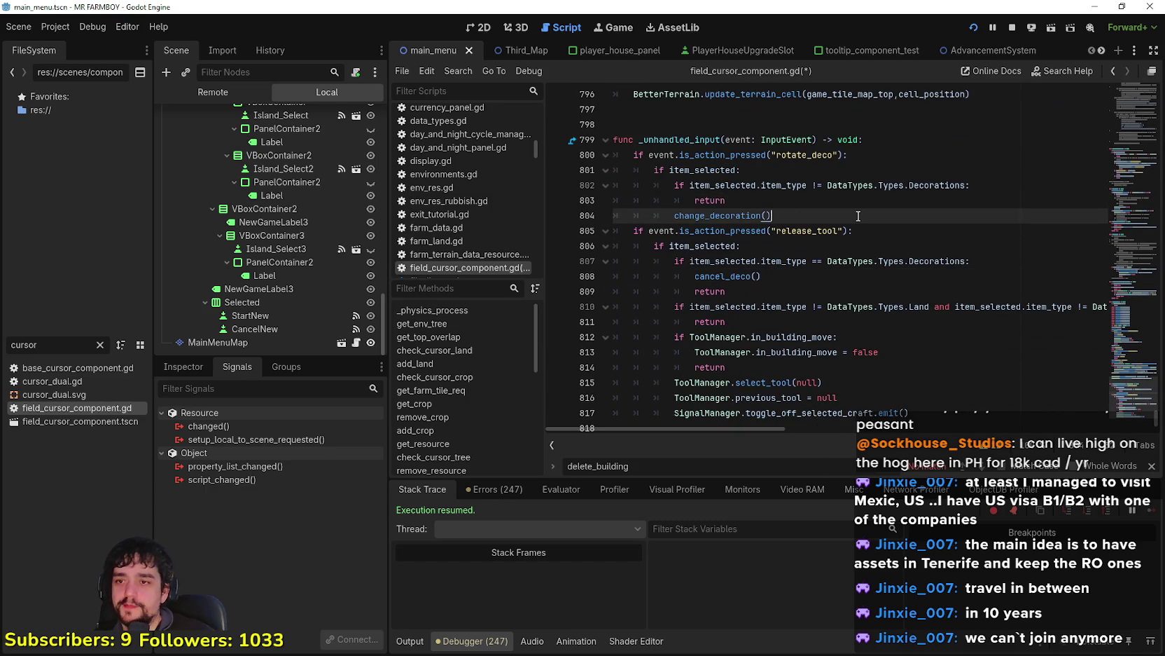
click(836, 243)
scroll(836, 243, down, 1)
Step: Add an empty line 805 after change_decoration(), undoing an accidental paste
double_click(693, 231)
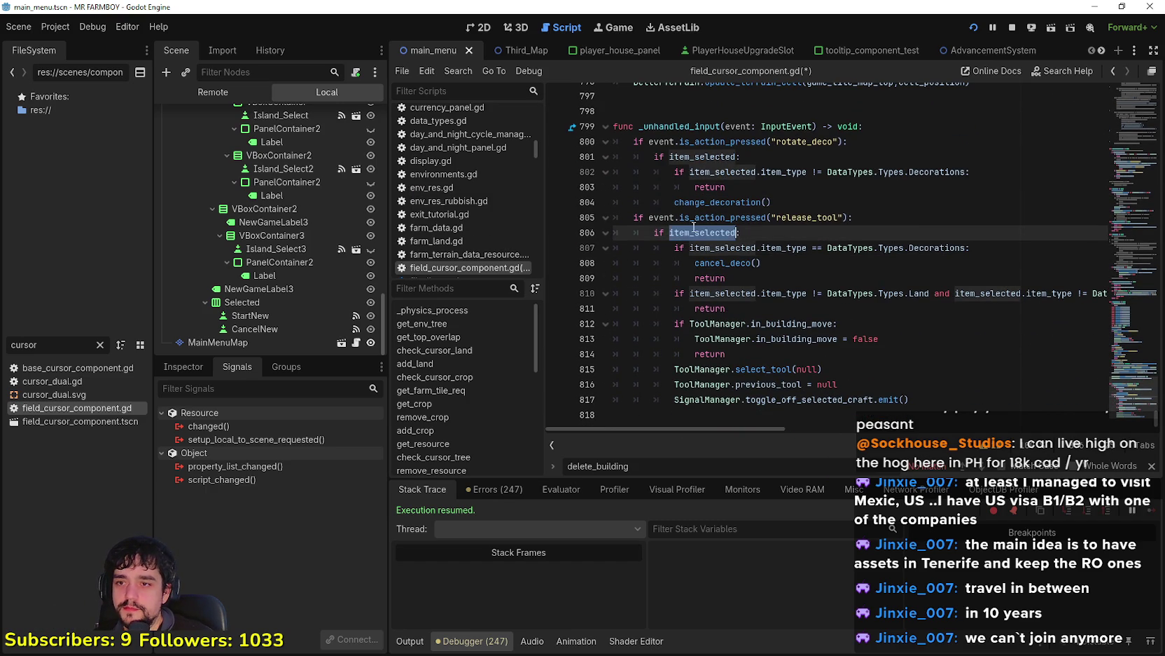
drag(807, 248, 671, 248)
click(798, 266)
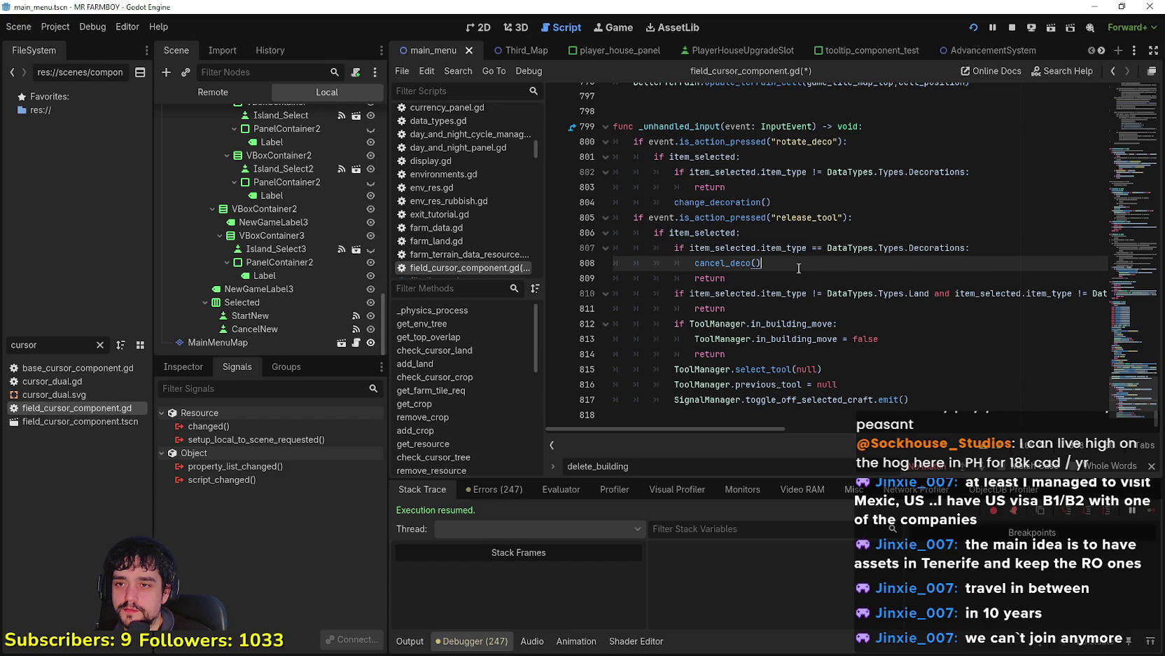
click(811, 188)
click(812, 202)
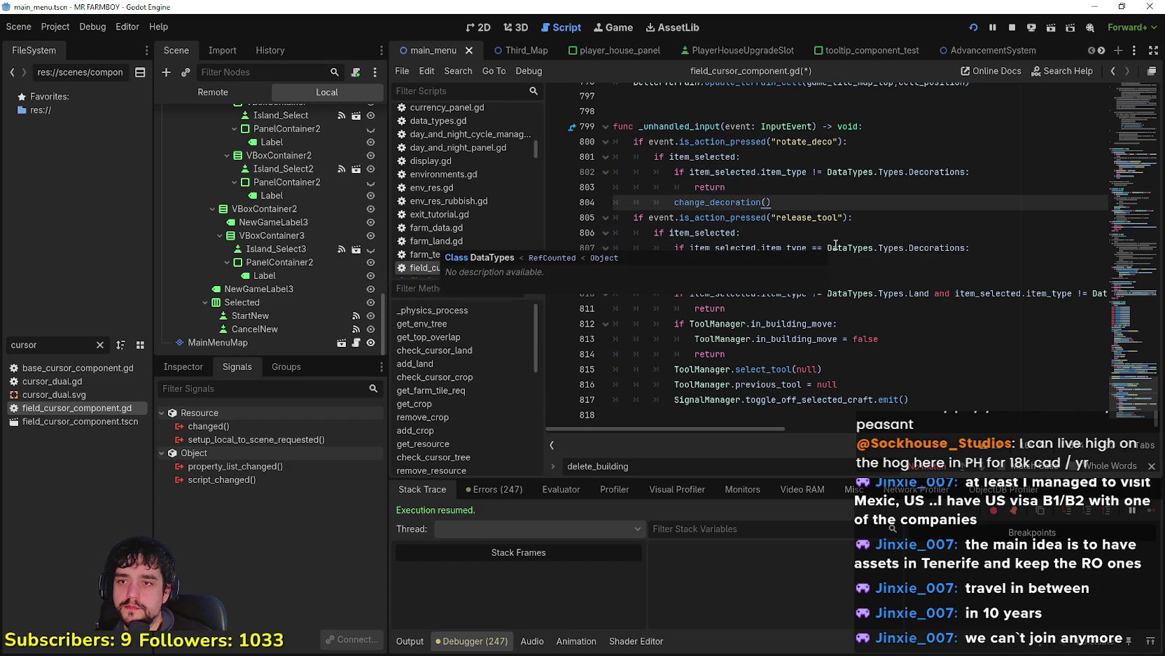
key(Down)
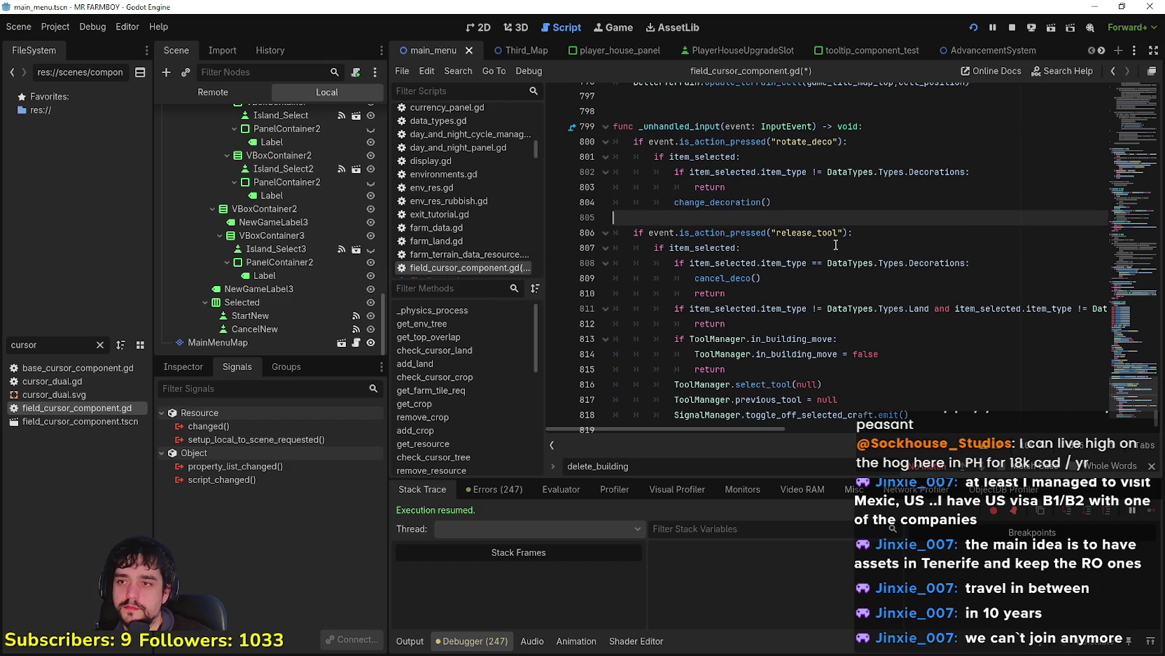
key(ctrl+v)
key(ctrl+z)
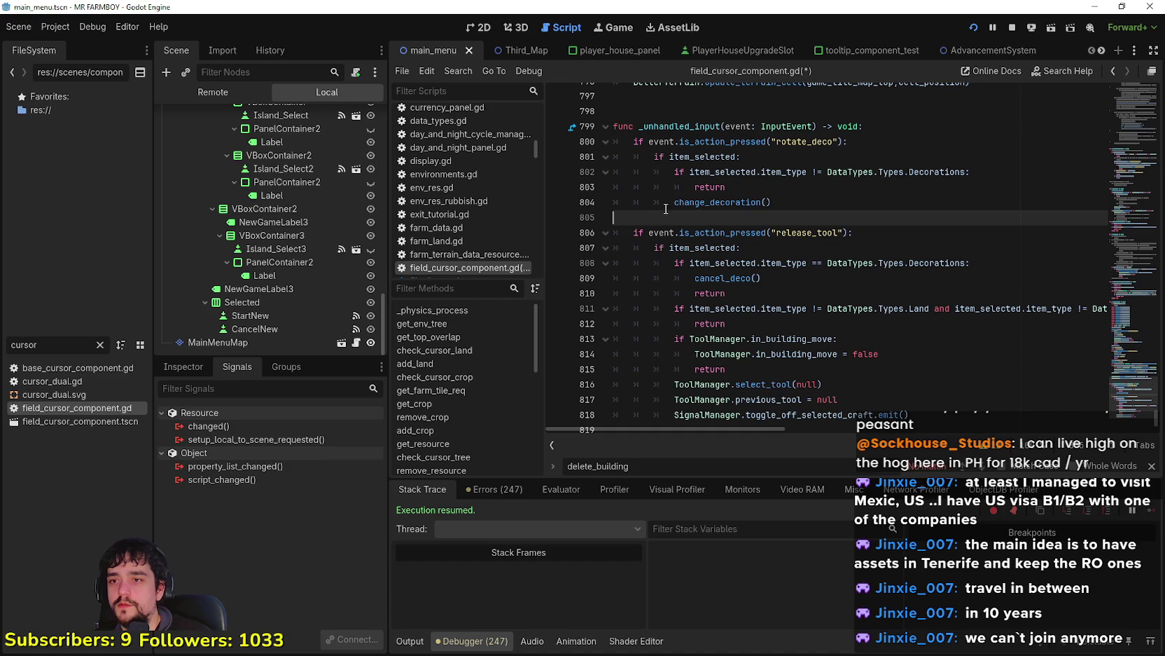
click(780, 187)
key(Down)
key(Down)
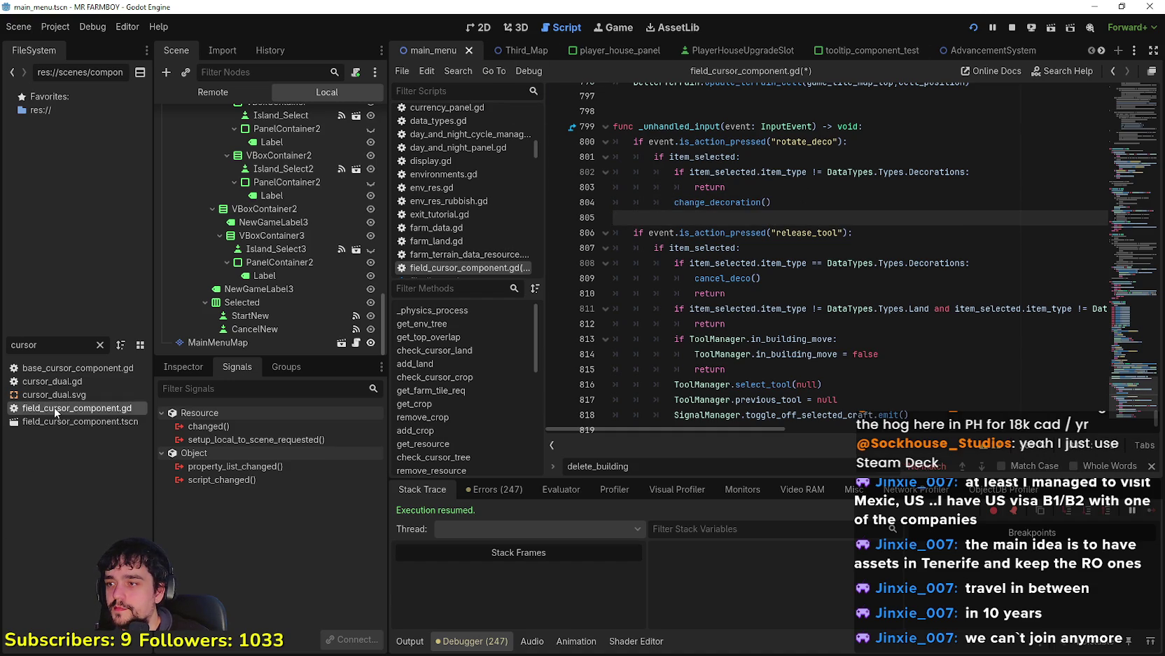
drag(48, 343, 2, 340)
Step: Filter the FileSystem for 'building', open building.gd and select lines 262 to 265
text(b)
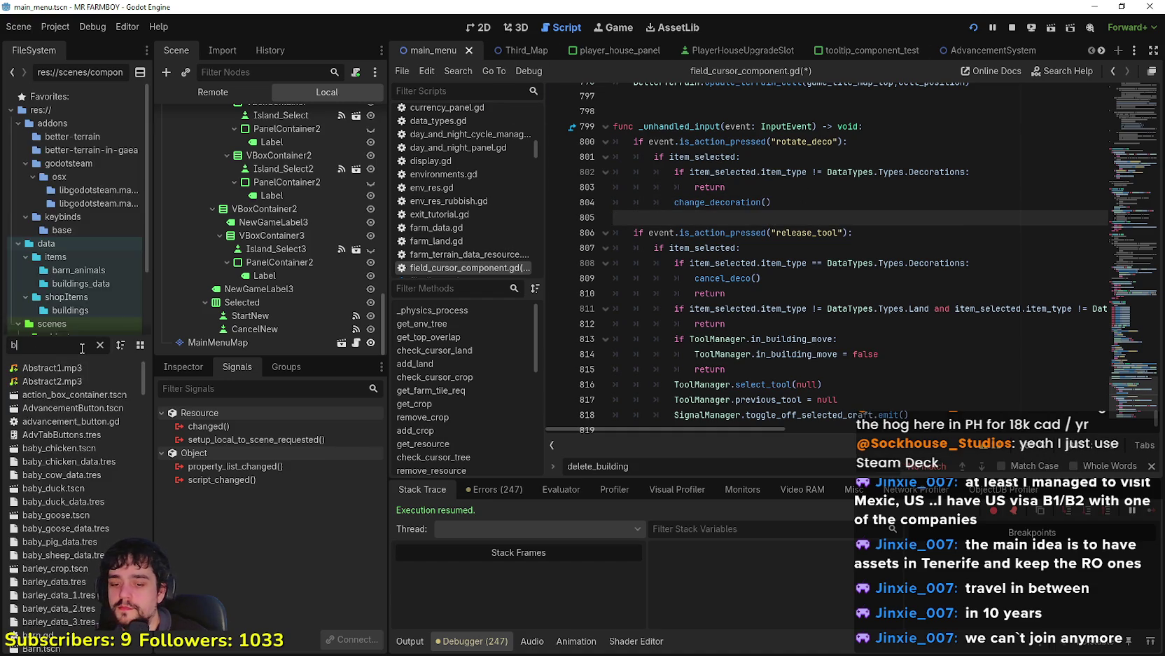
text(uilding)
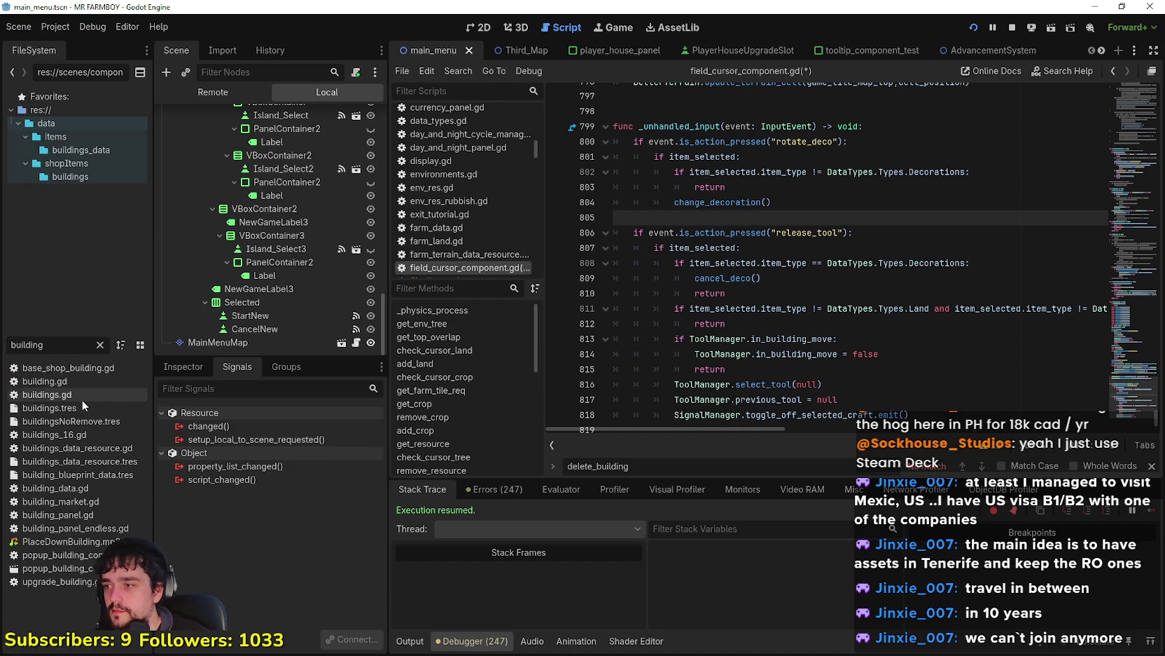
double_click(73, 382)
drag(761, 306, 619, 260)
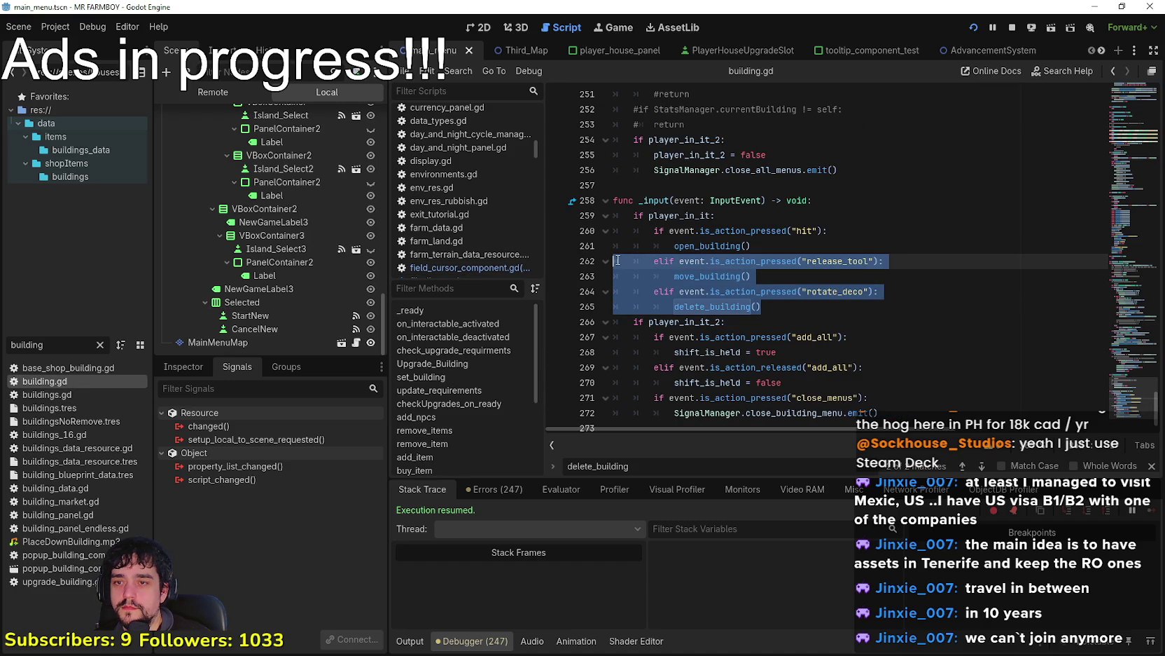
text(cursor)
scroll(819, 244, down, 7)
scroll(827, 267, down, 3)
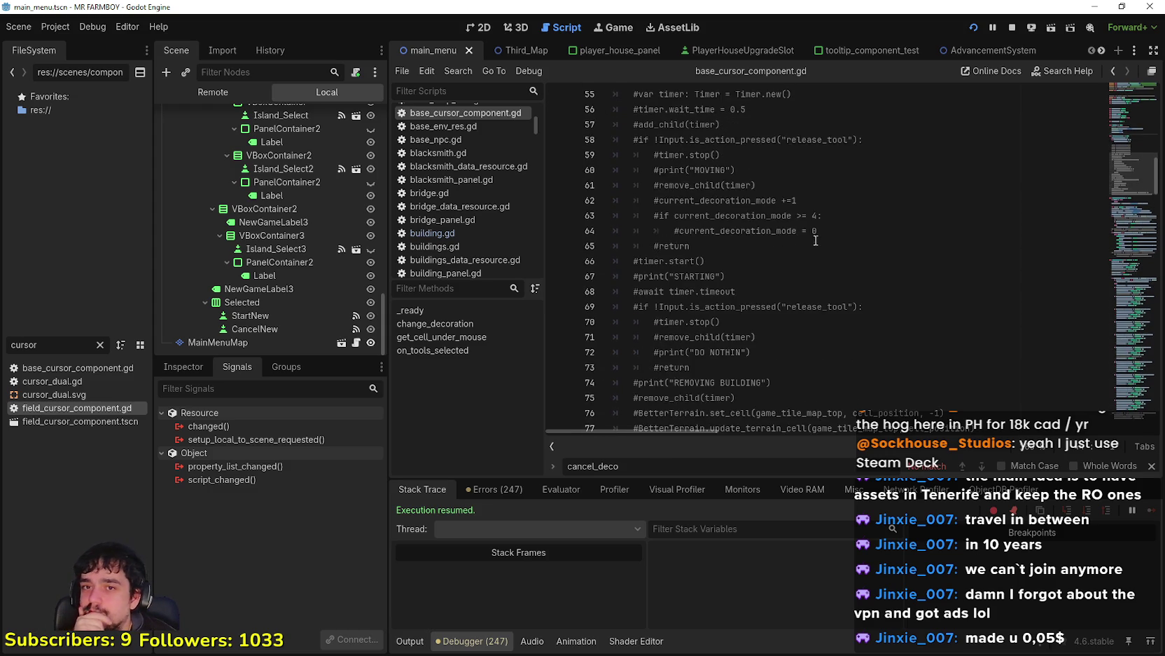
Step: Delete the commented-out duplicate timer code and tidy the blank line after the terrain update
mouse_move(1016, 378)
mouse_down()
mouse_move(1037, 390)
mouse_move(602, 301)
mouse_move(593, 181)
mouse_up()
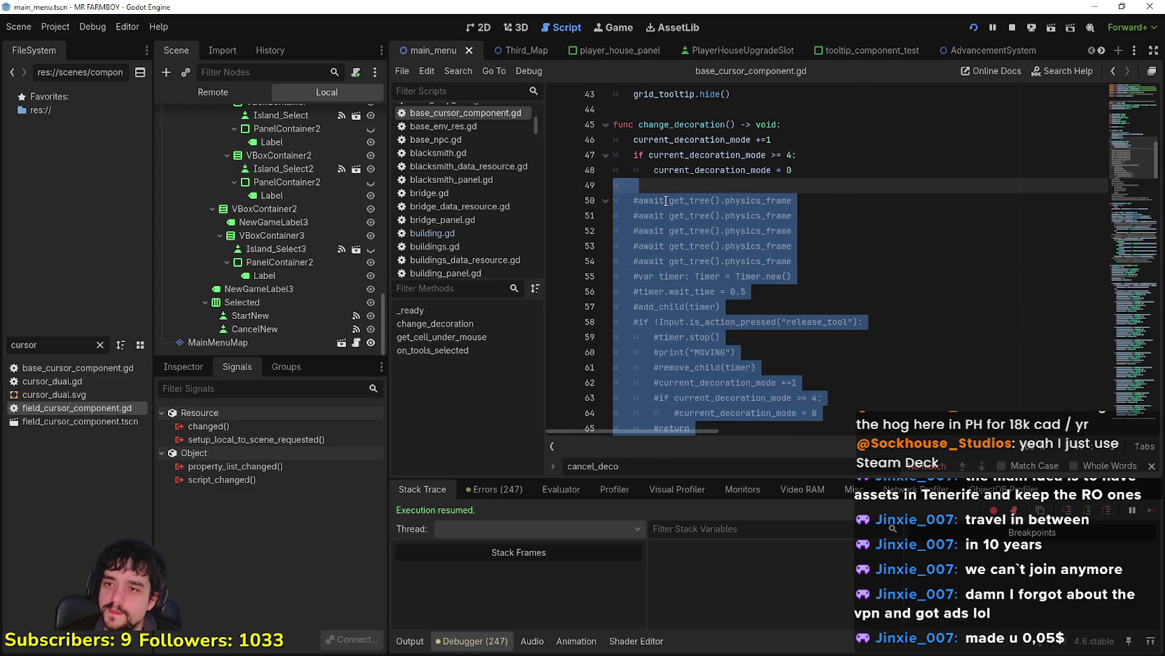
key(Delete)
scroll(1001, 188, down, 10)
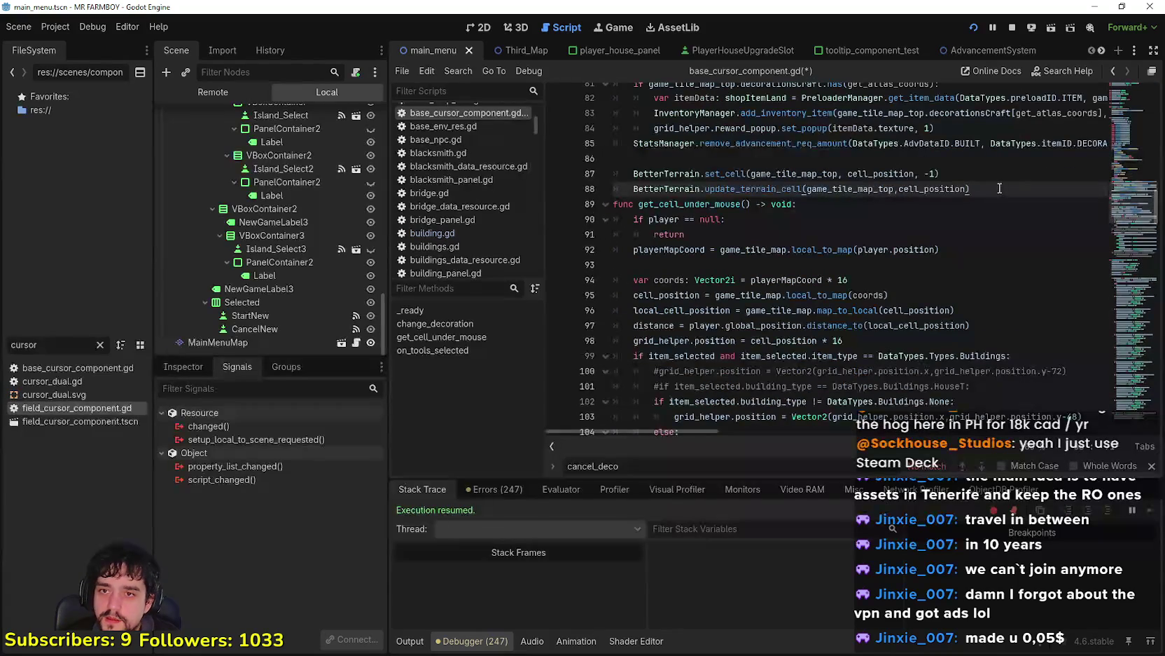
key(Return)
key(BackSpace)
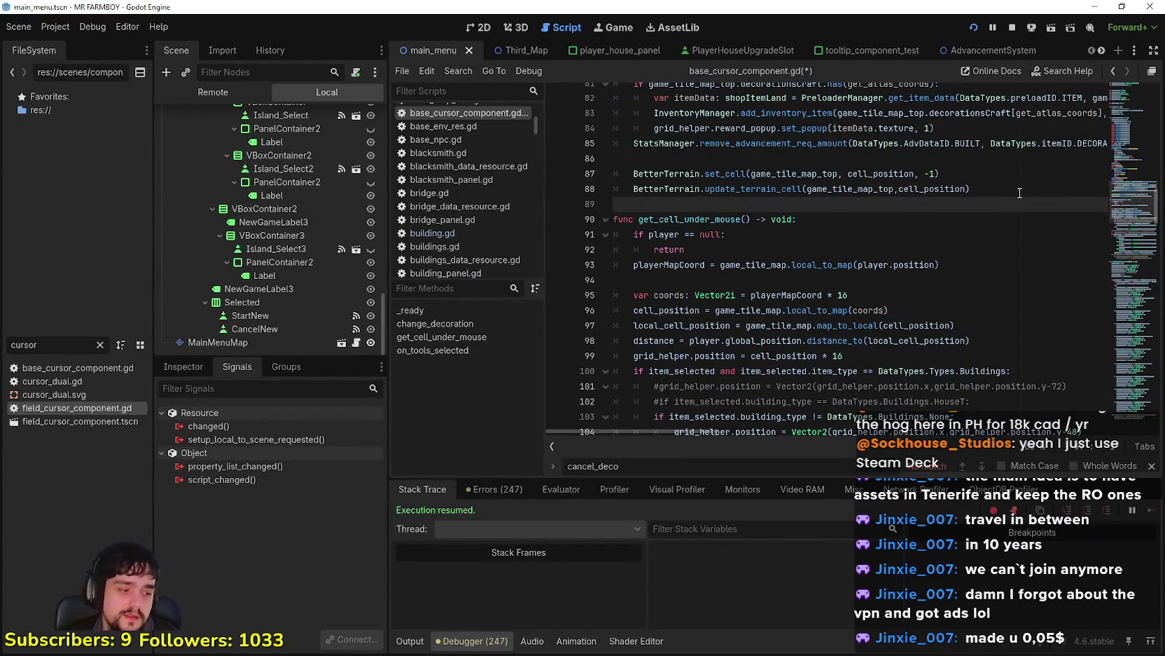
Step: Select and inspect the three mode-cycling lines in change_decoration and the code near line 47
scroll(888, 189, up, 3)
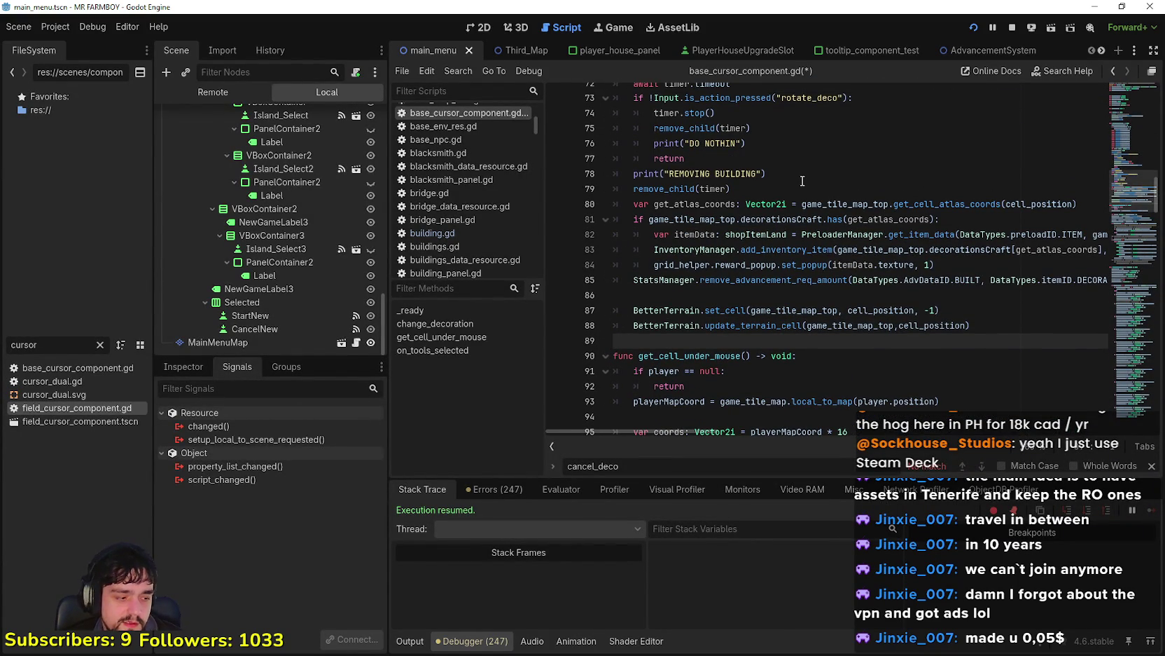
scroll(768, 256, up, 10)
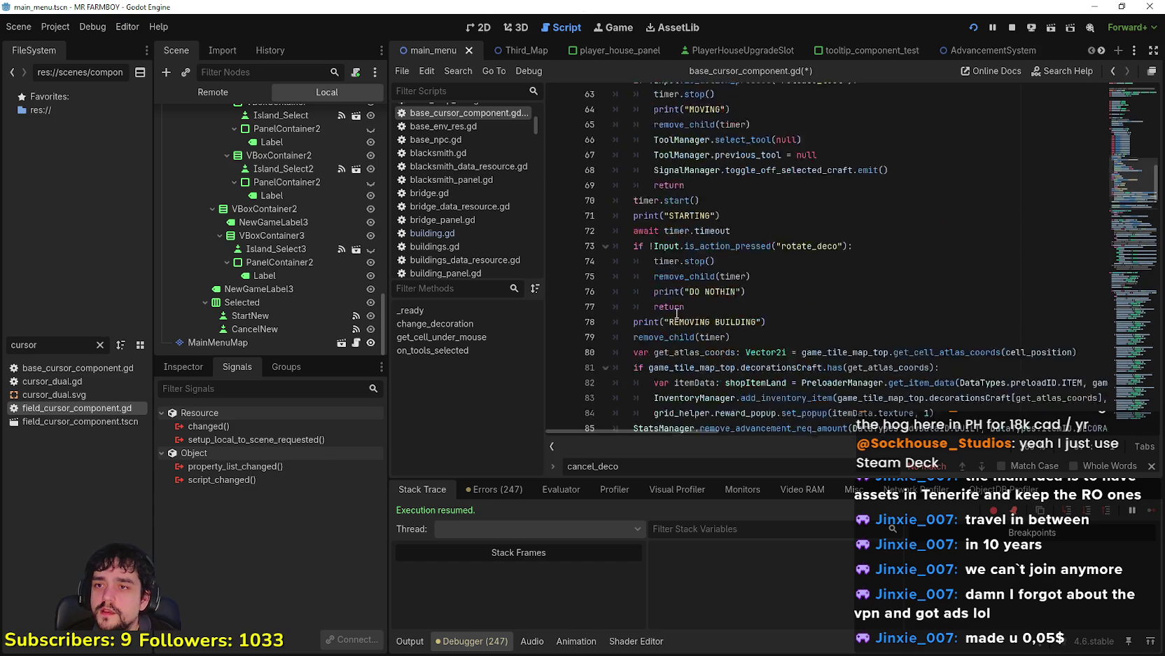
drag(795, 224, 615, 189)
scroll(848, 344, down, 3)
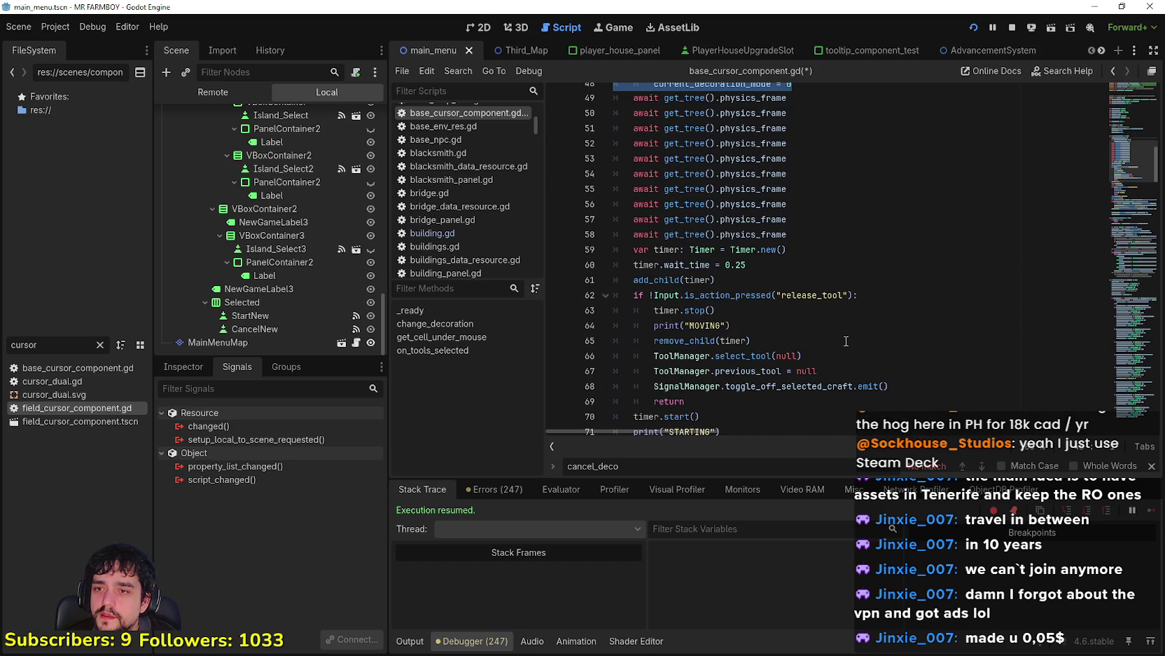
scroll(845, 337, up, 3)
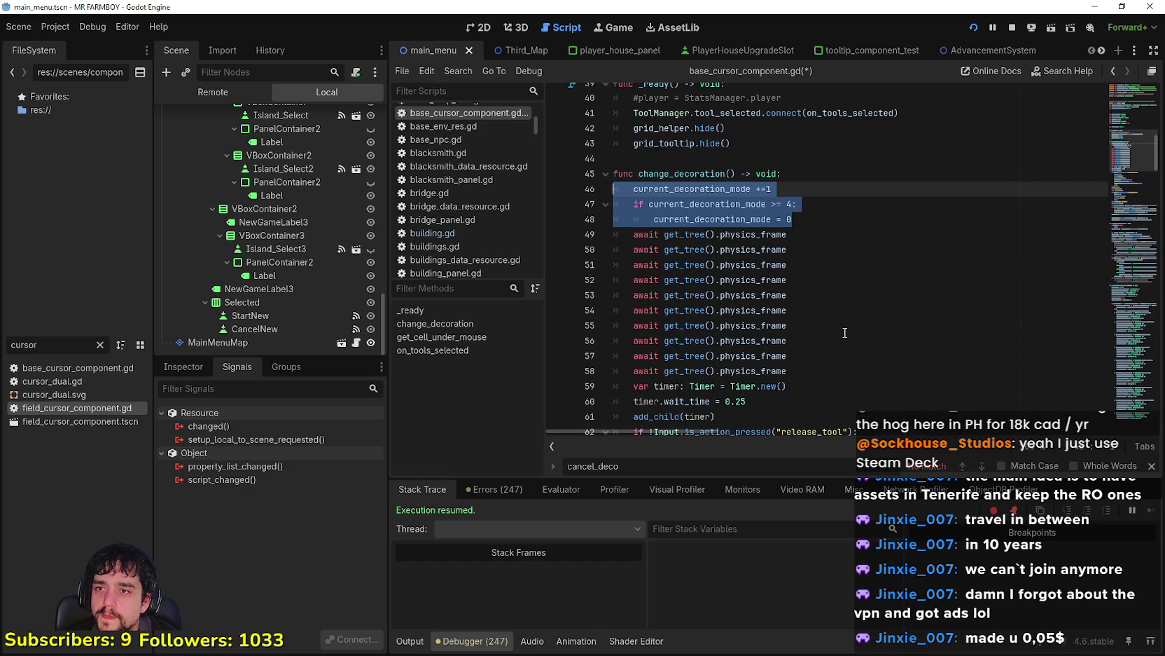
scroll(795, 222, down, 3)
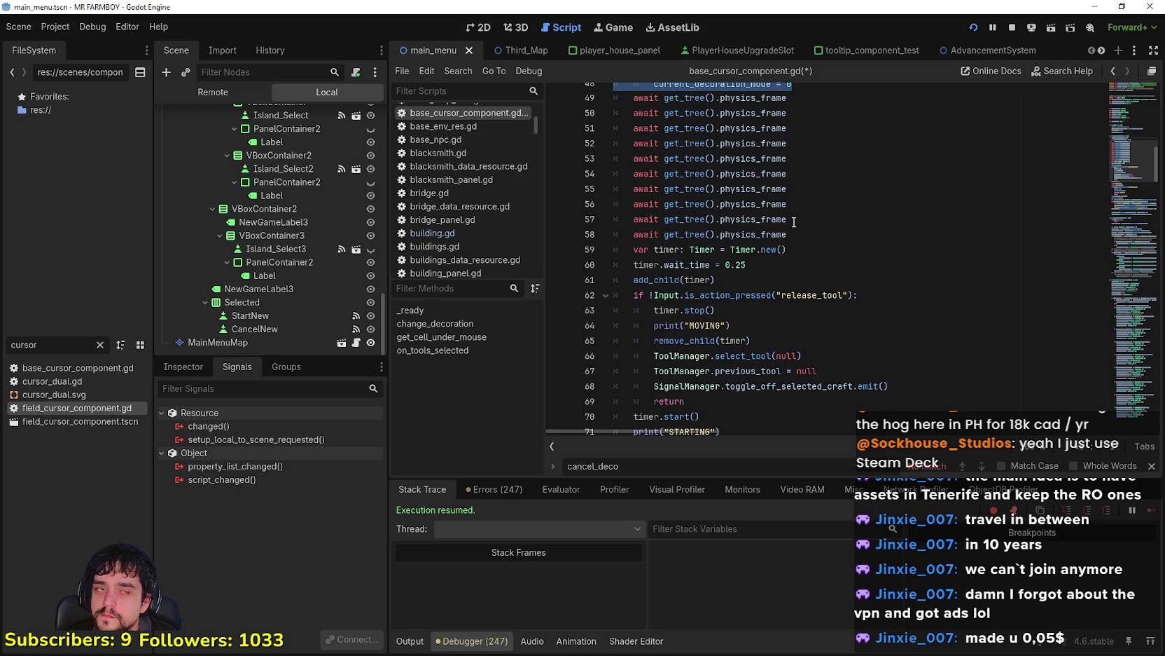
scroll(794, 222, up, 3)
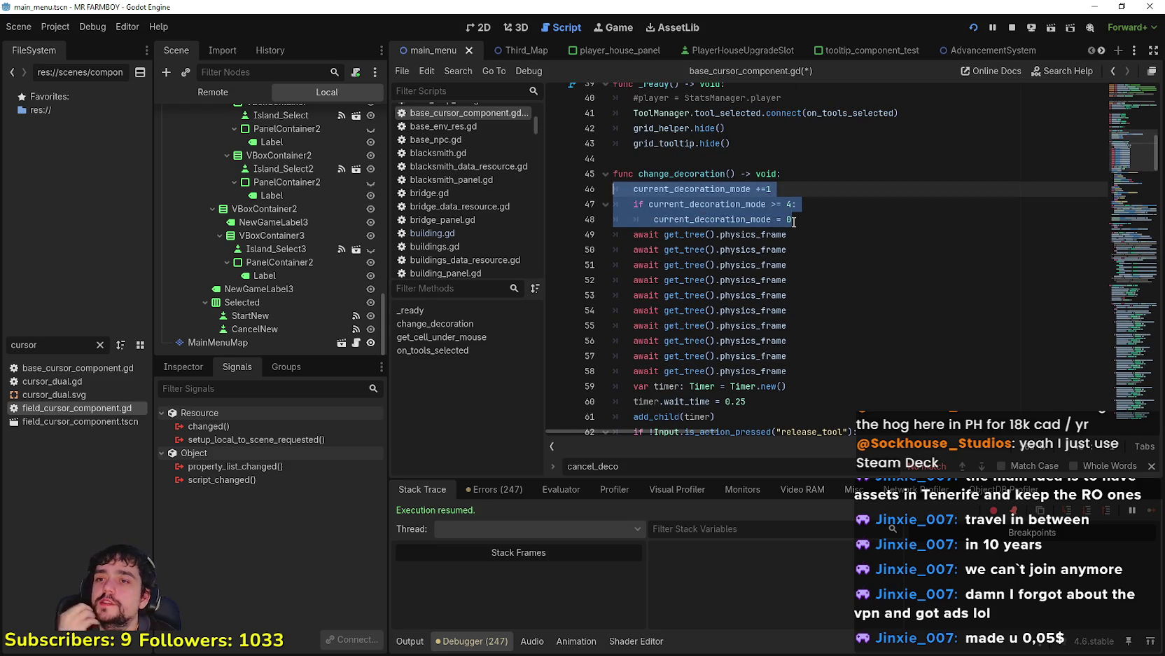
scroll(858, 246, up, 2)
click(723, 264)
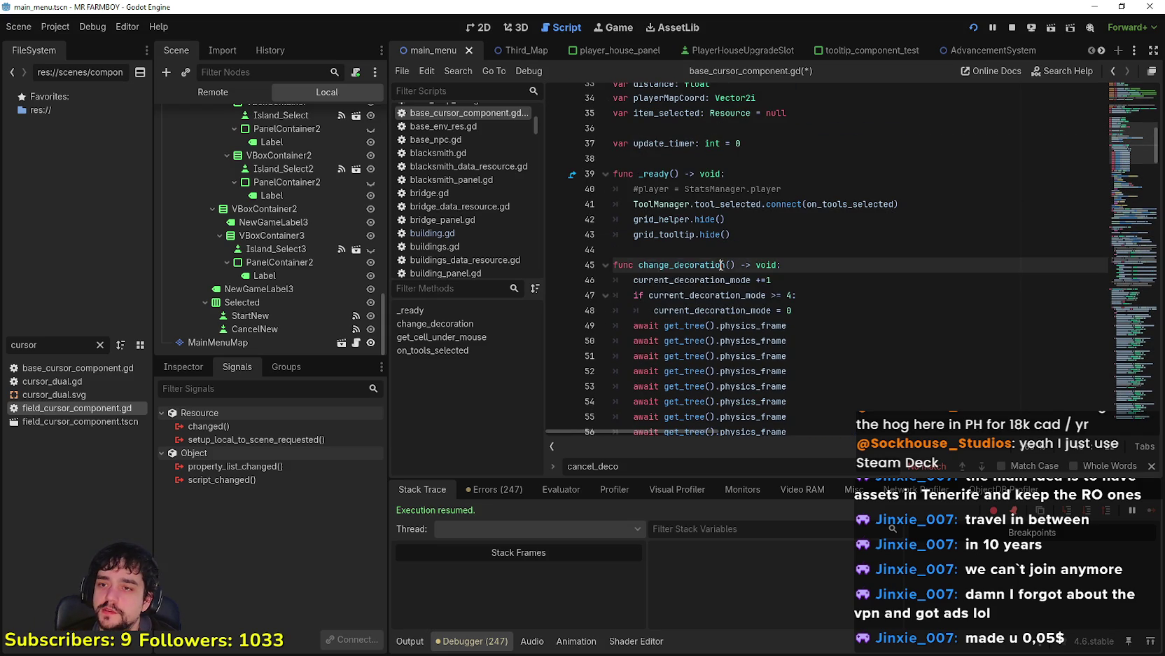
click(829, 289)
mouse_move(829, 310)
mouse_down()
mouse_move(617, 295)
mouse_move(617, 279)
mouse_up()
key(ctrl+c)
Step: Select release_tool on line 62 to start replacing it with rotate_deco
scroll(794, 293, down, 3)
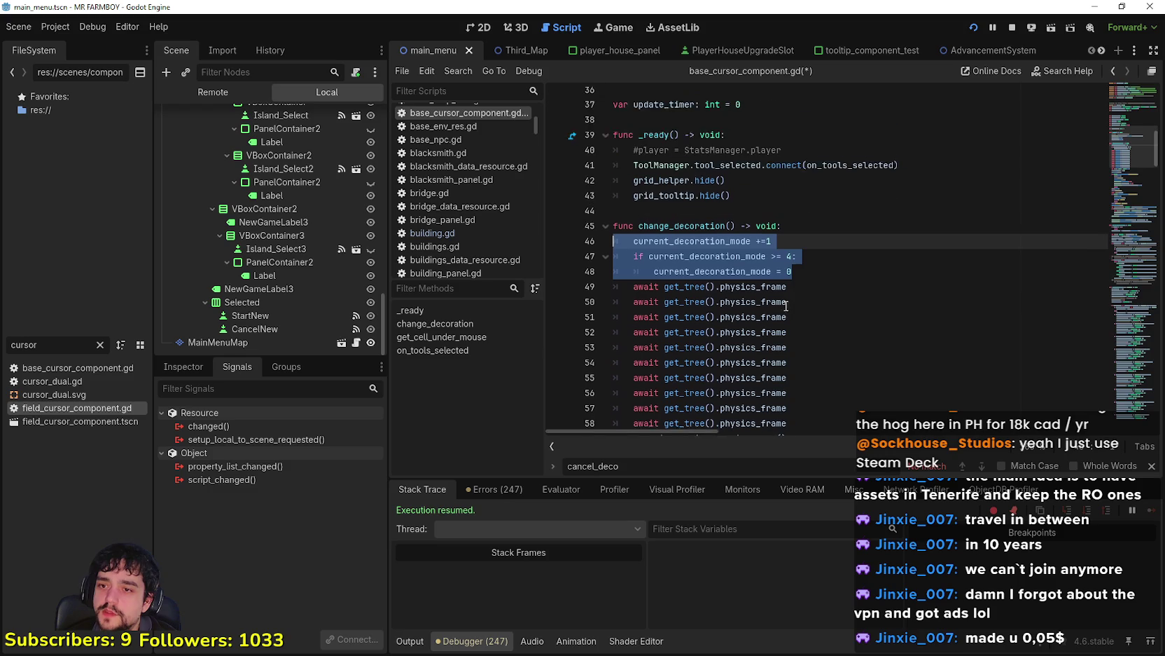
scroll(793, 293, down, 3)
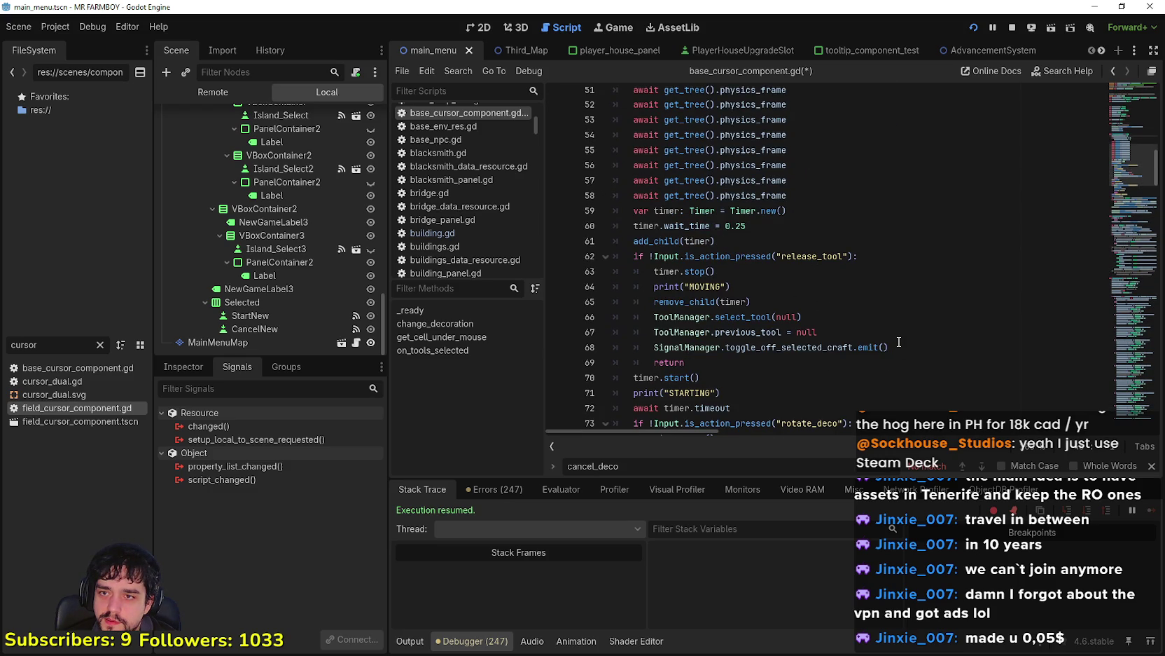
scroll(911, 347, down, 2)
click(798, 332)
click(805, 165)
double_click(813, 165)
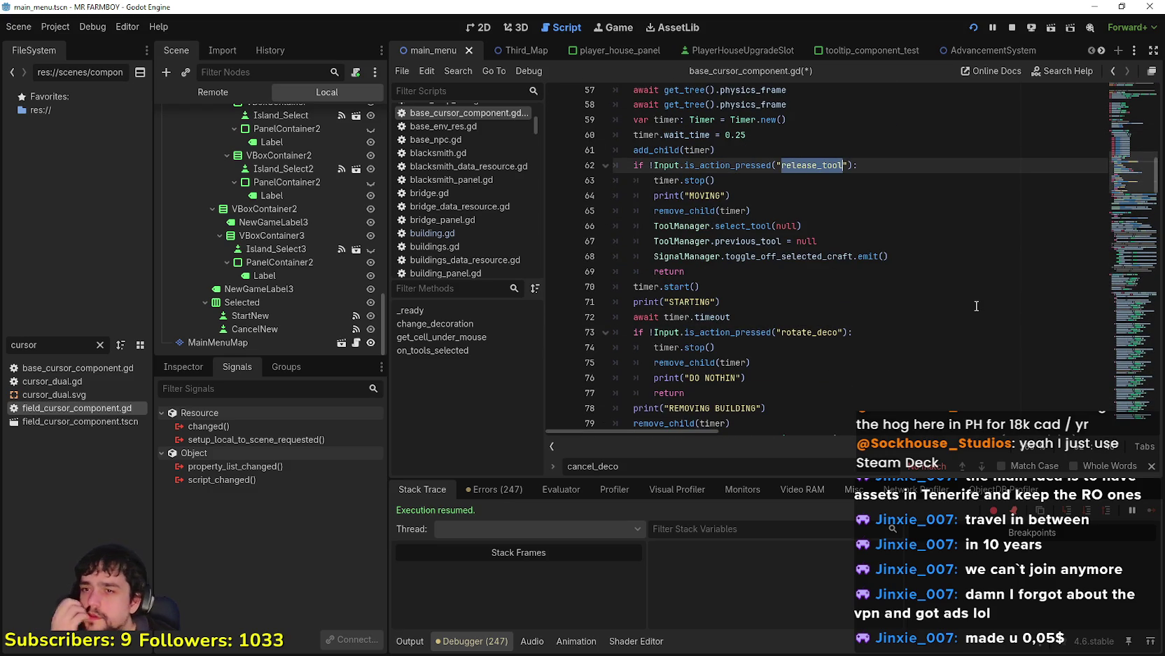
scroll(972, 304, up, 3)
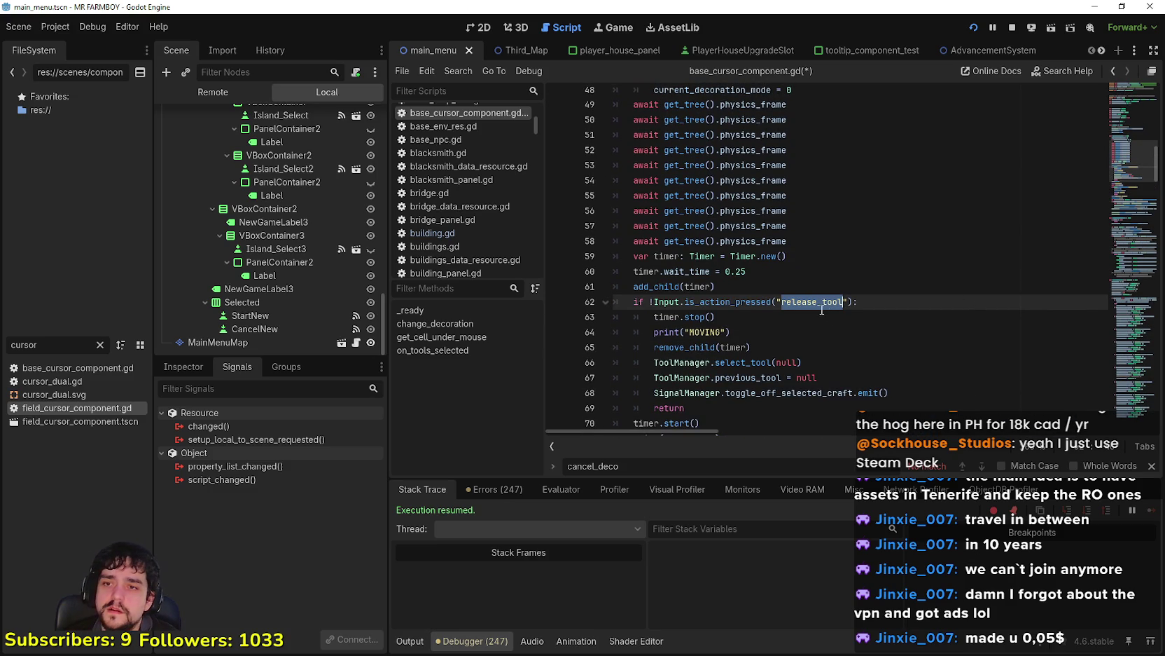
scroll(814, 297, down, 4)
Step: Complete the 'rotate_deco' check and paste the current_decoration_mode increment/reset lines into that branch
text(rotat)
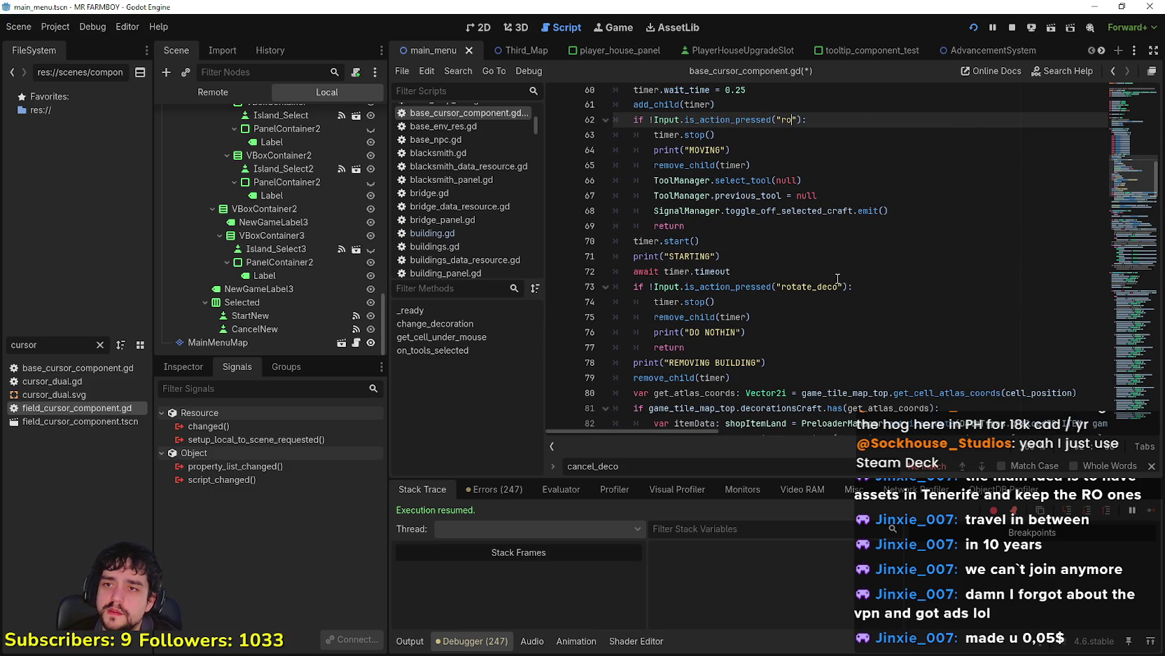
key(Return)
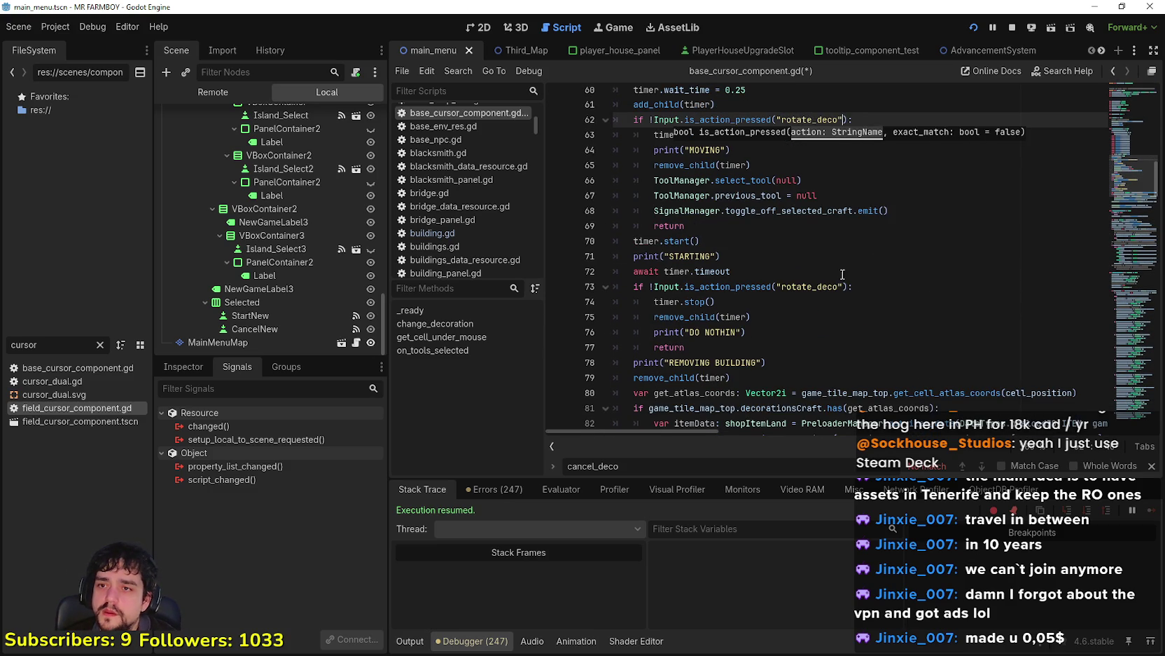
click(884, 242)
scroll(884, 242, up, 2)
mouse_move(888, 301)
mouse_down()
mouse_move(601, 251)
mouse_move(590, 235)
mouse_move(575, 276)
mouse_up()
key(ctrl+v)
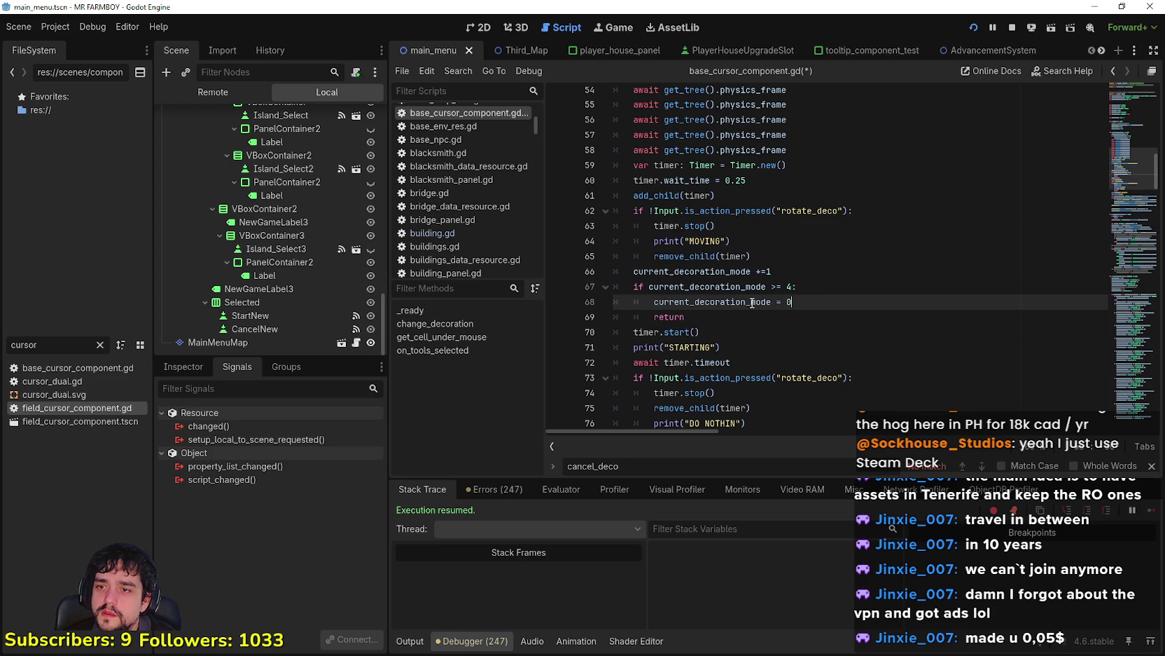
drag(798, 301, 604, 279)
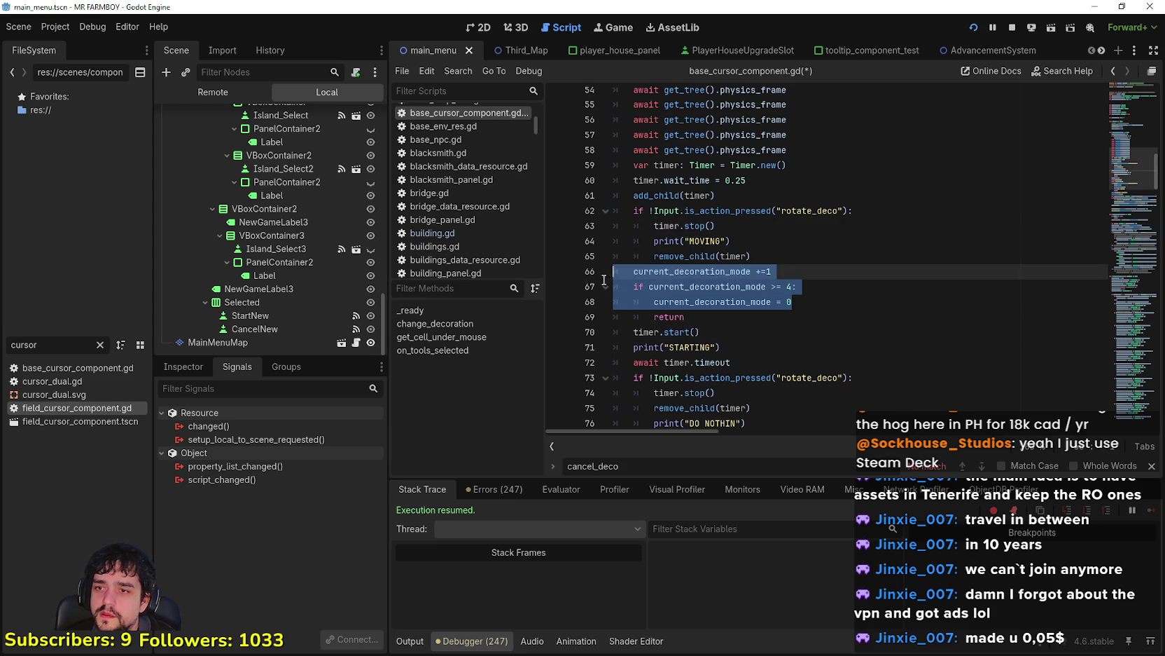
click(700, 302)
Step: Delete the original mode-cycling lines from the start of change_decoration
scroll(757, 245, up, 6)
mouse_move(792, 279)
mouse_down()
mouse_move(599, 261)
mouse_move(804, 273)
mouse_move(619, 250)
mouse_up()
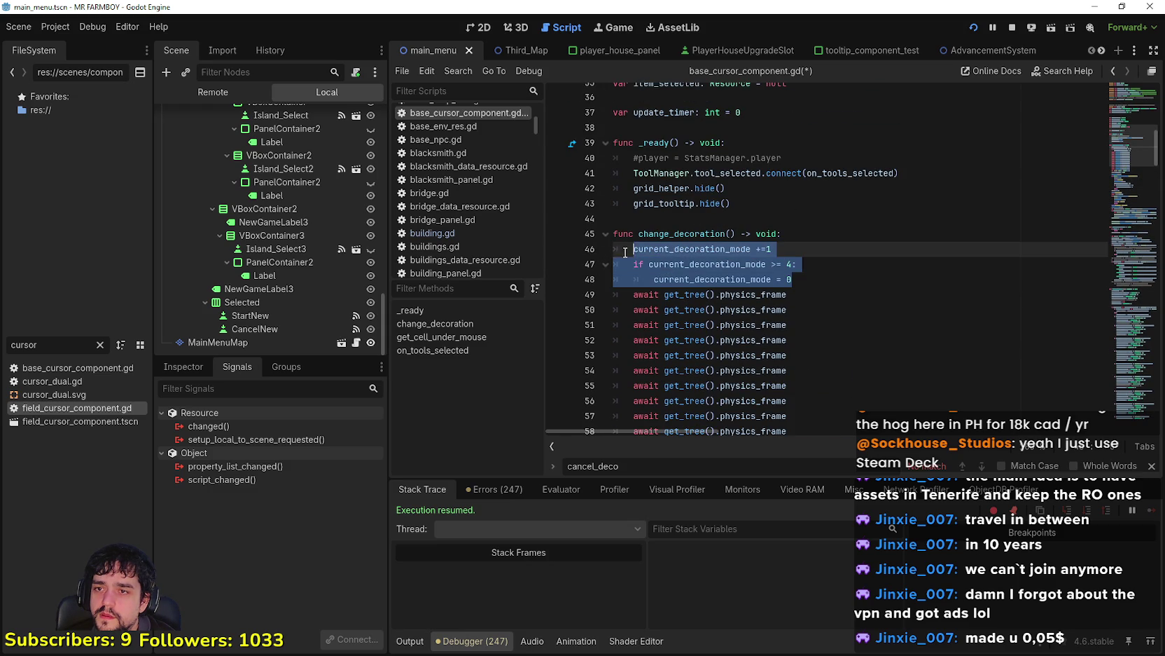
key(BackSpace)
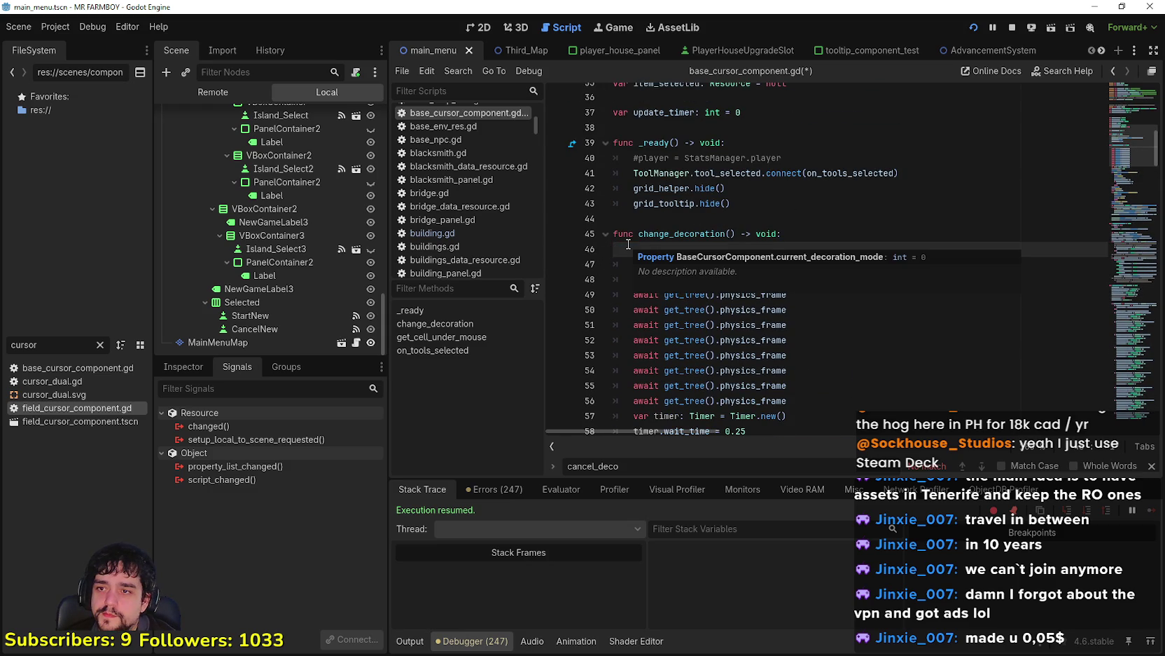
key(BackSpace)
Step: Check the mode reset and return lines in the new branch, then save the script
scroll(718, 281, down, 5)
click(796, 279)
click(868, 332)
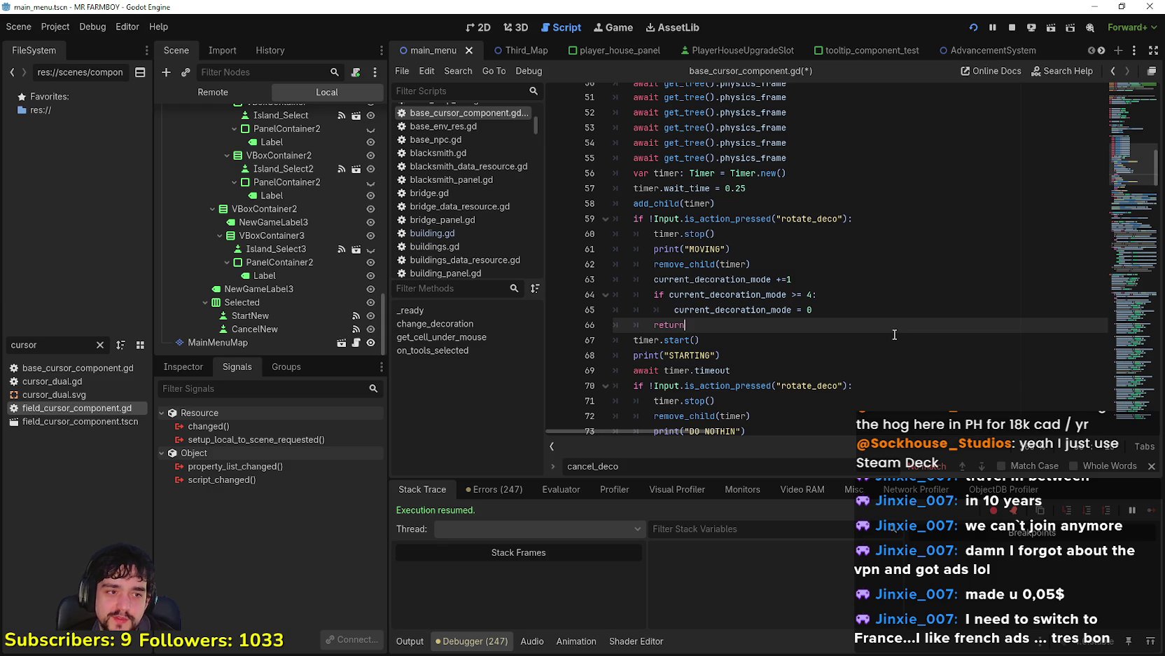
click(873, 308)
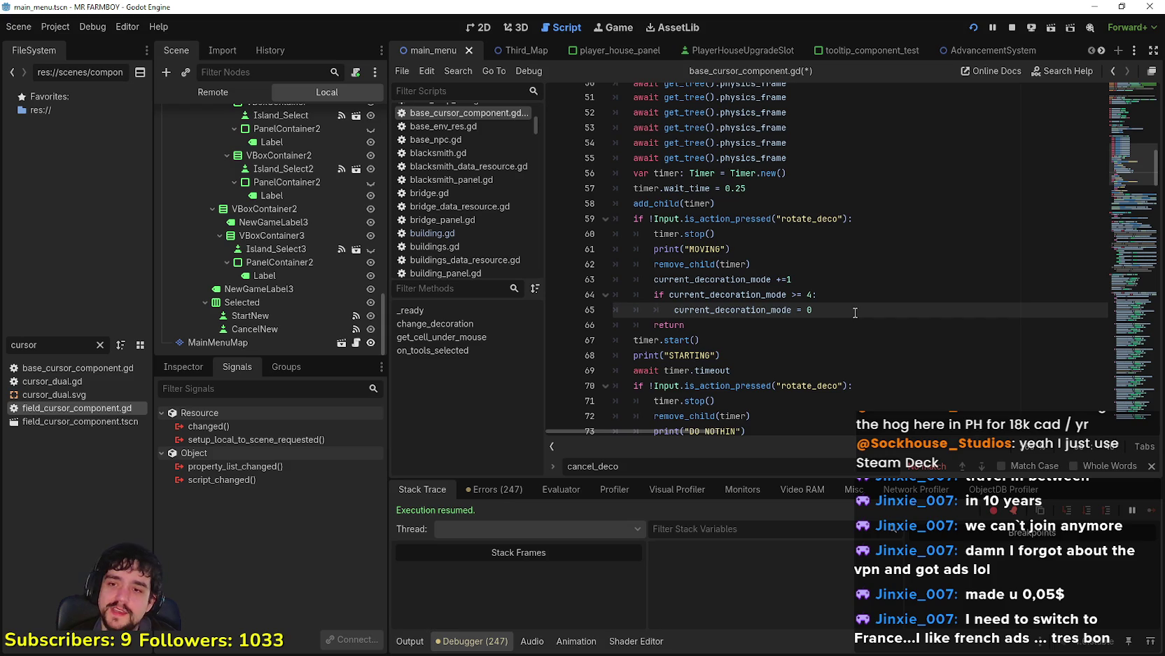
key(Up)
key(Up)
key(Up)
scroll(776, 261, up, 3)
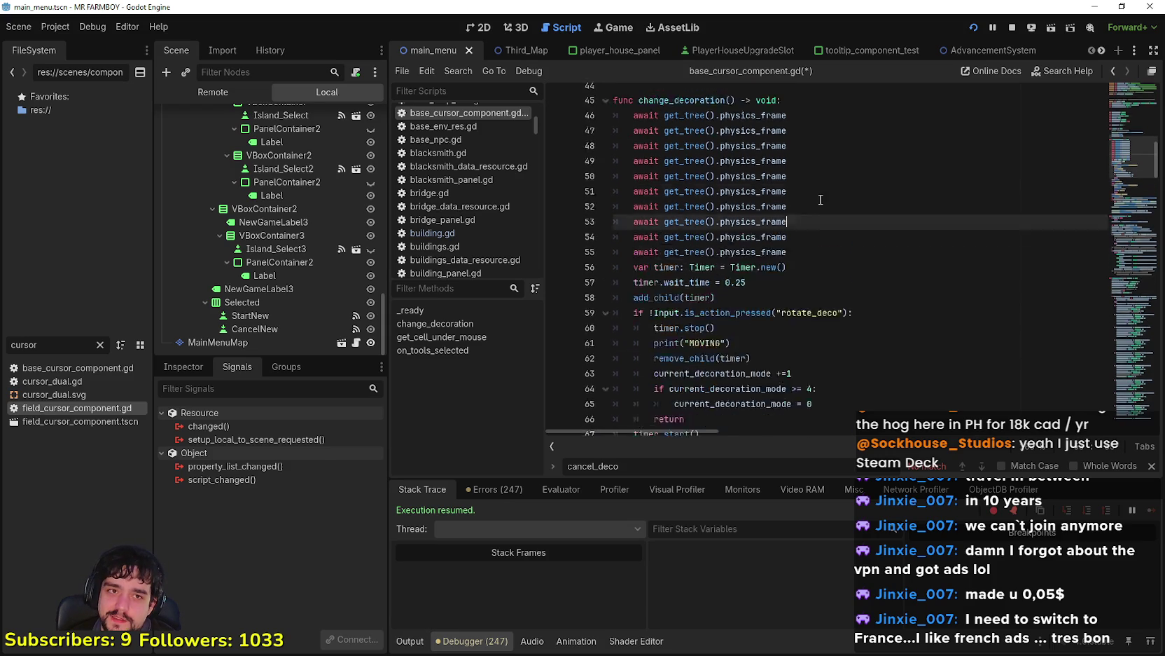
key(ctrl+s)
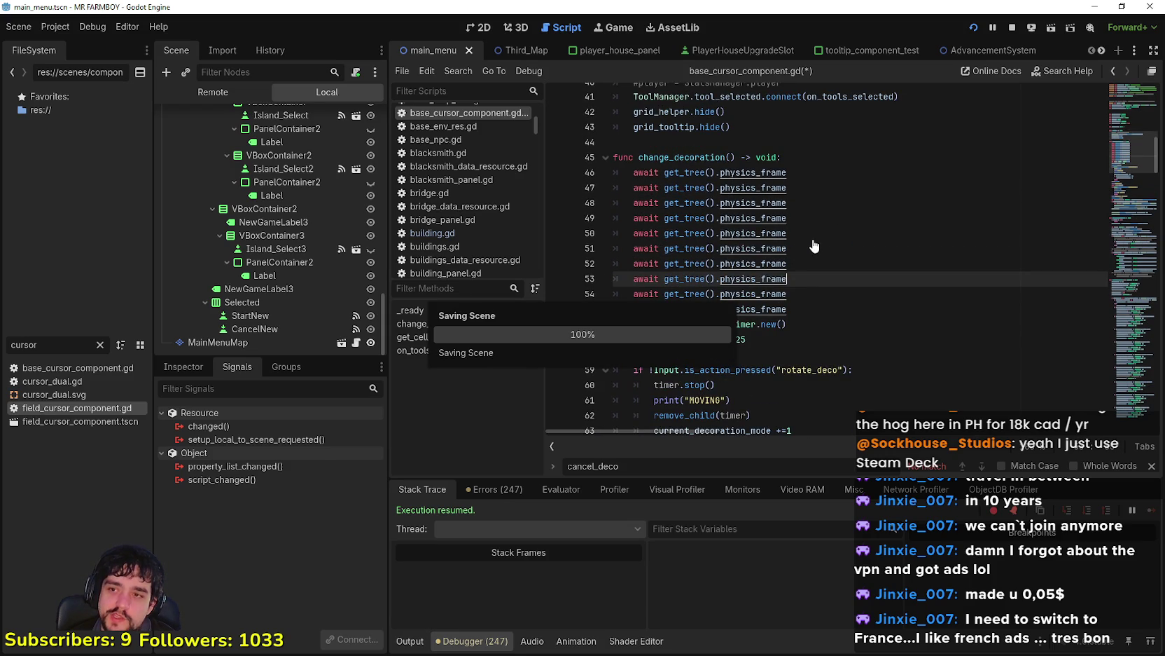